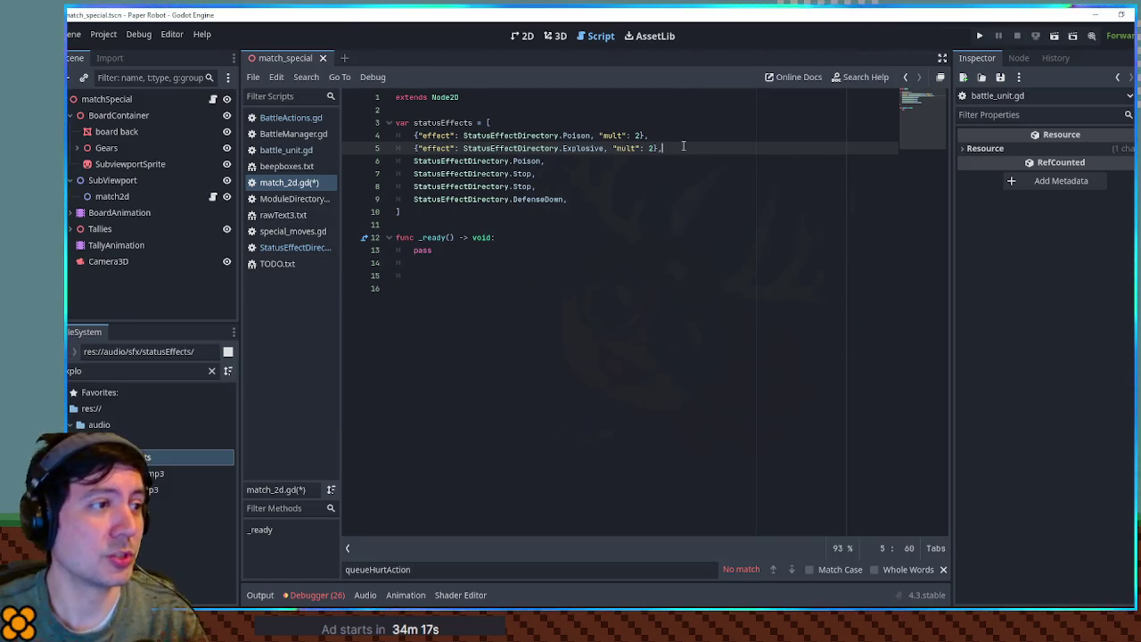
- Duplicate the Poison entry line and change the copy's mult value to 1
click(676, 137)
key(ctrl+shift+d)
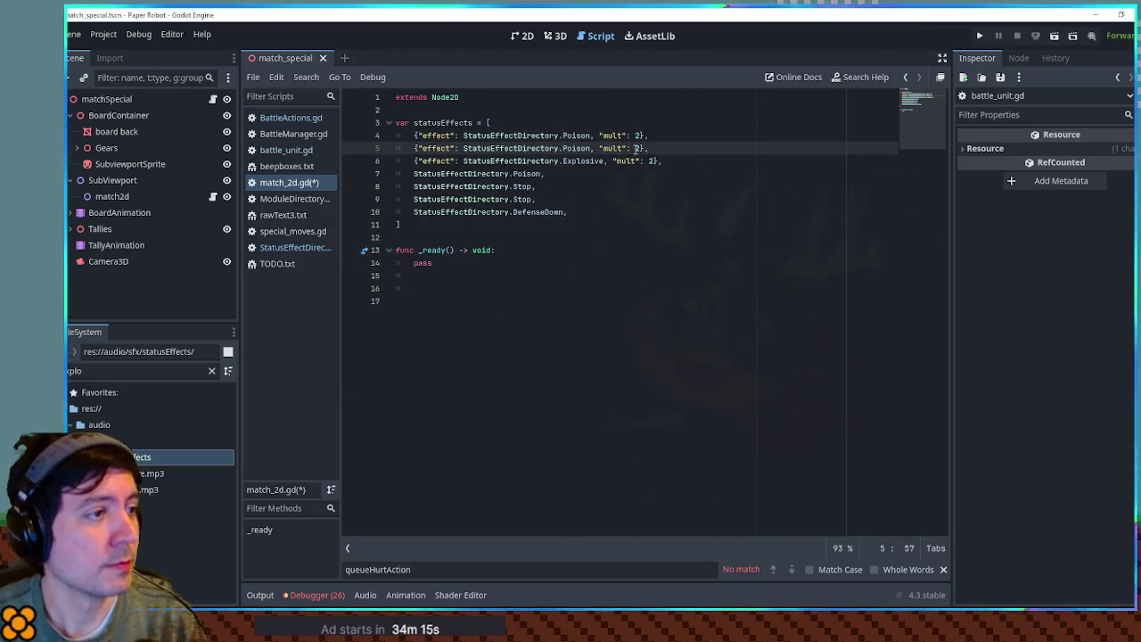
key(BackSpace)
key(BackSpace)
key(BackSpace)
text(1},)
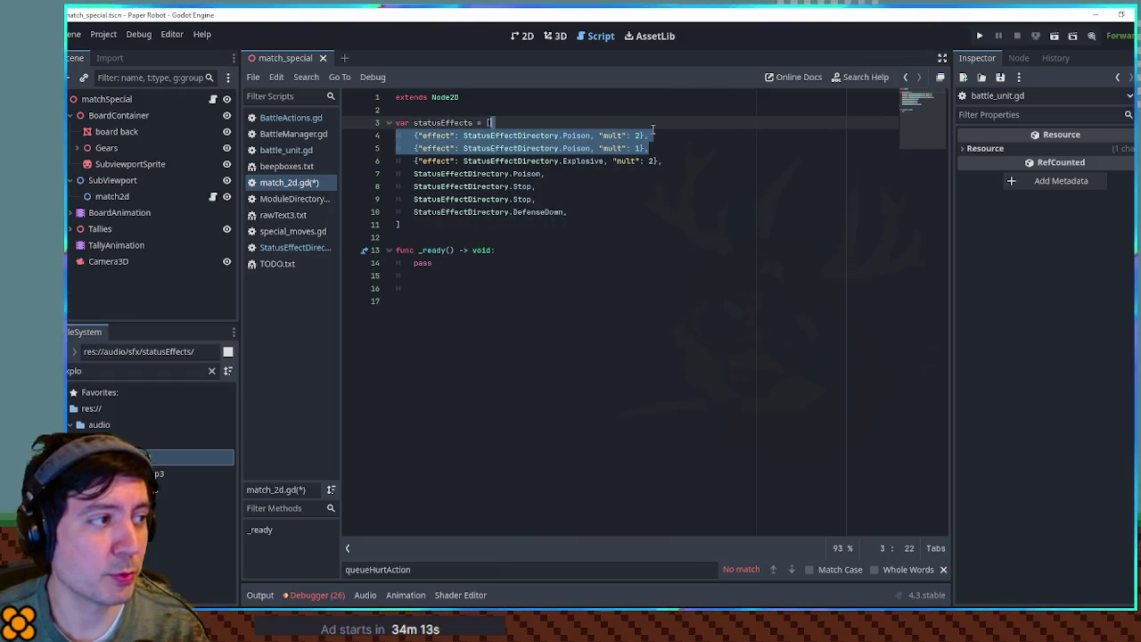
- Look over the Explosive entry on line 6, selecting its name and multiplier value
click(632, 136)
click(640, 149)
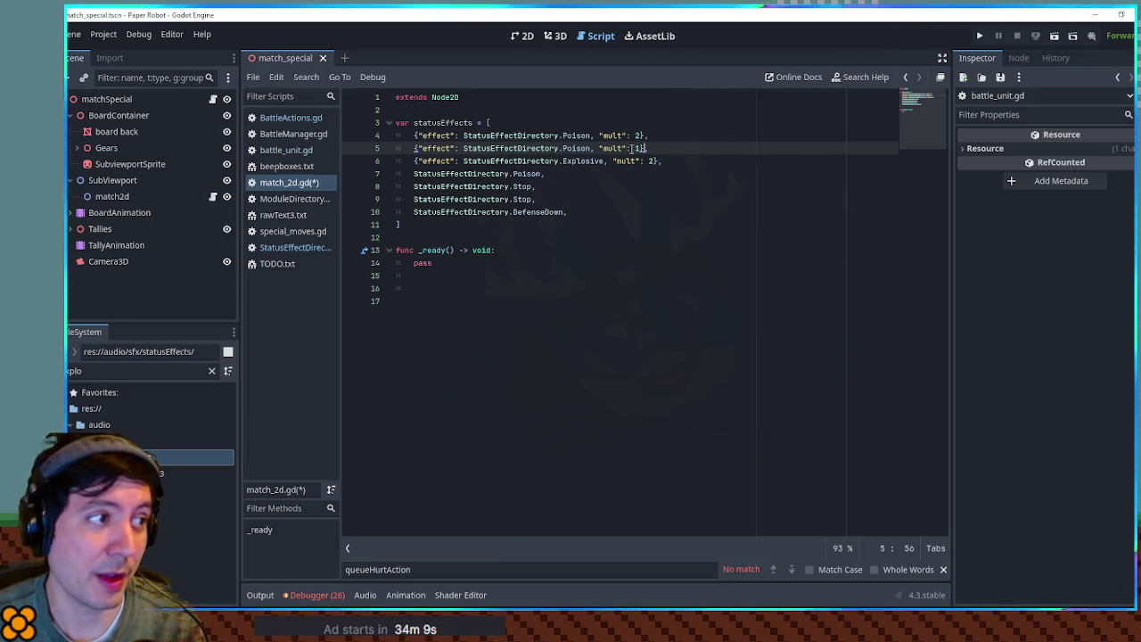
double_click(585, 160)
double_click(652, 161)
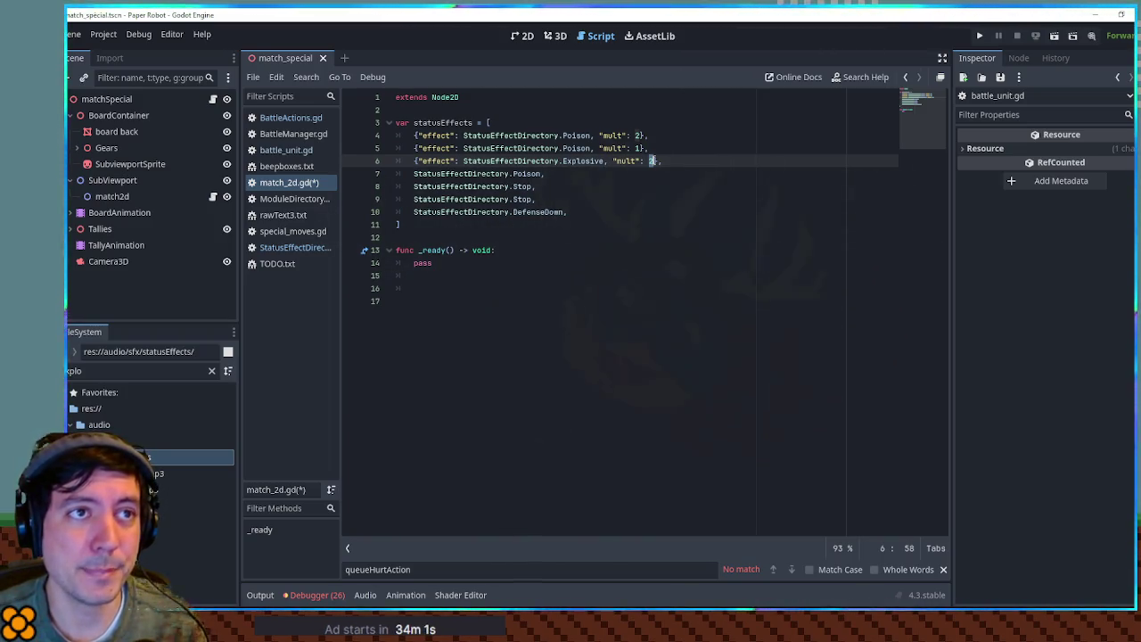
double_click(599, 160)
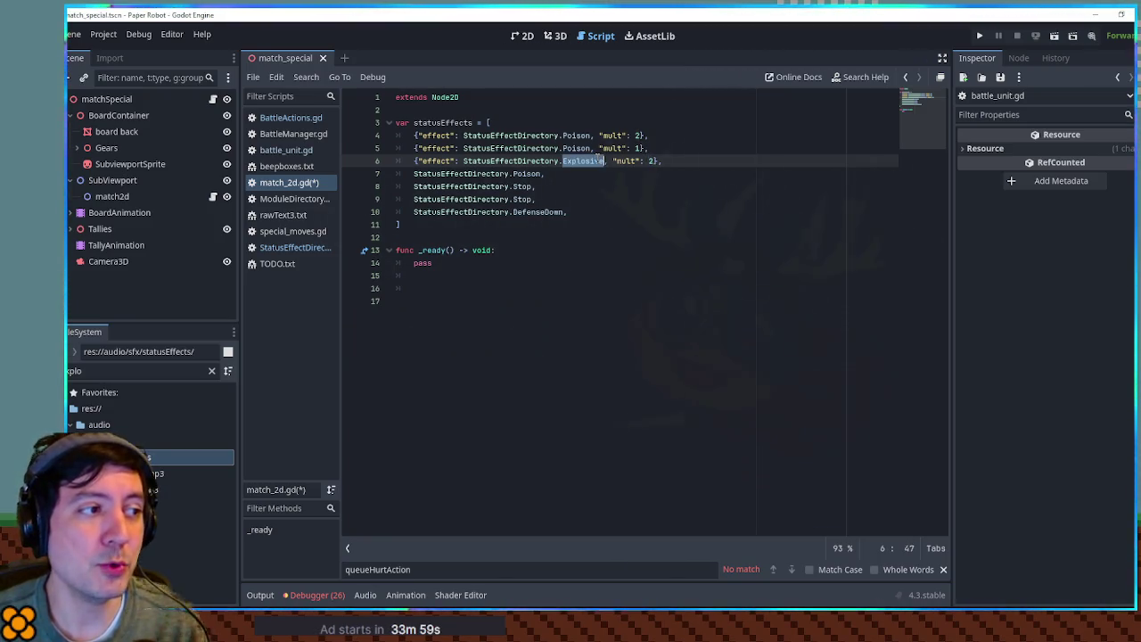
click(659, 160)
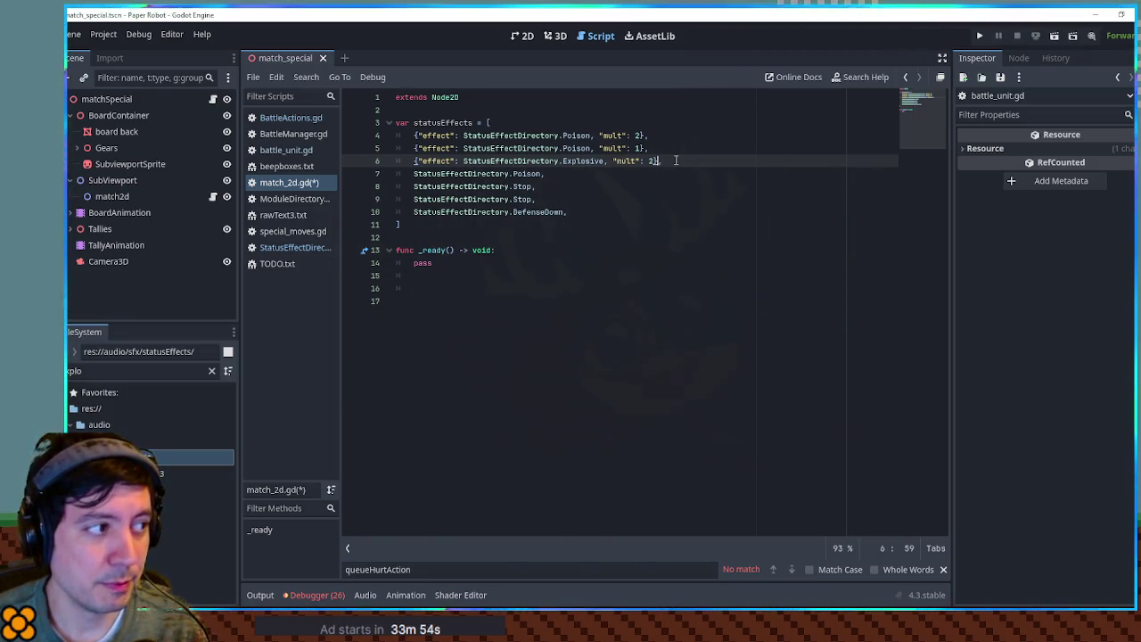
text(,)
click(603, 161)
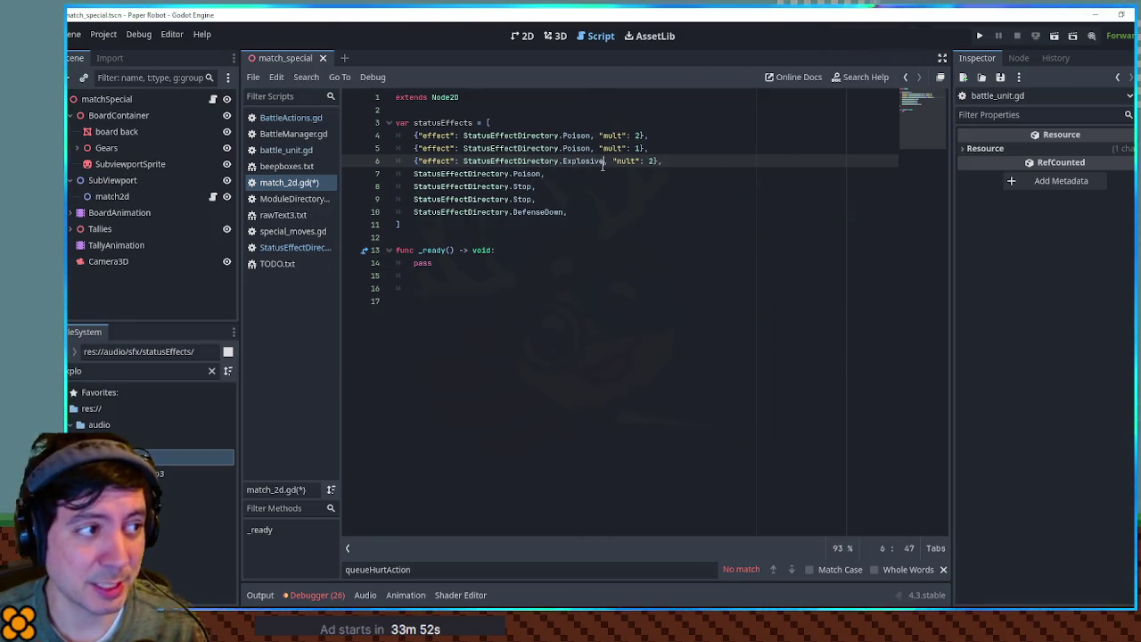
double_click(588, 162)
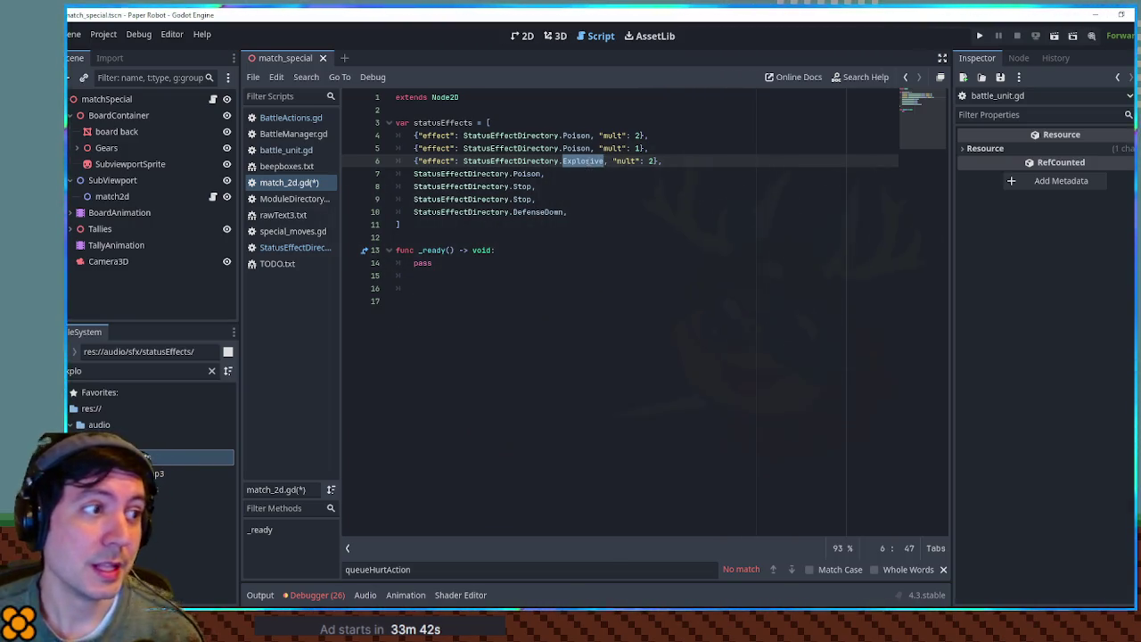
click(603, 173)
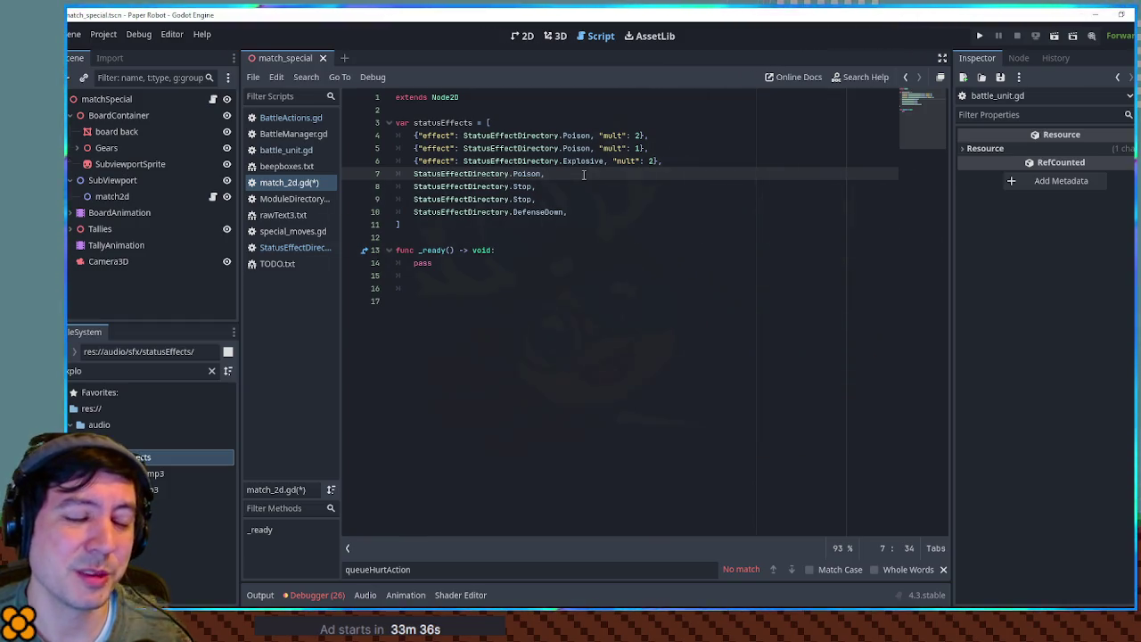
double_click(584, 161)
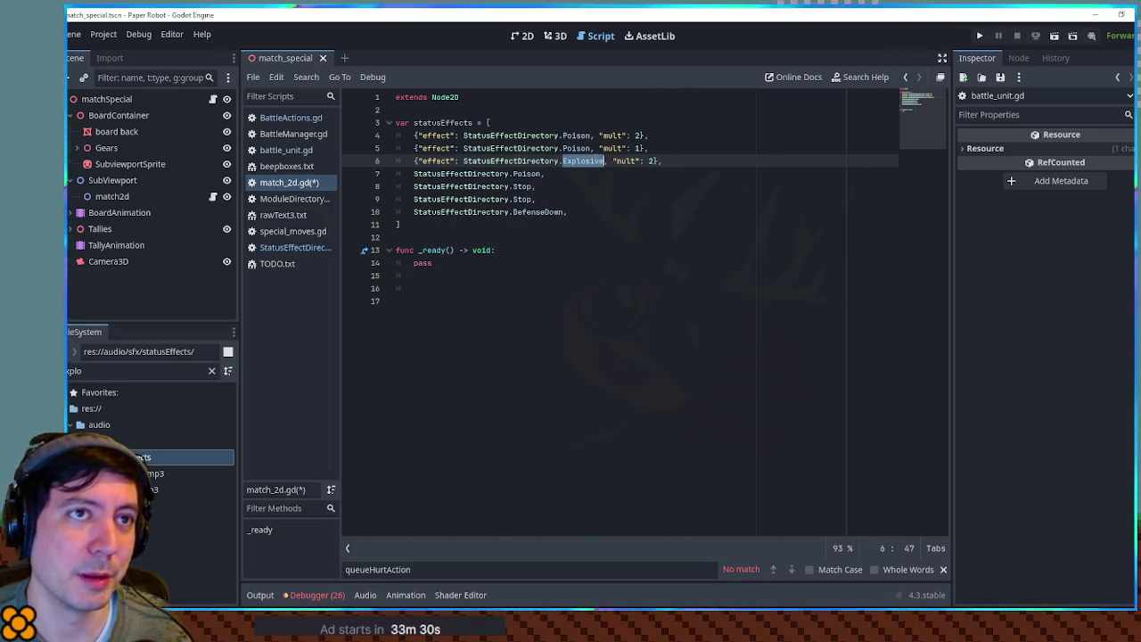
click(578, 97)
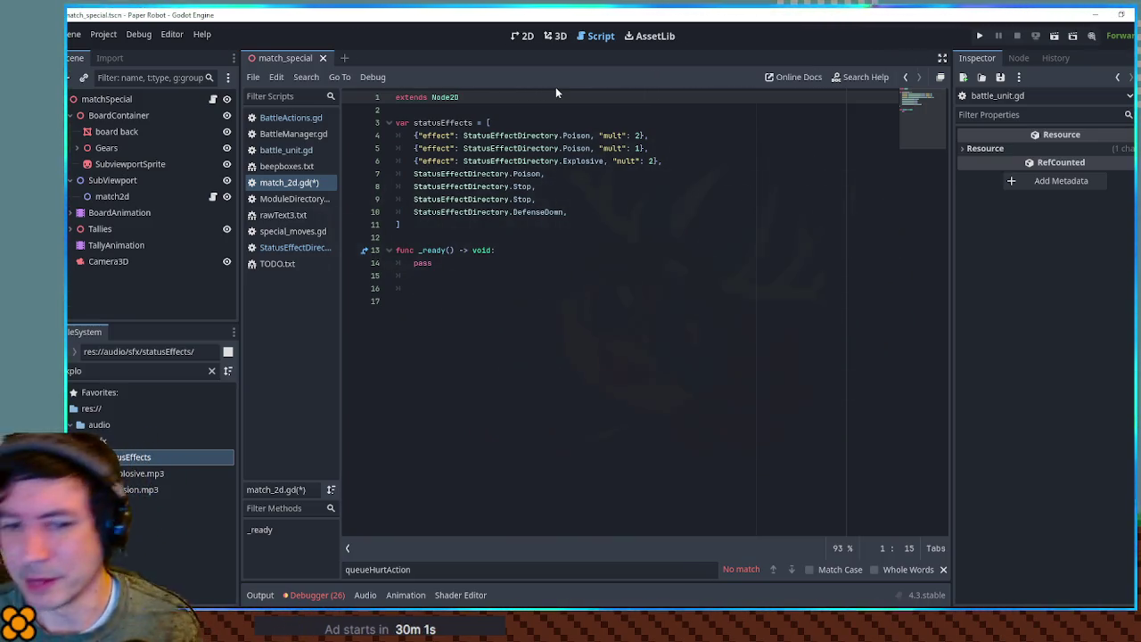
click(634, 174)
key(Down)
key(Down)
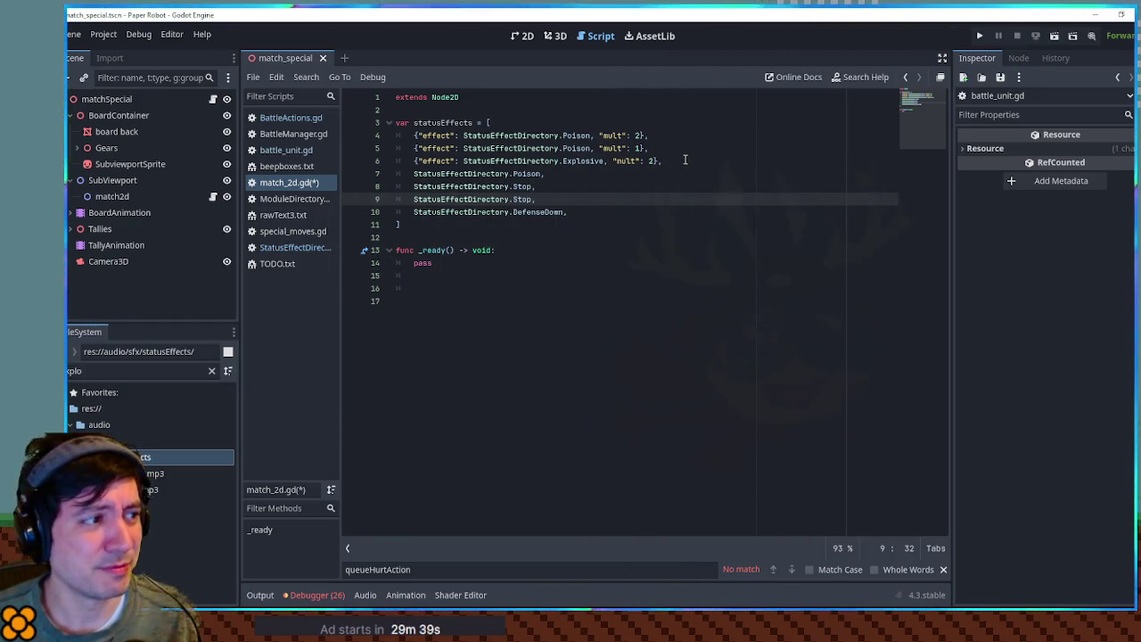
click(684, 159)
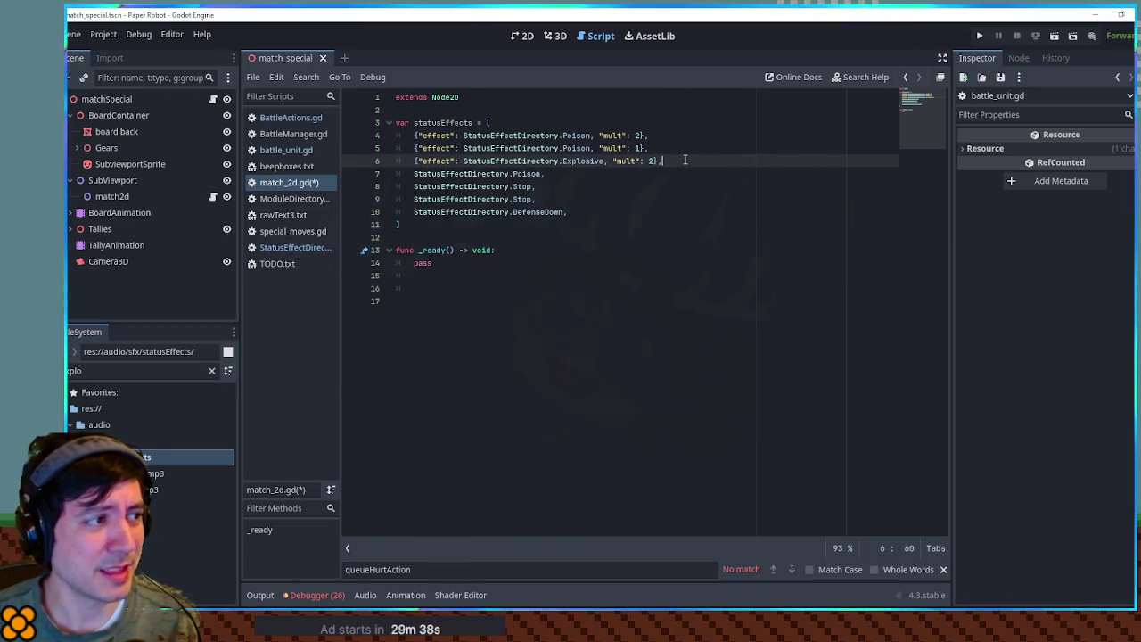
click(567, 115)
click(568, 103)
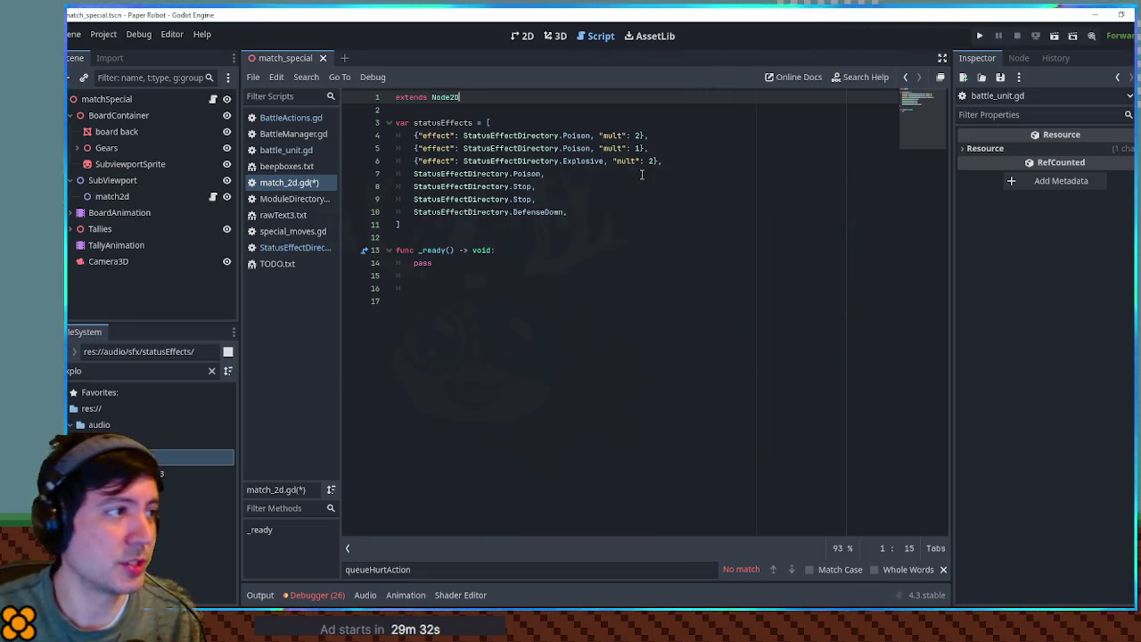
- Add the comment '# explosive should always be double potency' above the statusEffects array
key(Return)
key(Return)
text(var)
key(BackSpace)
text(xplo)
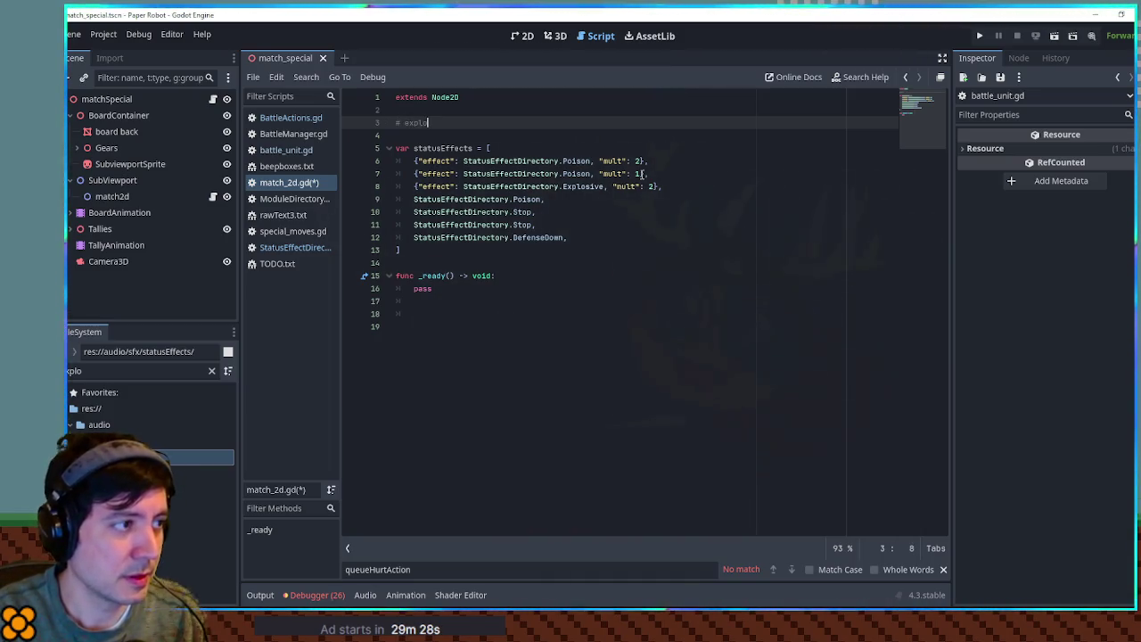
text(sive should )
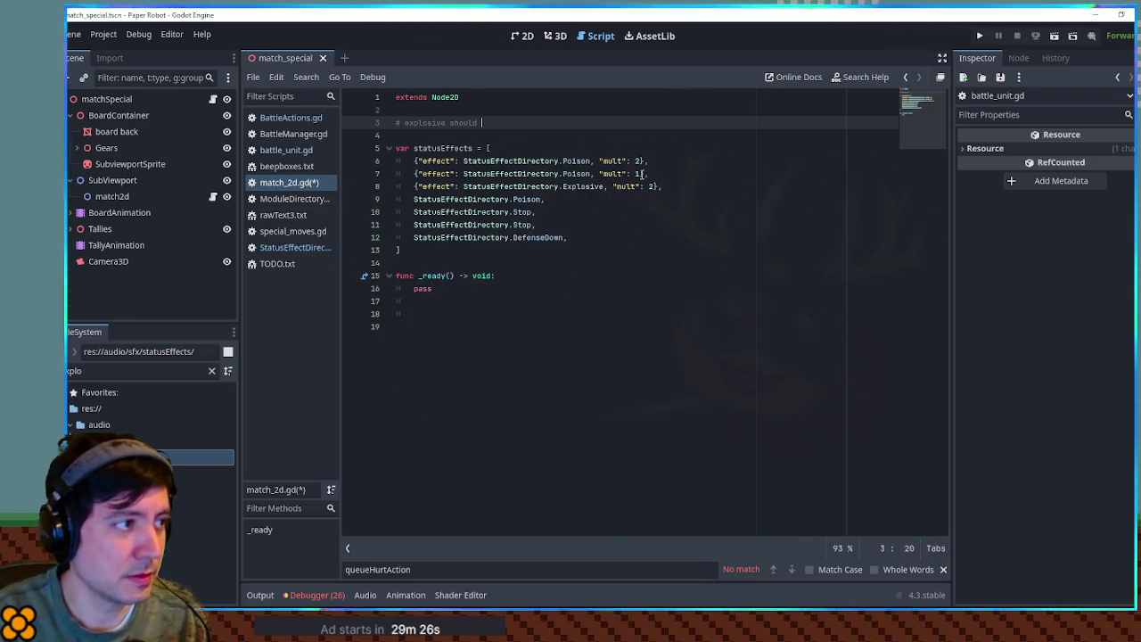
text(always be )
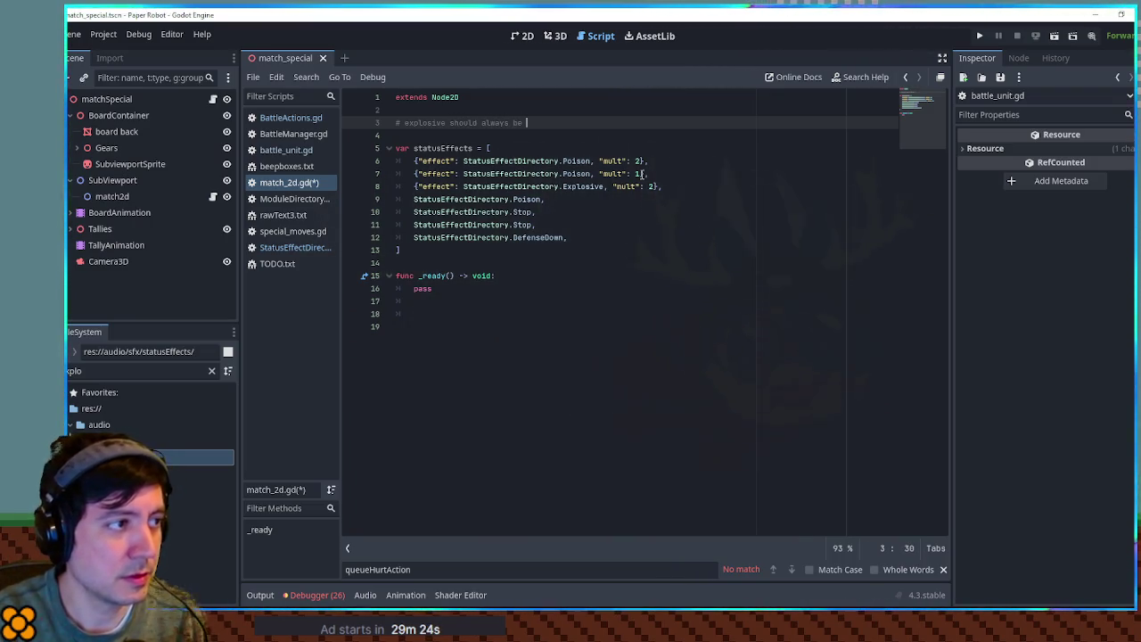
text(double pot)
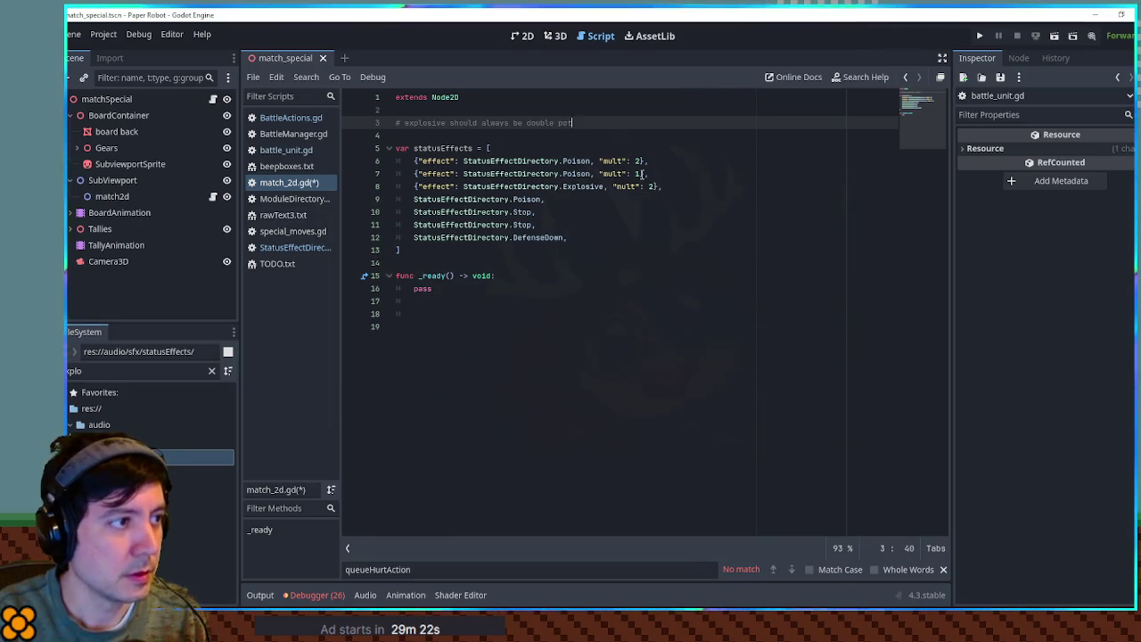
text(ency)
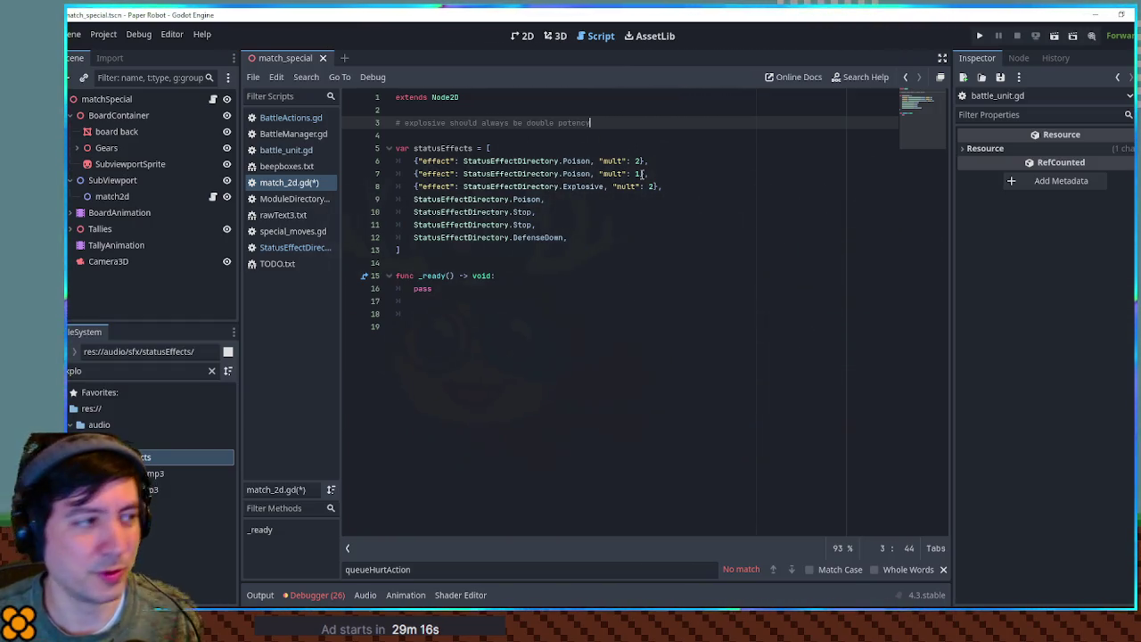
click(606, 133)
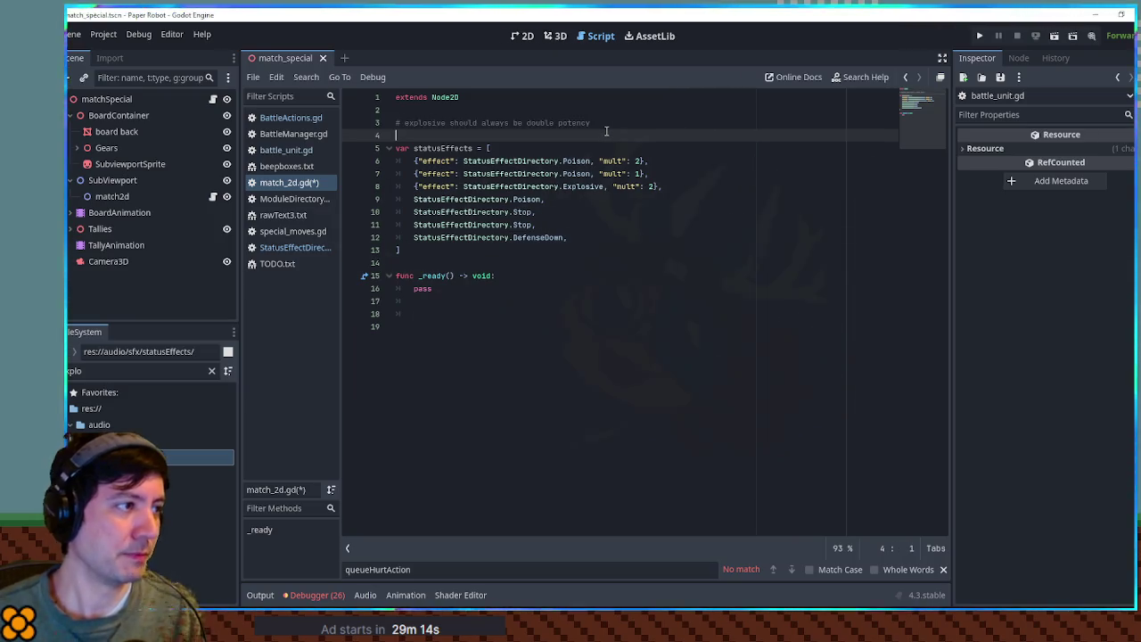
- Replace the mult key on the first Poison entry with 'duration'
key(Return)
key(BackSpace)
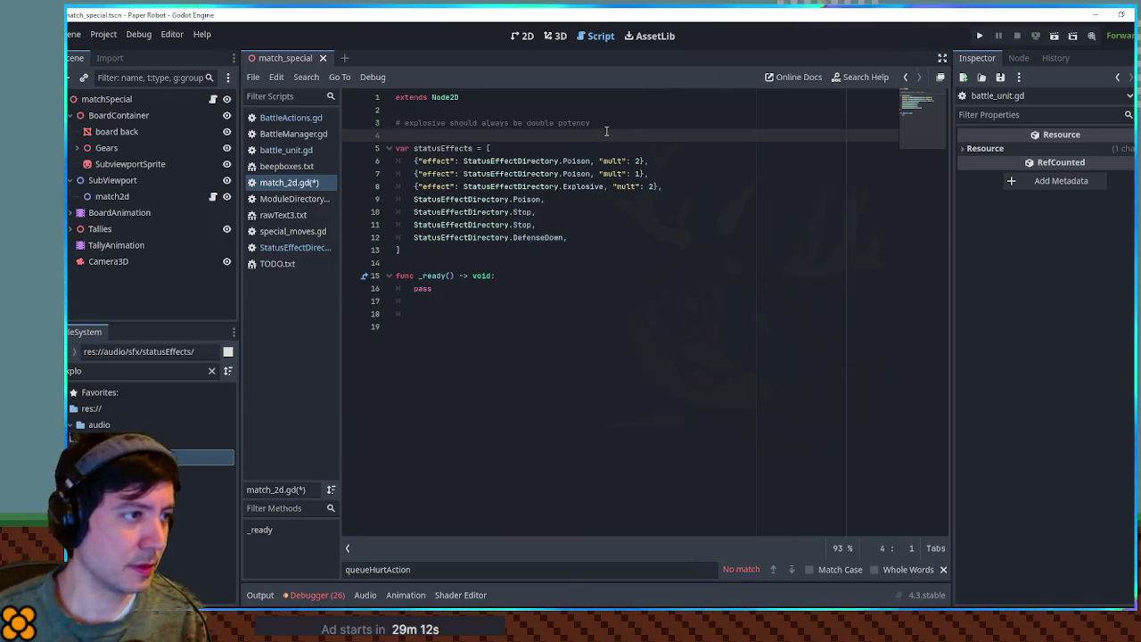
double_click(622, 158)
text(turns)
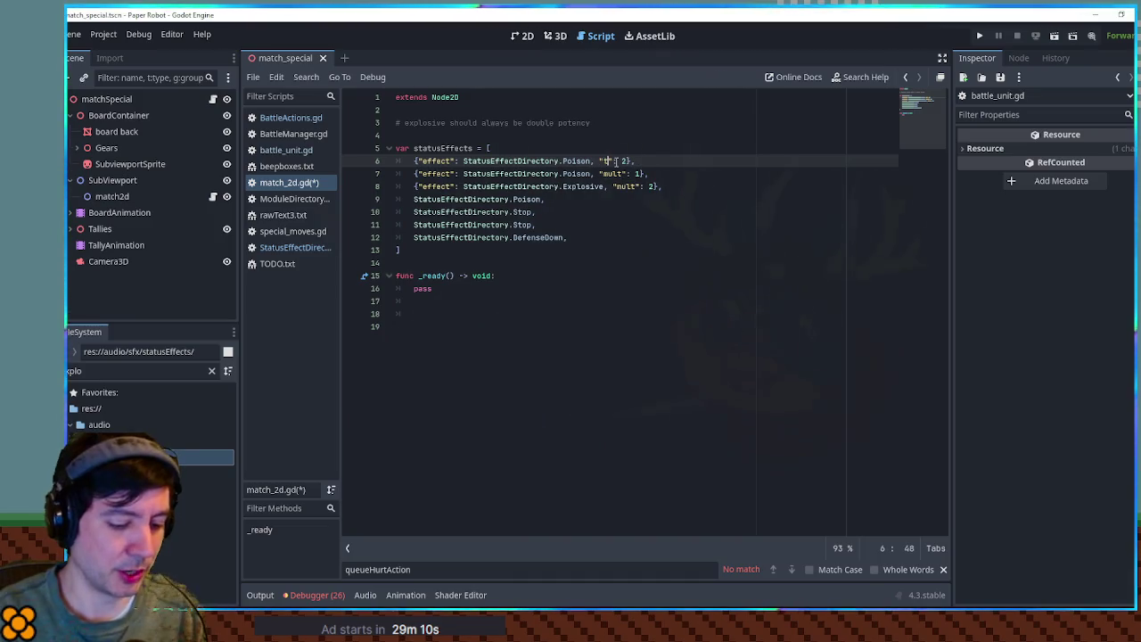
key(Escape)
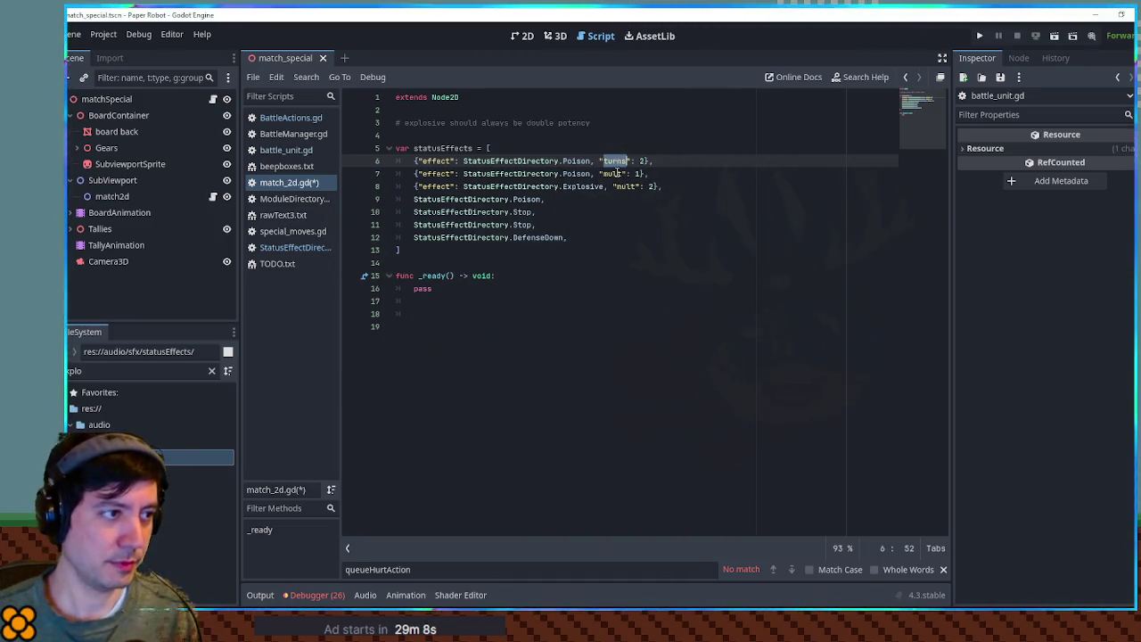
text(duration)
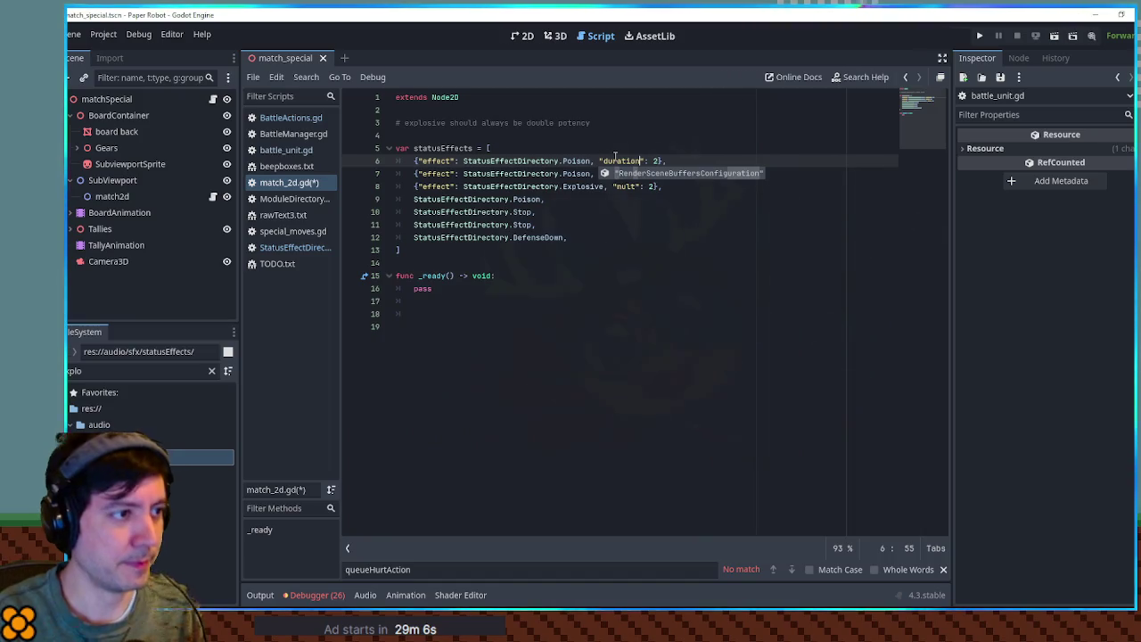
- Paste 'duration' over the mult keys of the second Poison and the Explosive entries
double_click(622, 161)
key(ctrl+c)
double_click(622, 173)
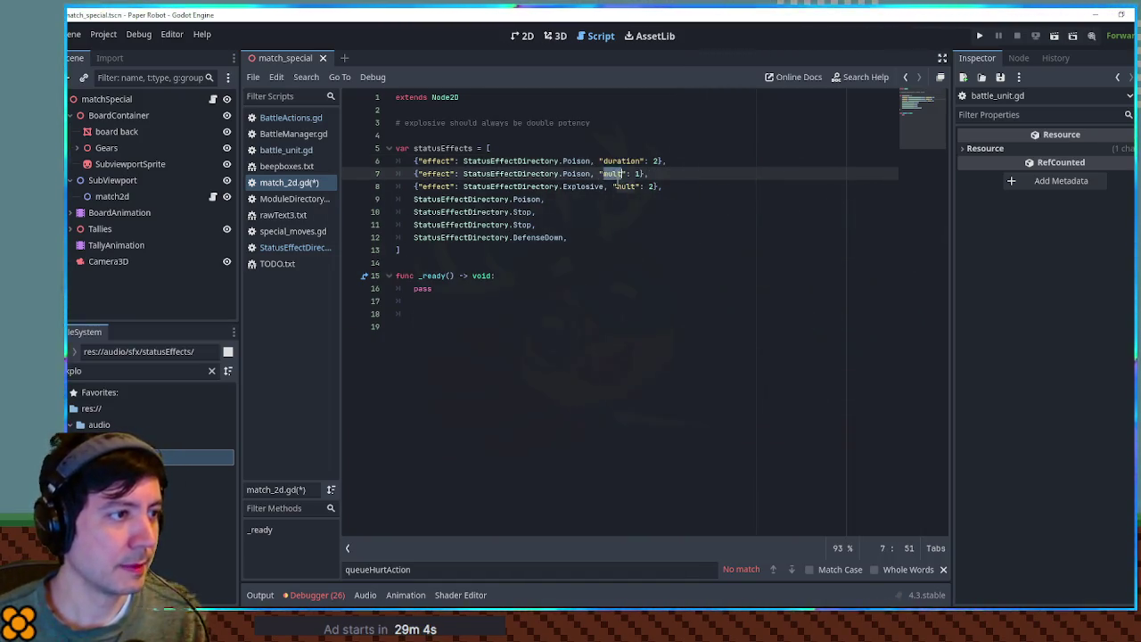
key(ctrl+v)
double_click(626, 187)
key(ctrl+v)
drag(679, 187, 613, 186)
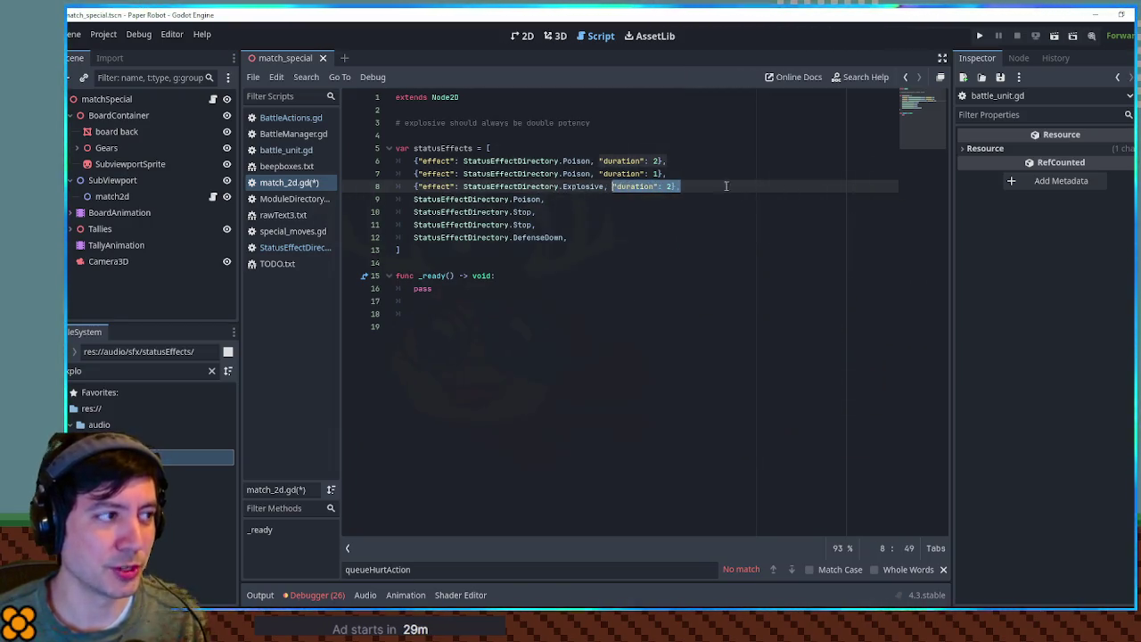
click(536, 187)
click(742, 187)
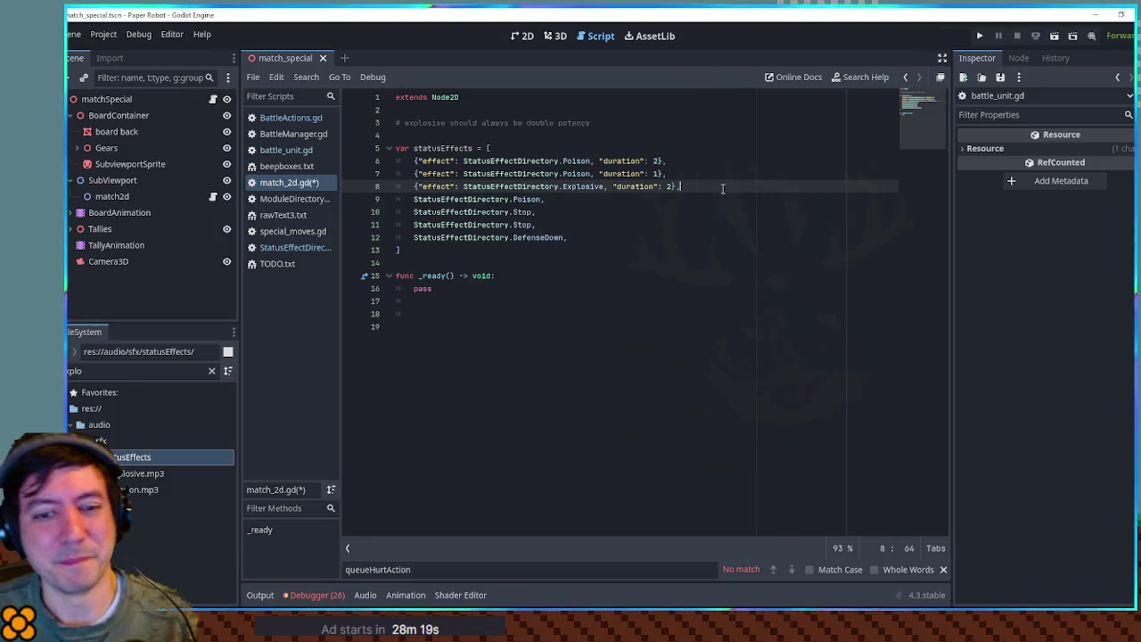
- Add a trailing comma after the Explosive entry's closing brace
text(,)
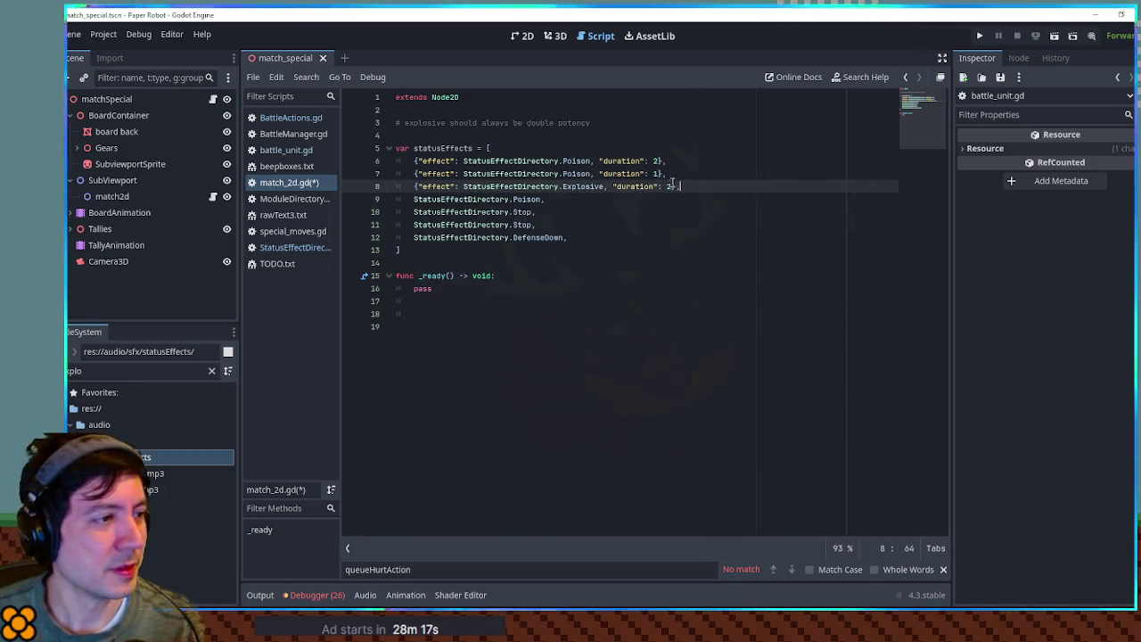
click(659, 199)
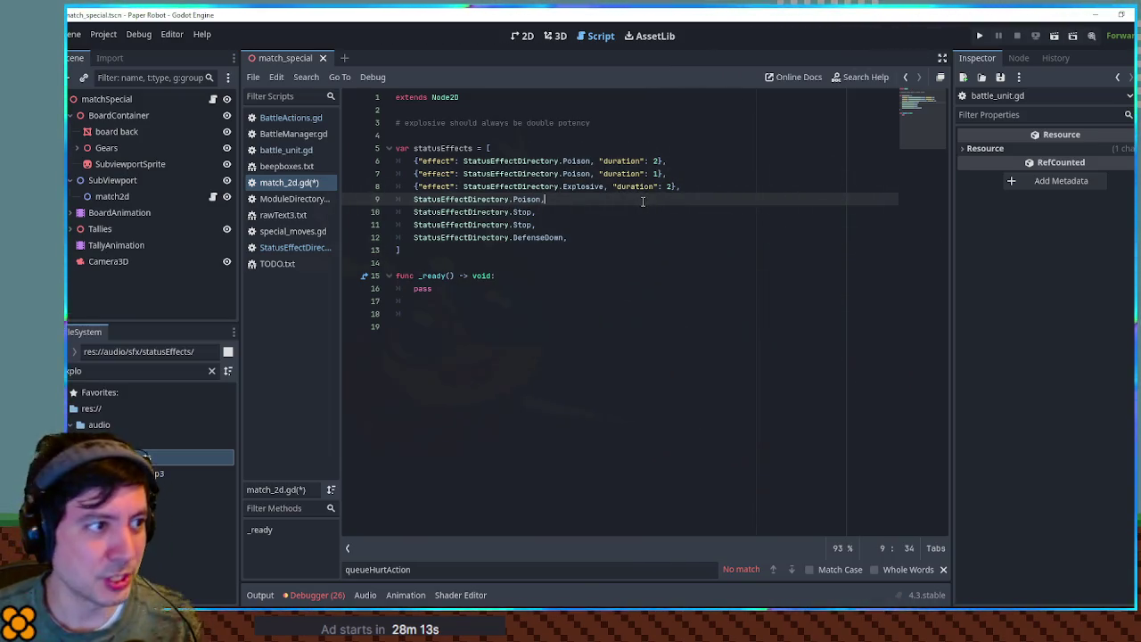
- Turn a copy of the Explosive entry into a Stop entry with duration 1
key(ctrl+shift+k)
click(686, 187)
key(ctrl+shift+d)
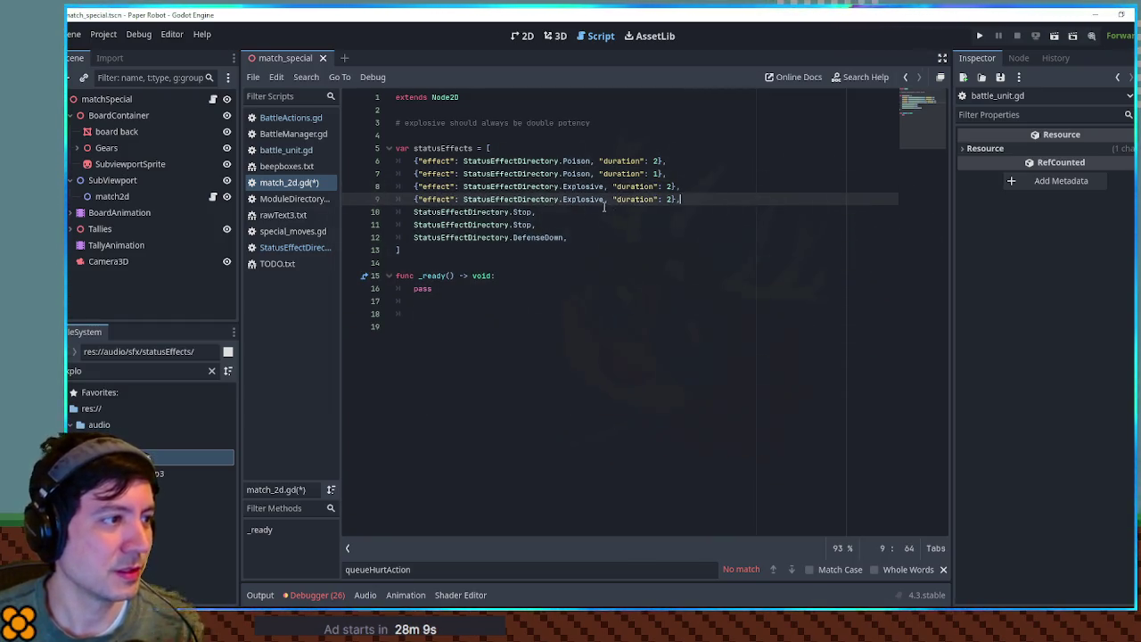
double_click(523, 212)
key(ctrl+c)
double_click(576, 199)
key(ctrl+v)
double_click(647, 199)
text(1)
key(End)
text(,)
- Duplicate the Stop entry for a second Stop and remove the leftover bare Stop lines
key(ctrl+shift+d)
click(589, 225)
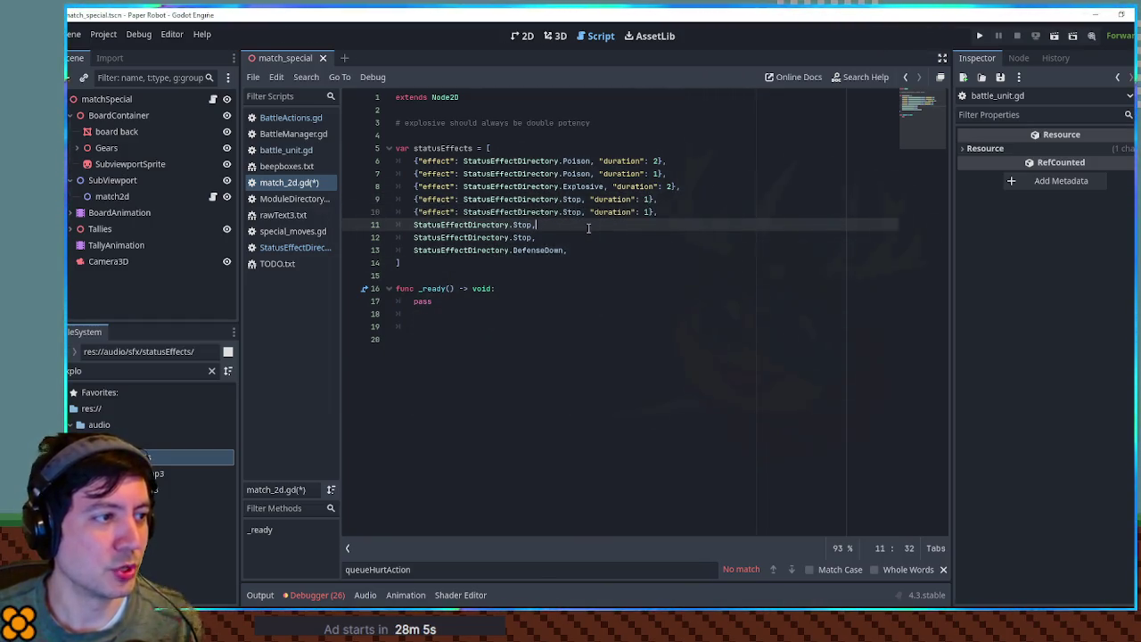
key(ctrl+shift+k)
key(ctrl+shift+k)
drag(679, 213, 396, 199)
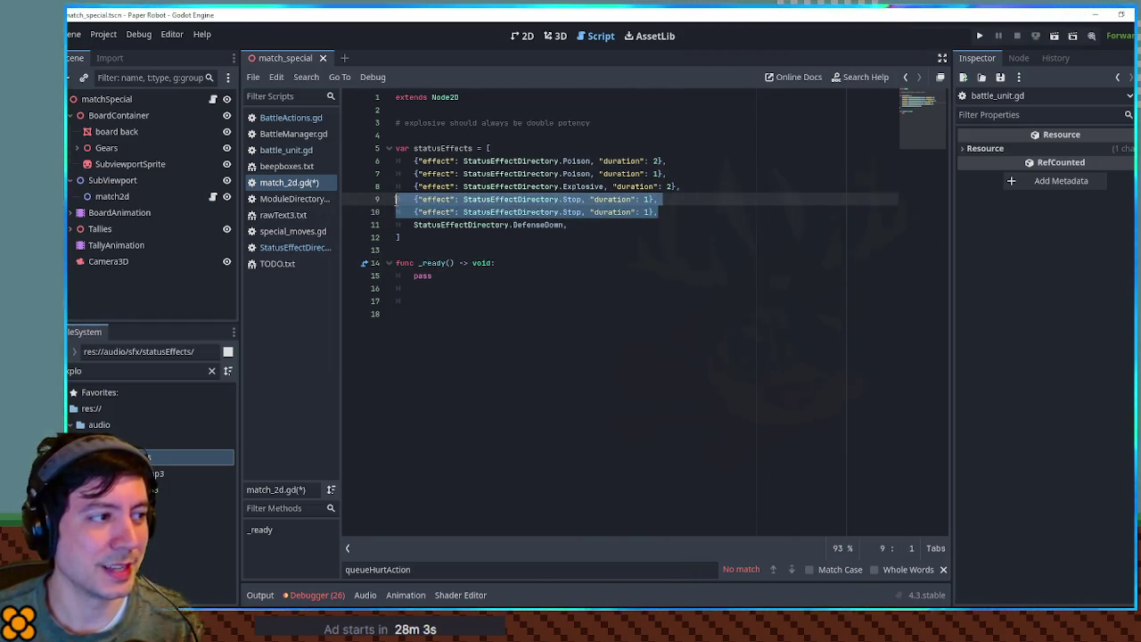
click(456, 200)
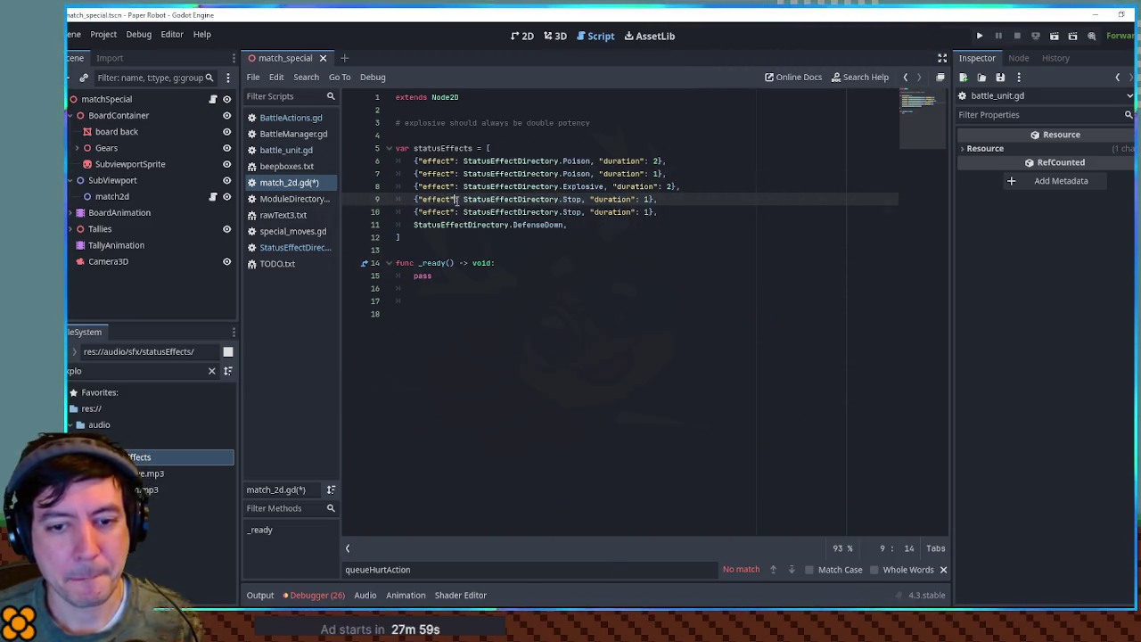
click(677, 213)
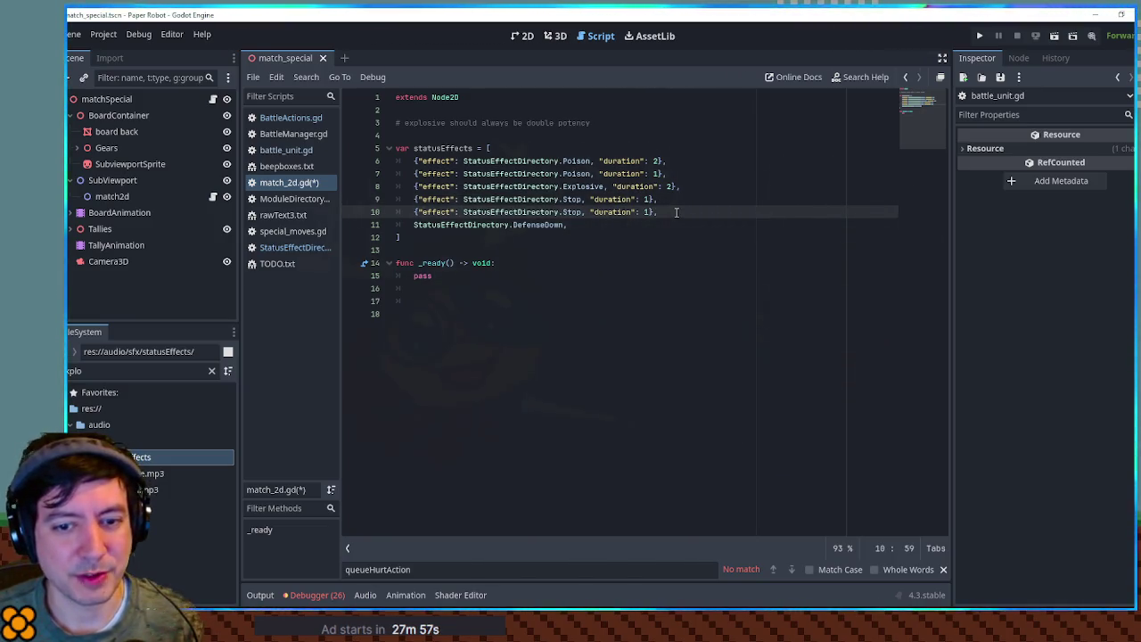
- Add a DefenseDown entry with duration 2, replacing the old bare DefenseDown line
key(ctrl+shift+d)
double_click(573, 225)
key(ctrl+v)
click(678, 237)
key(ctrl+shift+k)
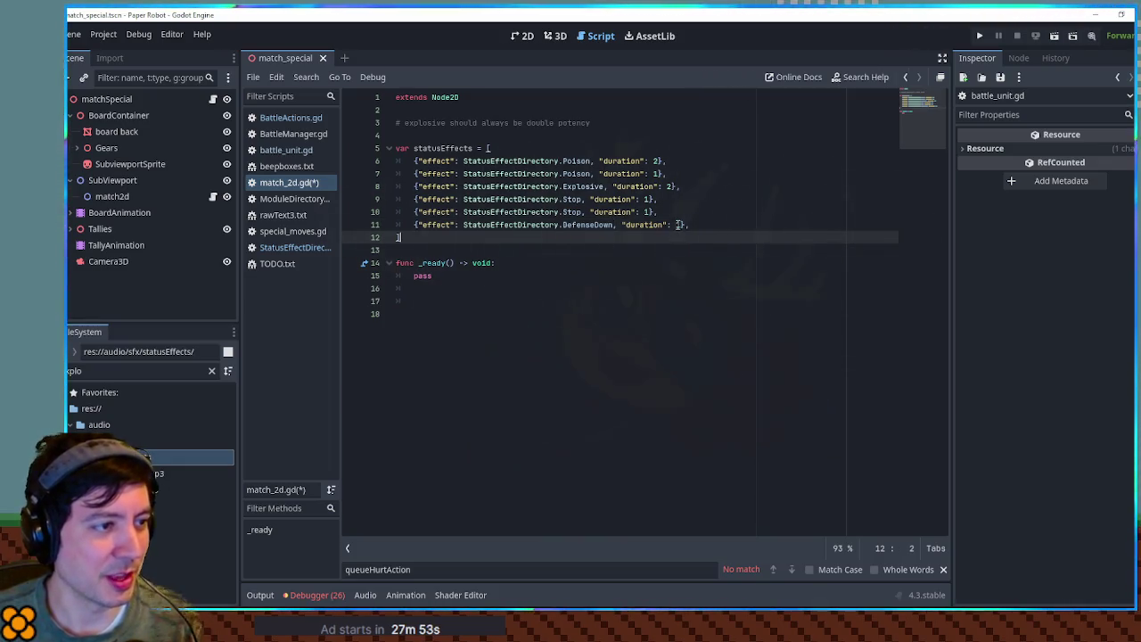
double_click(678, 225)
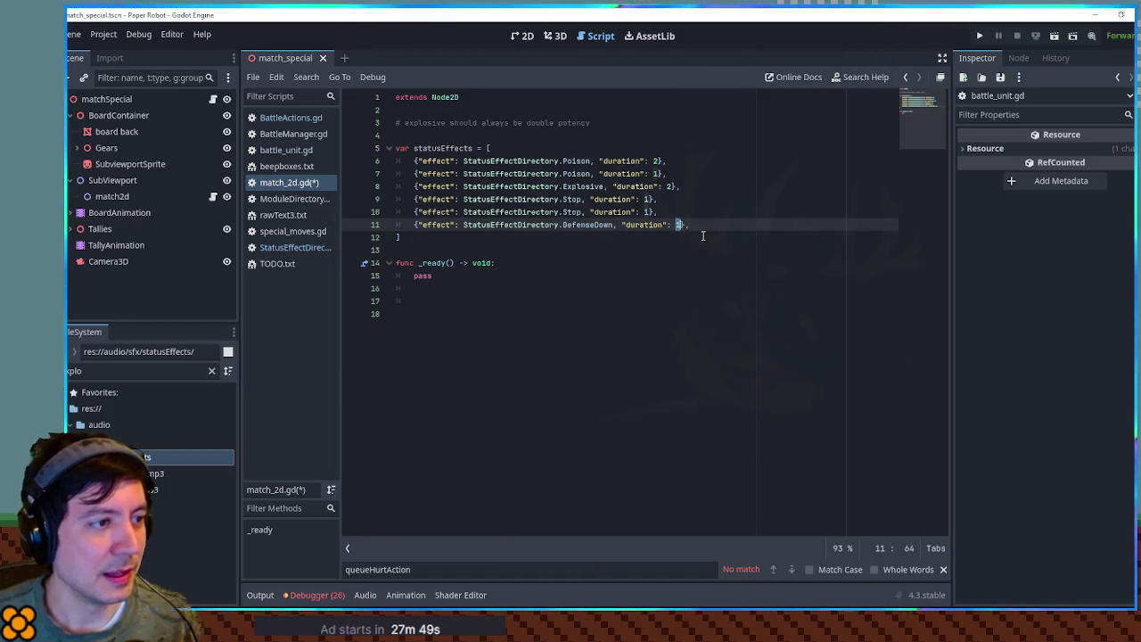
text(2)
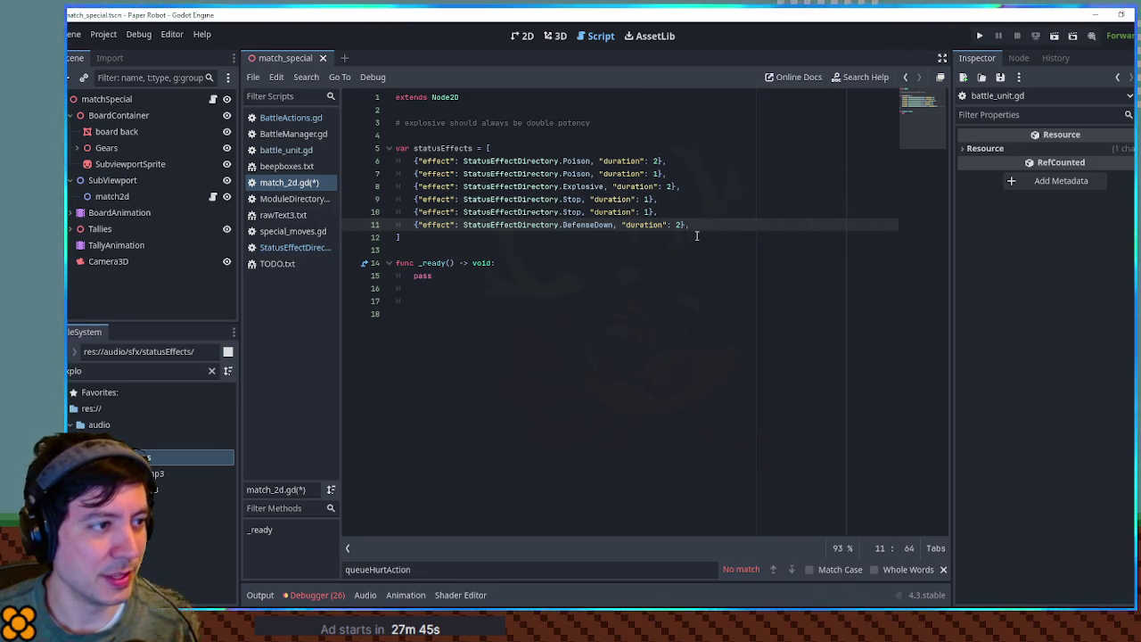
mouse_move(575, 161)
mouse_down()
mouse_move(695, 219)
mouse_move(590, 167)
mouse_move(402, 162)
mouse_up()
- Jump to StatusEffectDirectory.gd from its reference on line 11
click(404, 163)
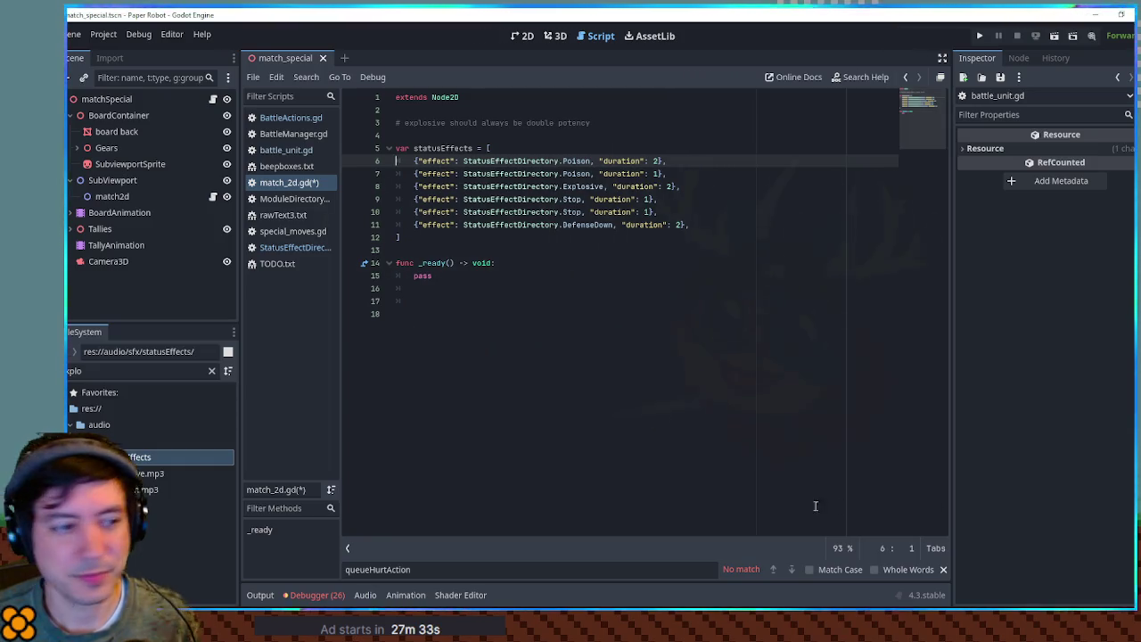
ctrl+click(529, 226)
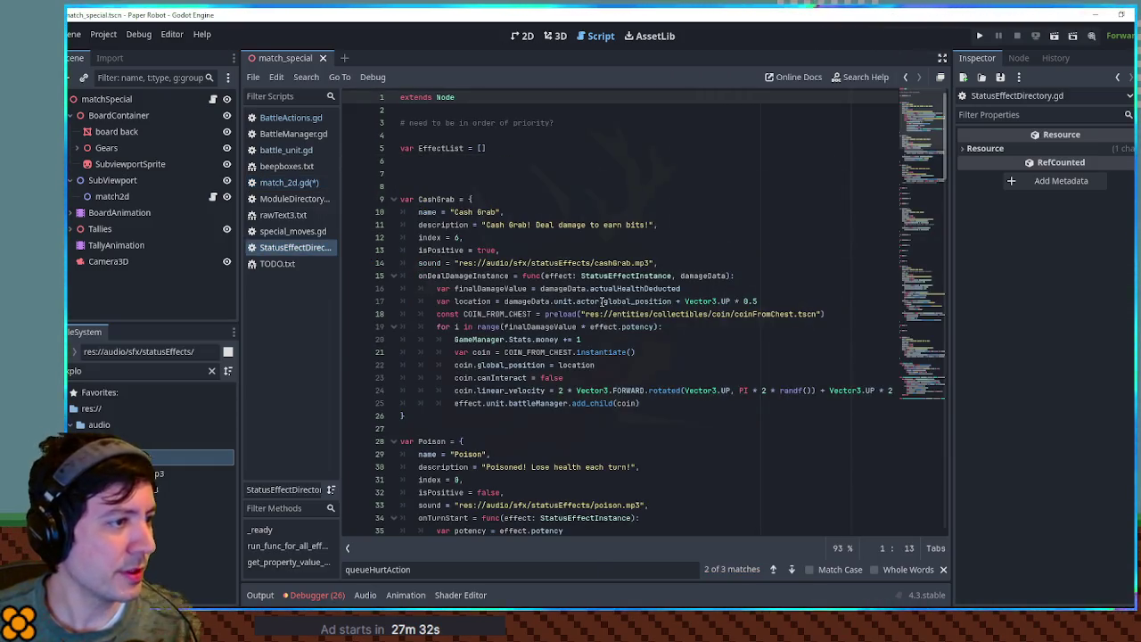
- Collapse the CashGrab, Poison, Sparky and PowerDown definitions, note Sleep, and return to match_2d.gd
click(394, 200)
click(393, 238)
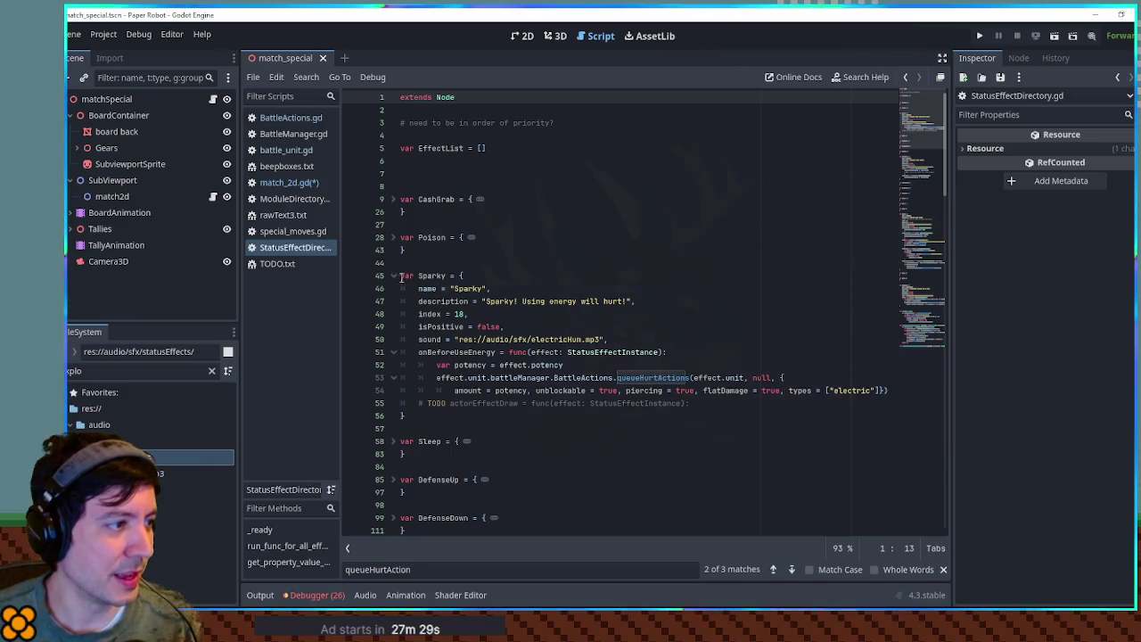
click(399, 276)
click(393, 275)
scroll(406, 312, down, 3)
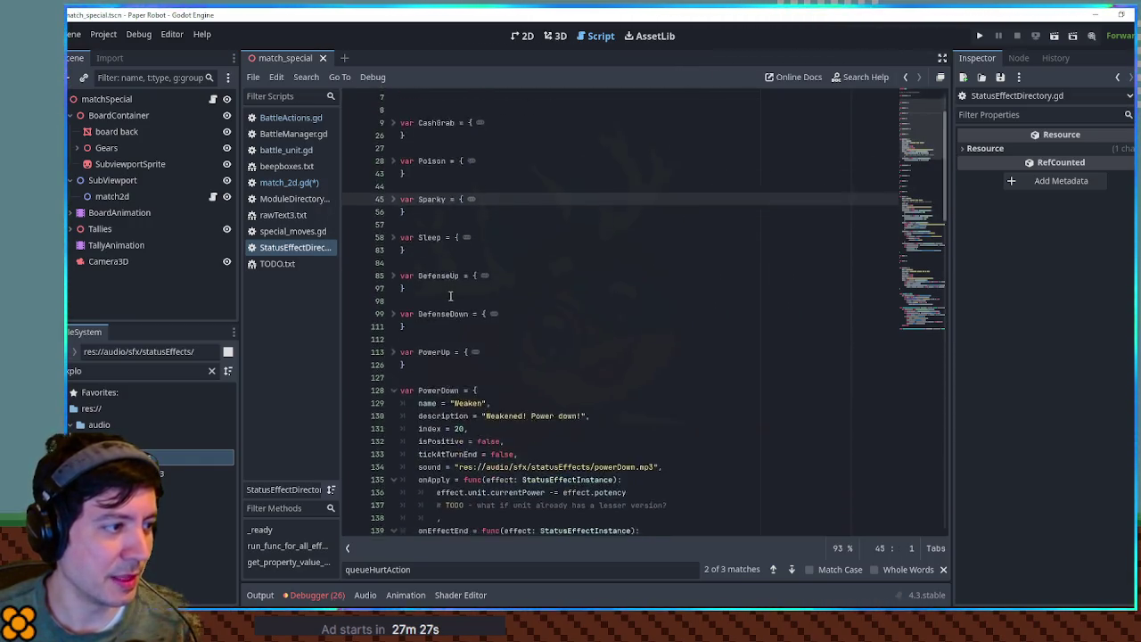
click(394, 352)
double_click(433, 200)
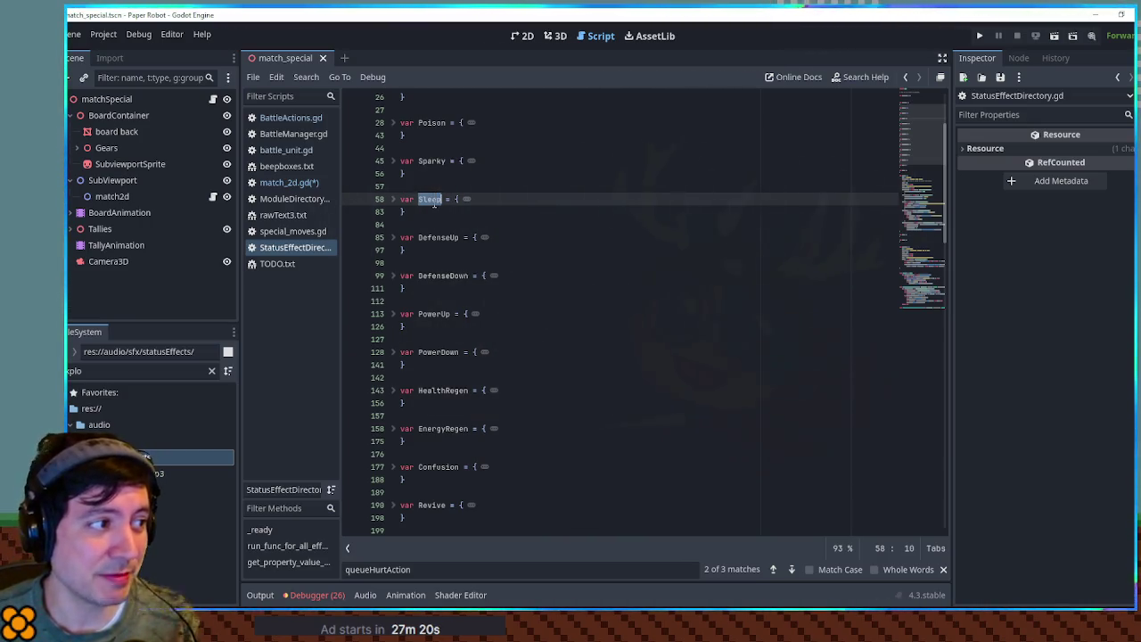
click(311, 184)
- Duplicate the DefenseDown entry into a Sleep entry with duration 3
click(727, 220)
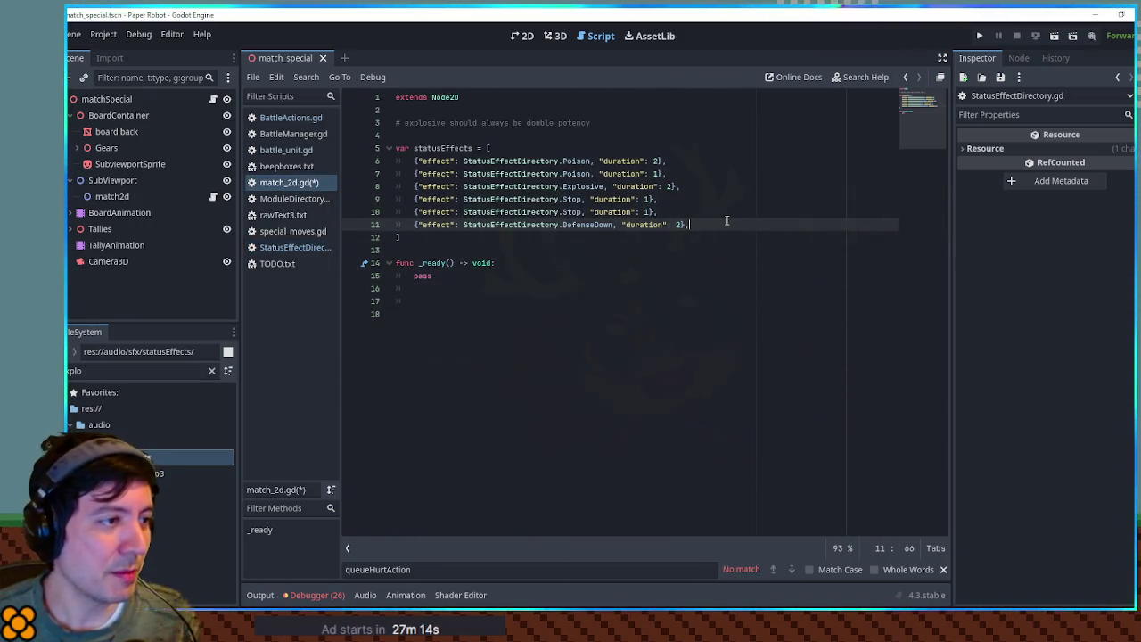
key(ctrl+shift+d)
double_click(589, 237)
text(Sle)
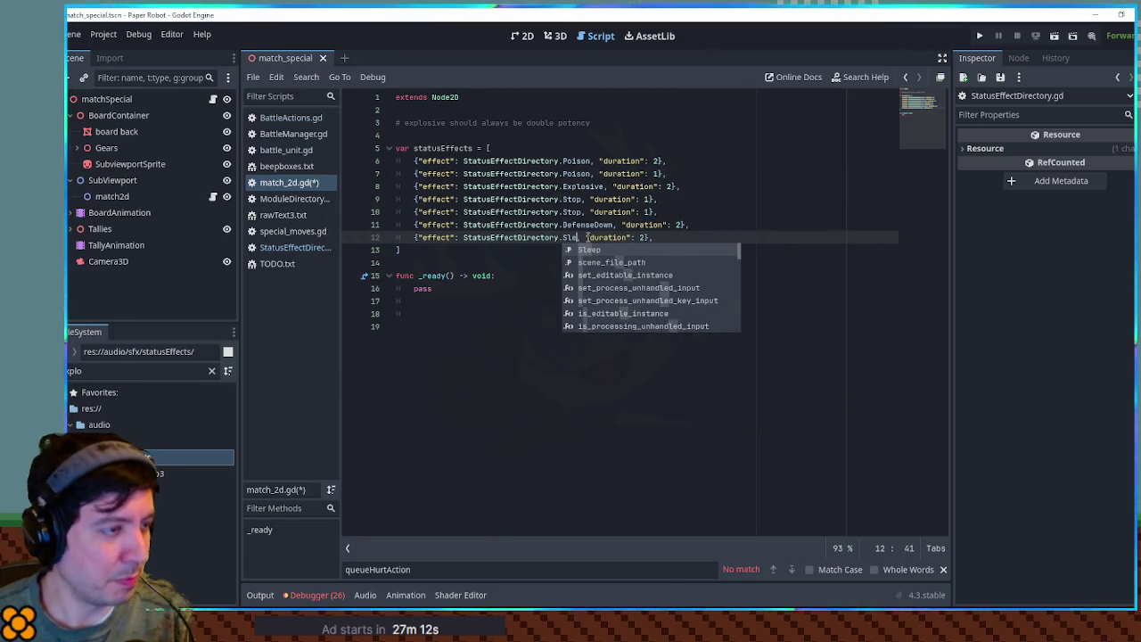
key(Return)
double_click(656, 237)
text(3)
click(693, 241)
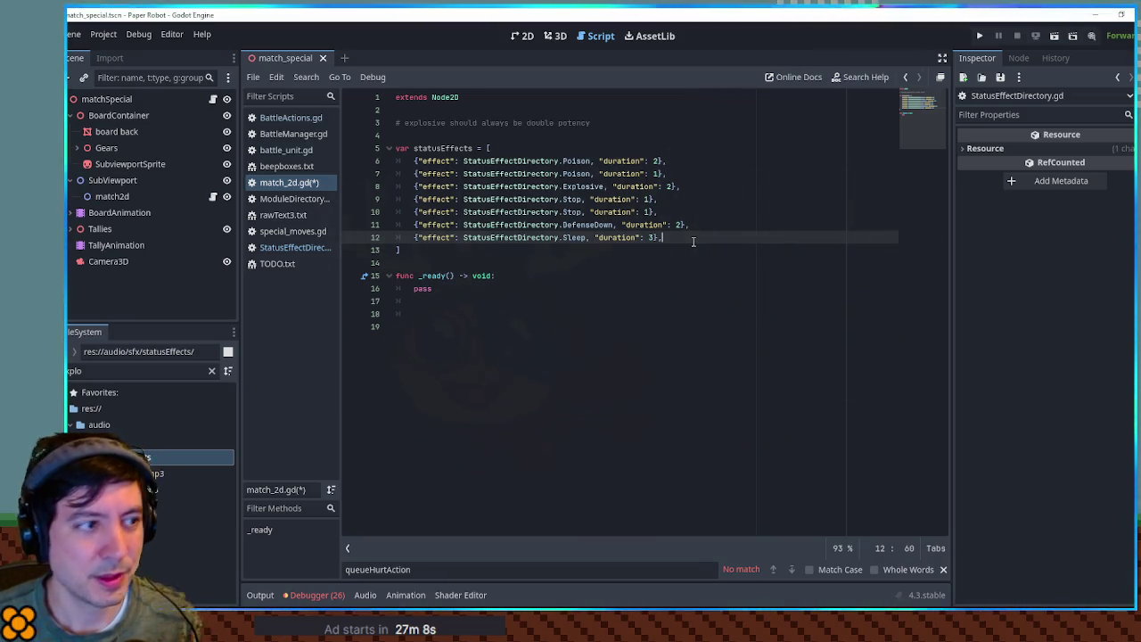
- Review the finished statusEffects array, then switch to the 2D scene view
drag(533, 173, 560, 237)
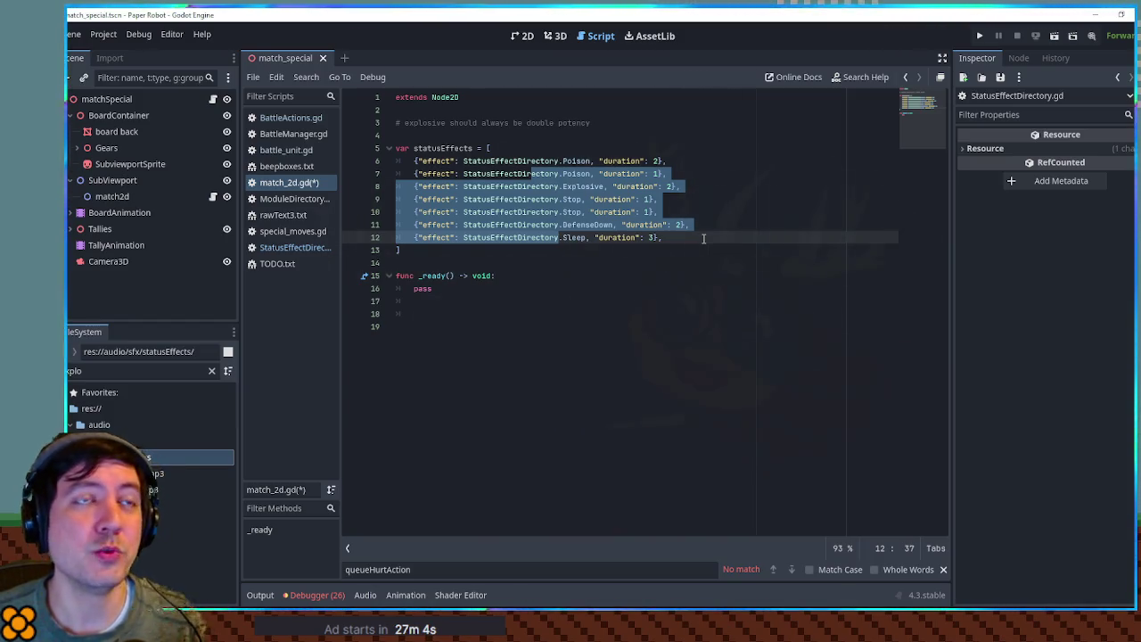
double_click(571, 199)
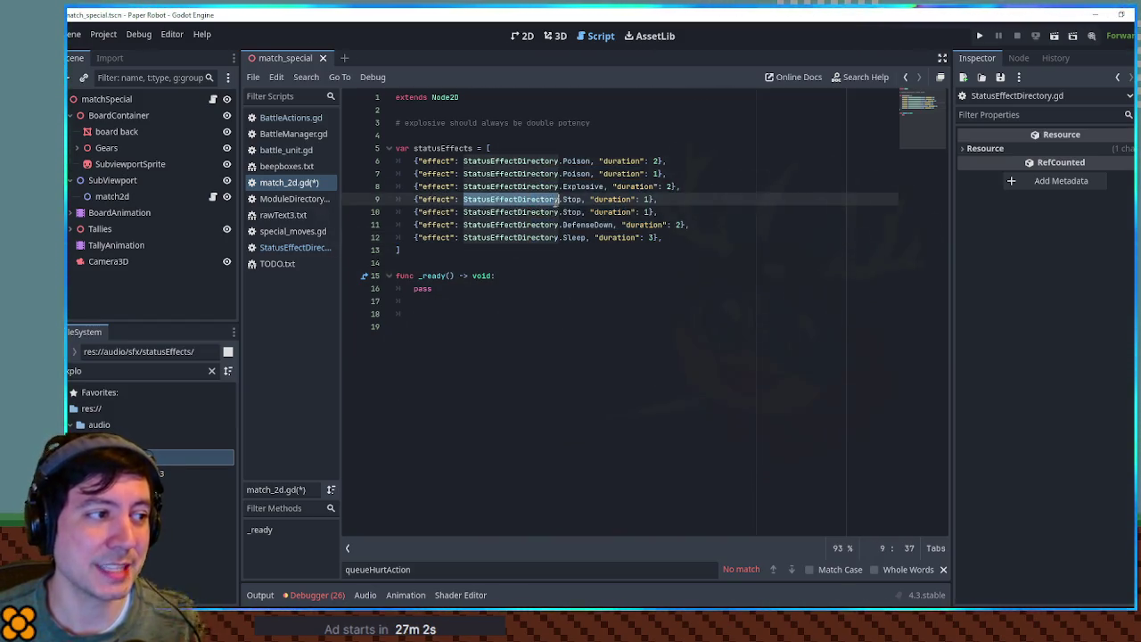
double_click(571, 211)
double_click(575, 199)
click(775, 225)
click(723, 212)
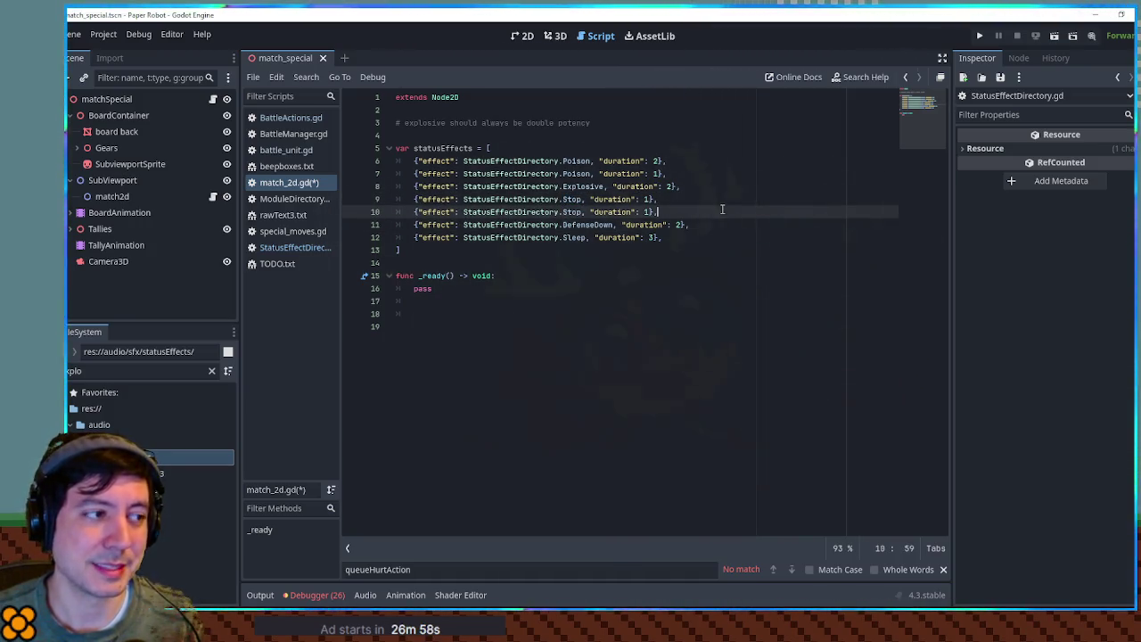
click(707, 194)
click(708, 192)
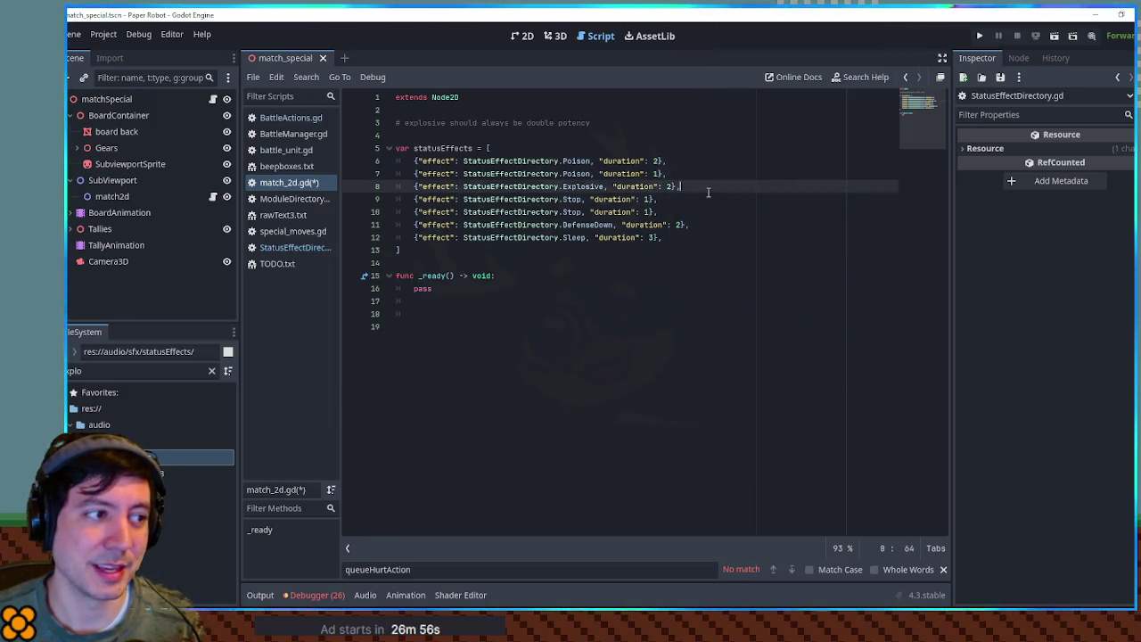
click(704, 208)
click(709, 204)
click(712, 184)
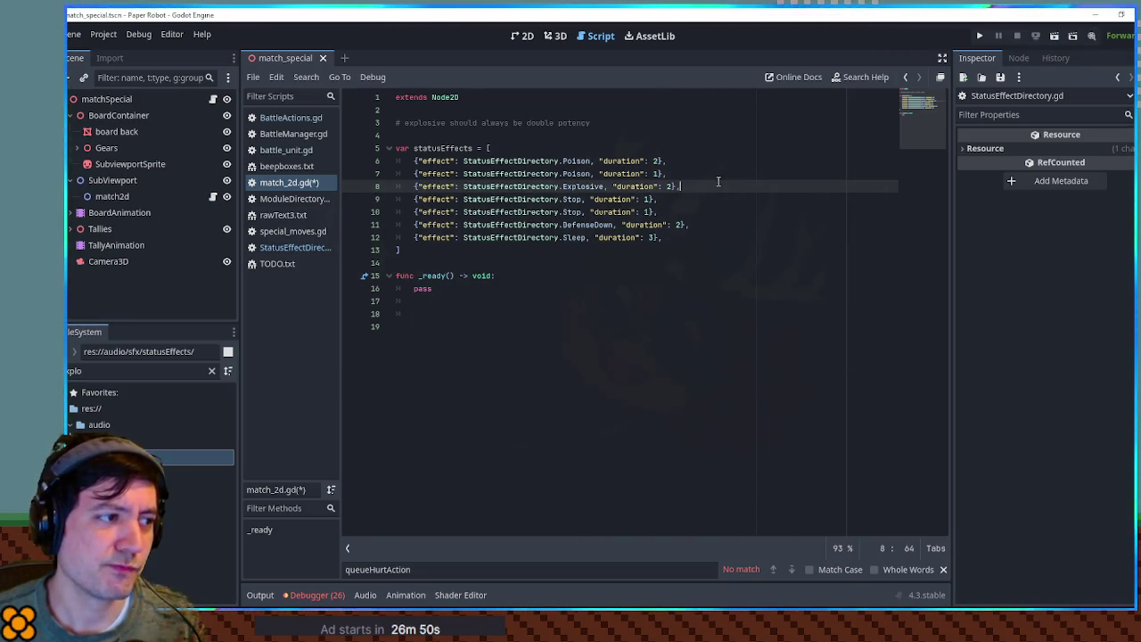
click(661, 212)
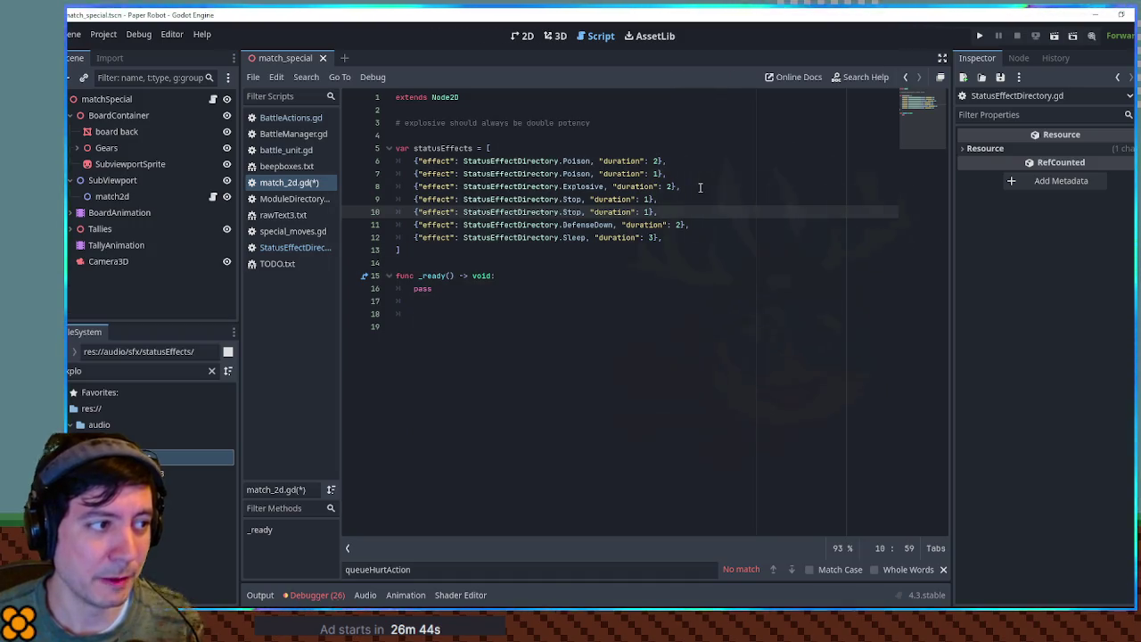
drag(535, 162, 668, 235)
click(668, 237)
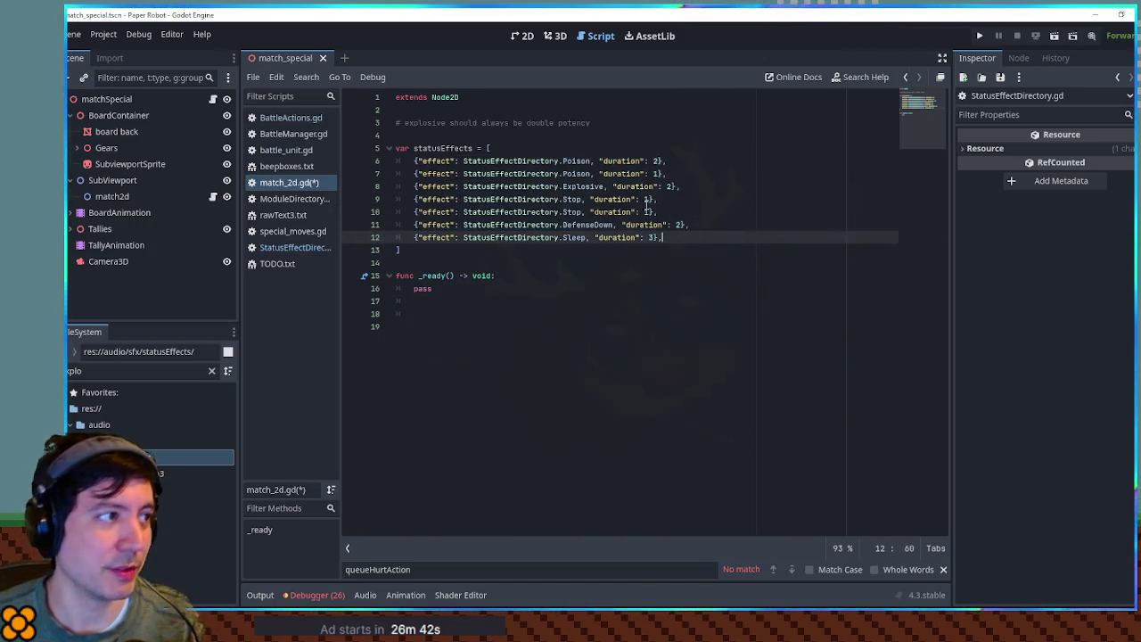
click(526, 36)
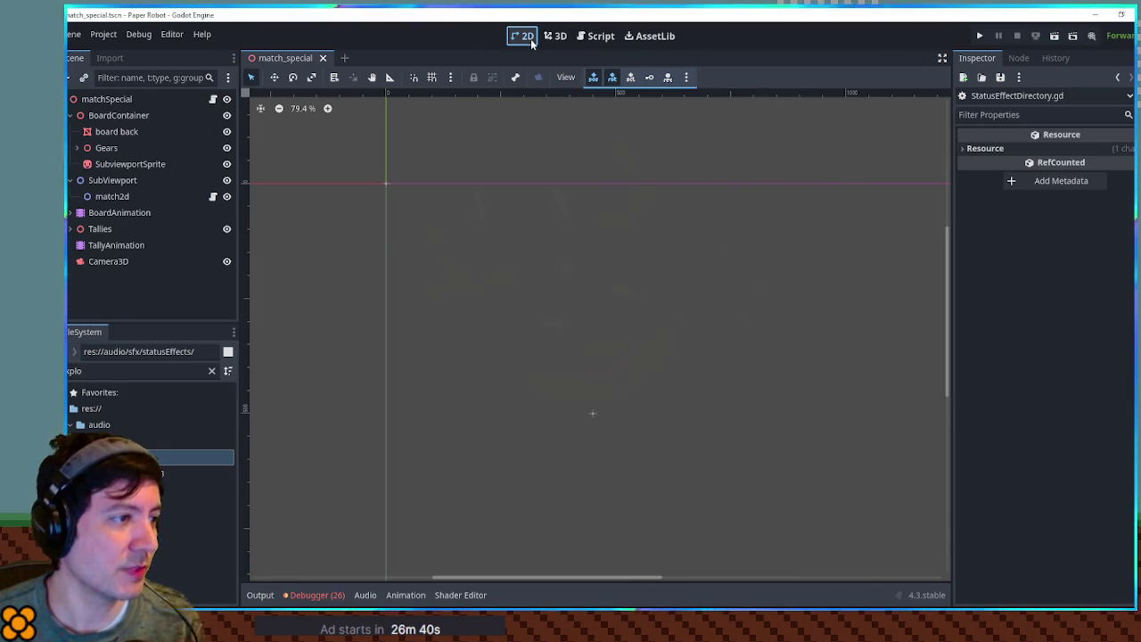
- Inspect the match2d node under SubViewport and pan around its empty 2D canvas
scroll(602, 250, down, 3)
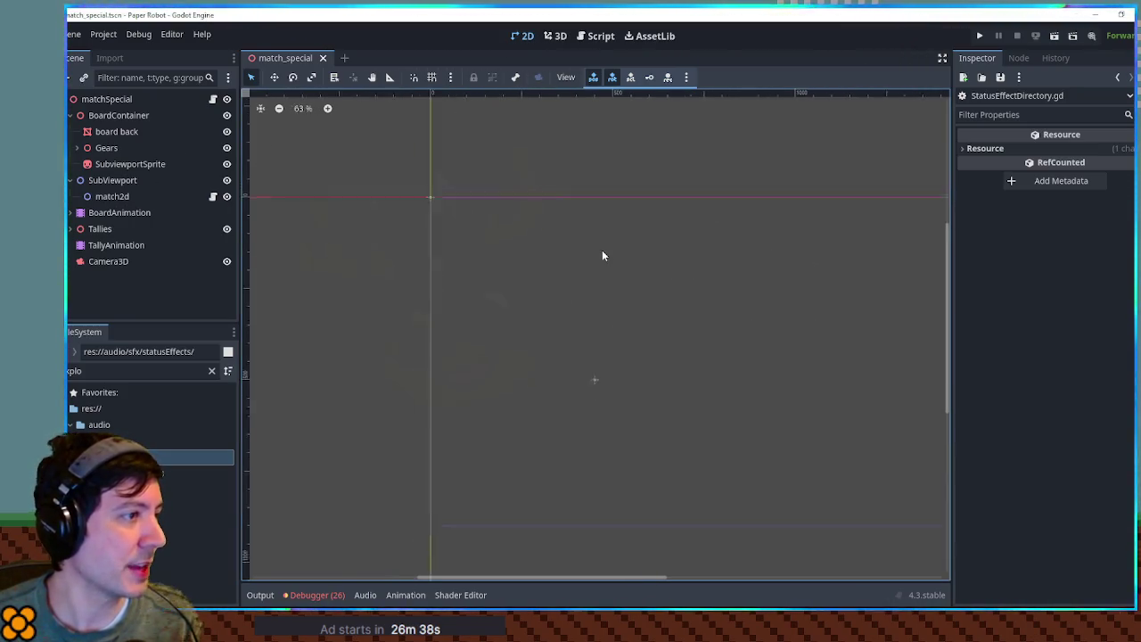
click(116, 101)
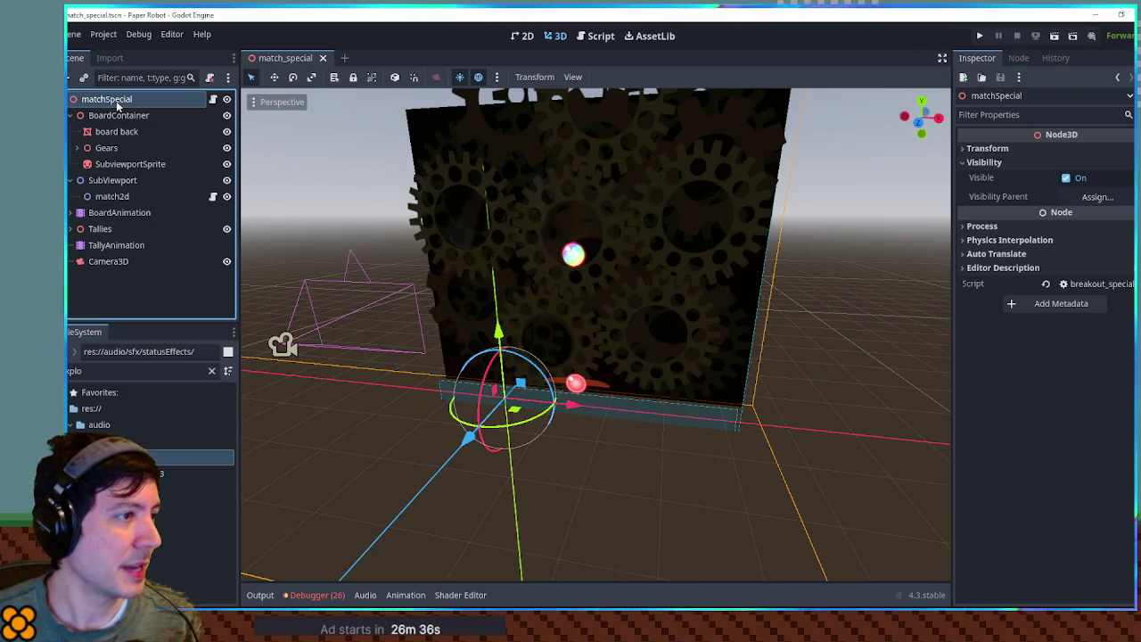
click(116, 181)
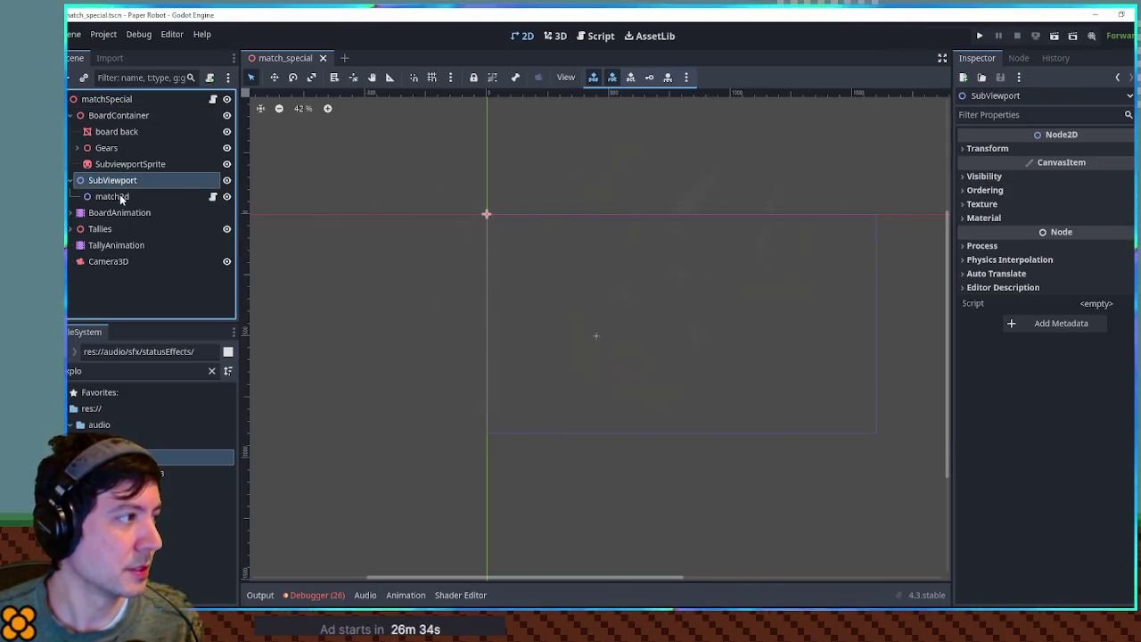
click(119, 195)
scroll(363, 202, left, 1)
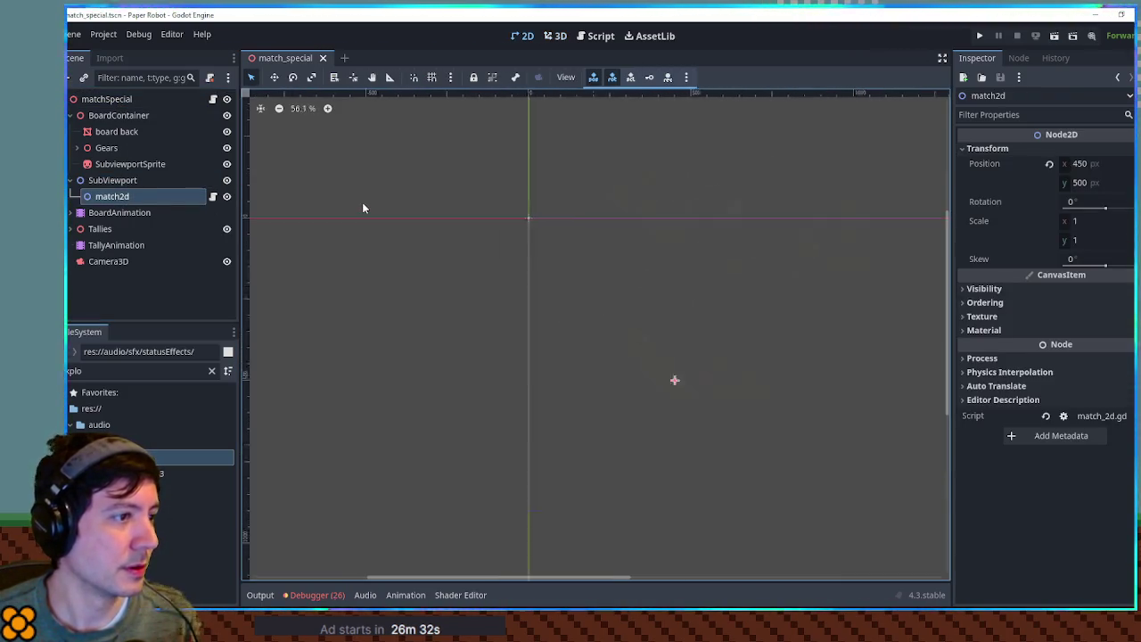
scroll(617, 244, up, 2)
drag(658, 246, 690, 251)
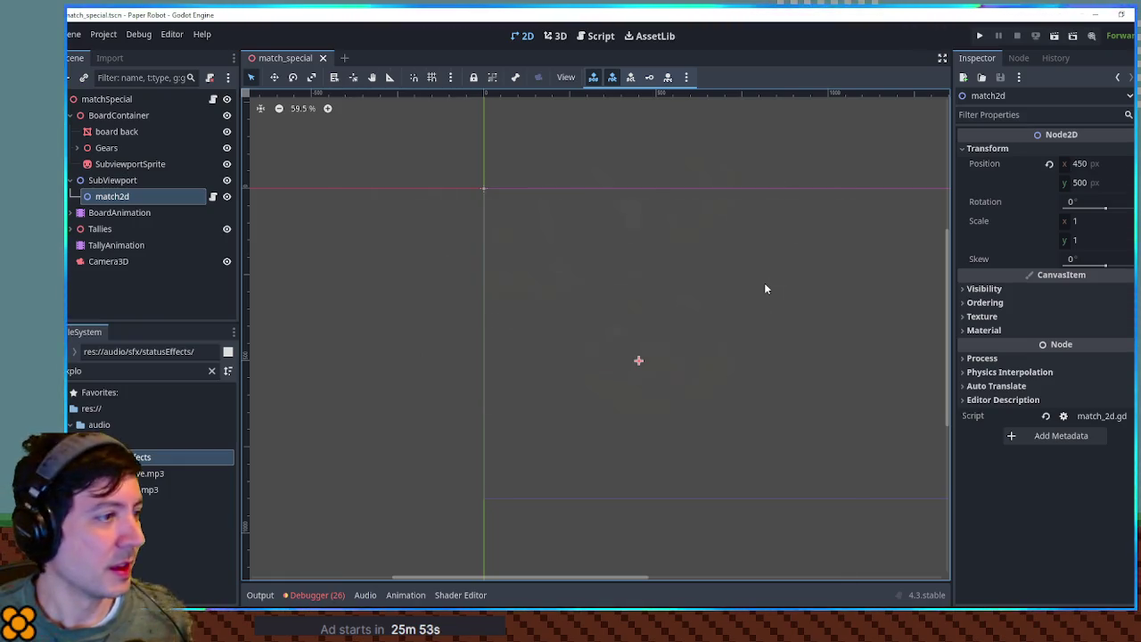
scroll(485, 240, right, 5)
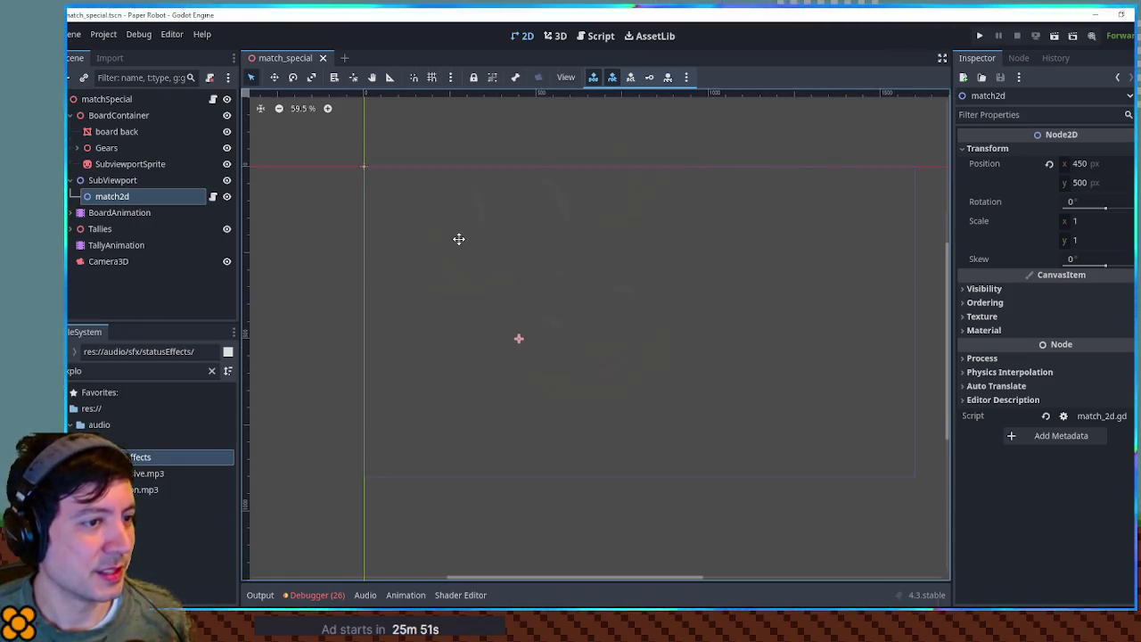
scroll(504, 241, up, 2)
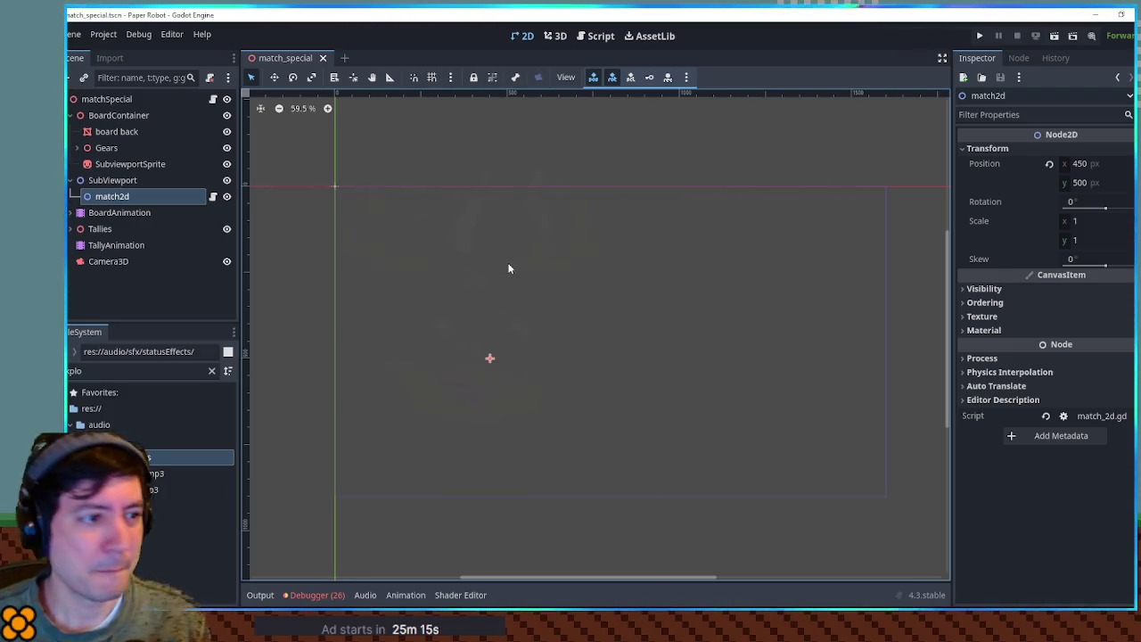
click(491, 193)
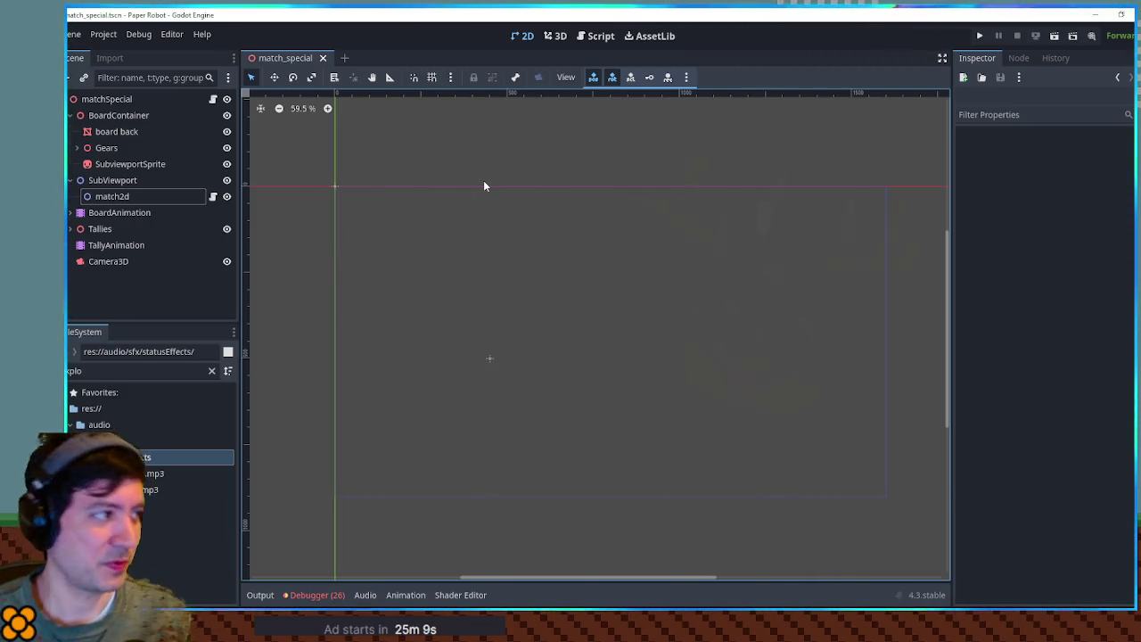
click(128, 197)
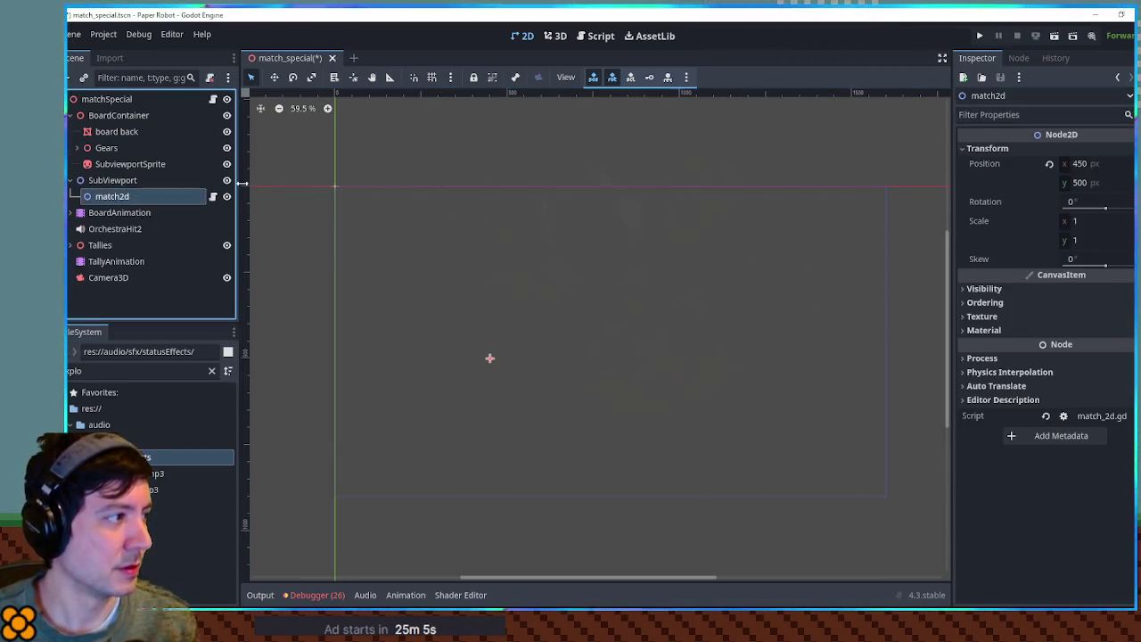
- Undo to restore Walls and Area2D under match2d, then save the match_special scene
key(ctrl+z)
key(ctrl+z)
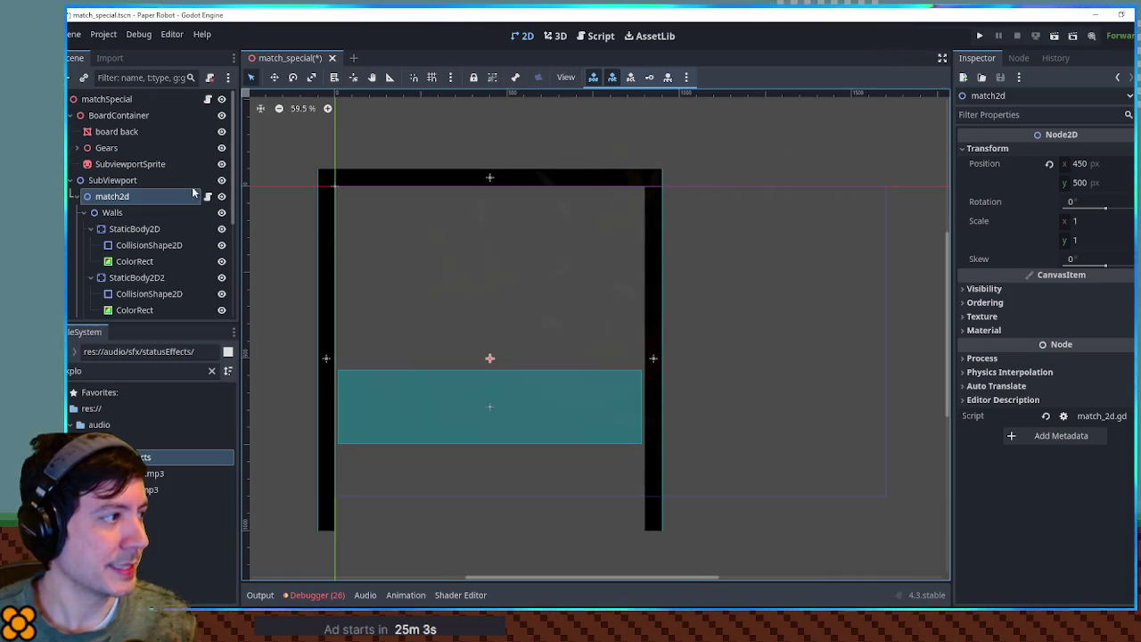
click(83, 212)
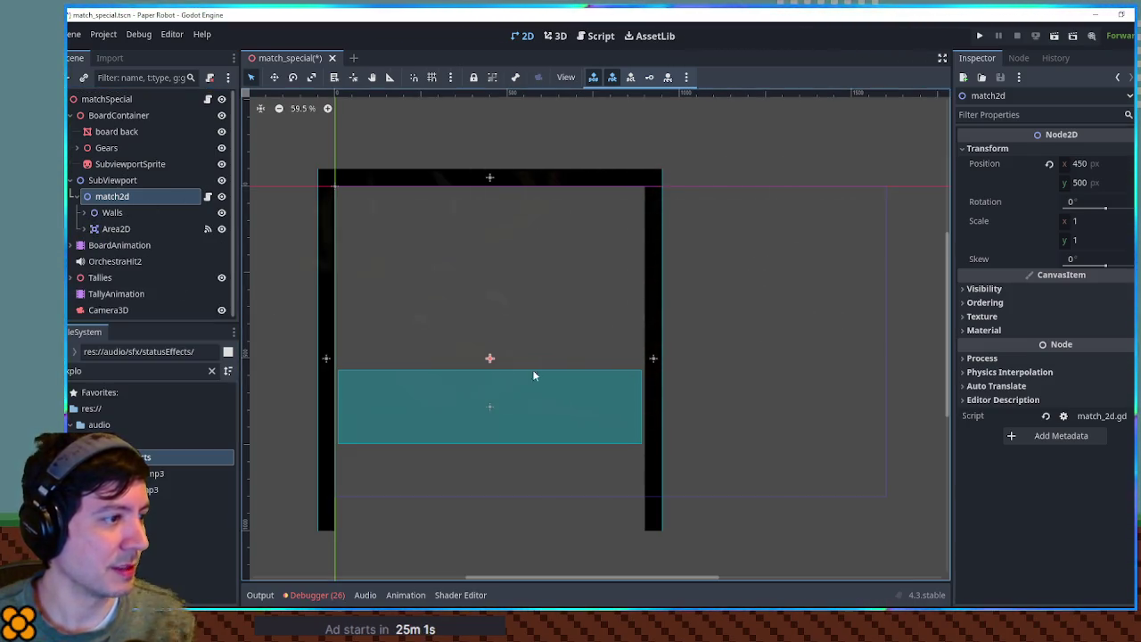
scroll(430, 270, up, 2)
scroll(430, 269, down, 3)
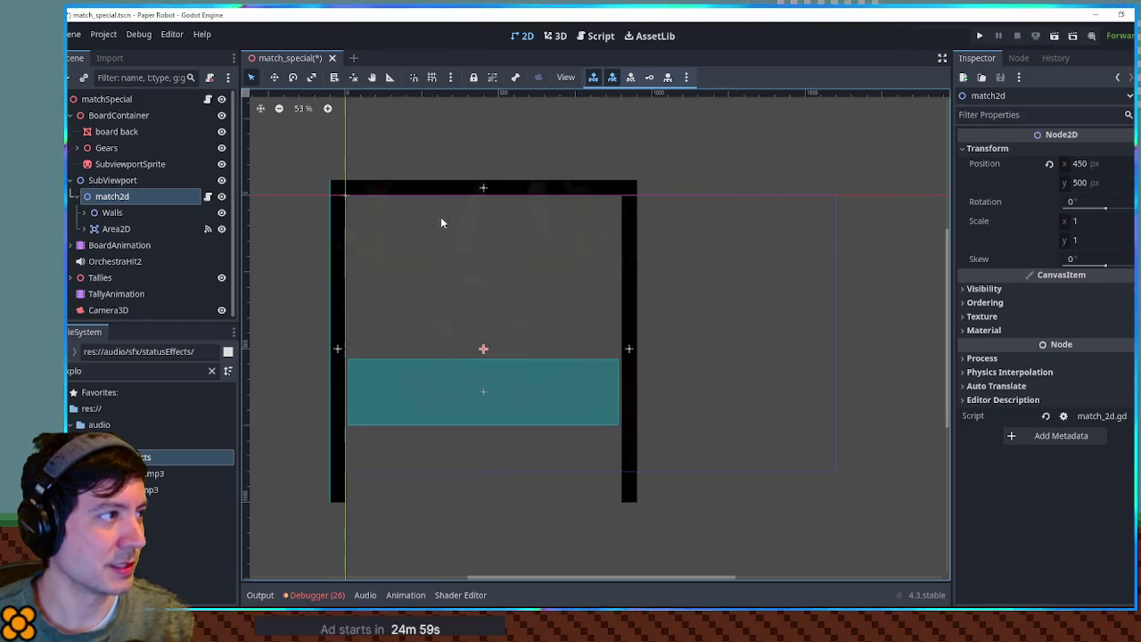
key(ctrl+s)
- Orbit the gear board in the 3D view, then zoom and pan the 2D view
click(555, 35)
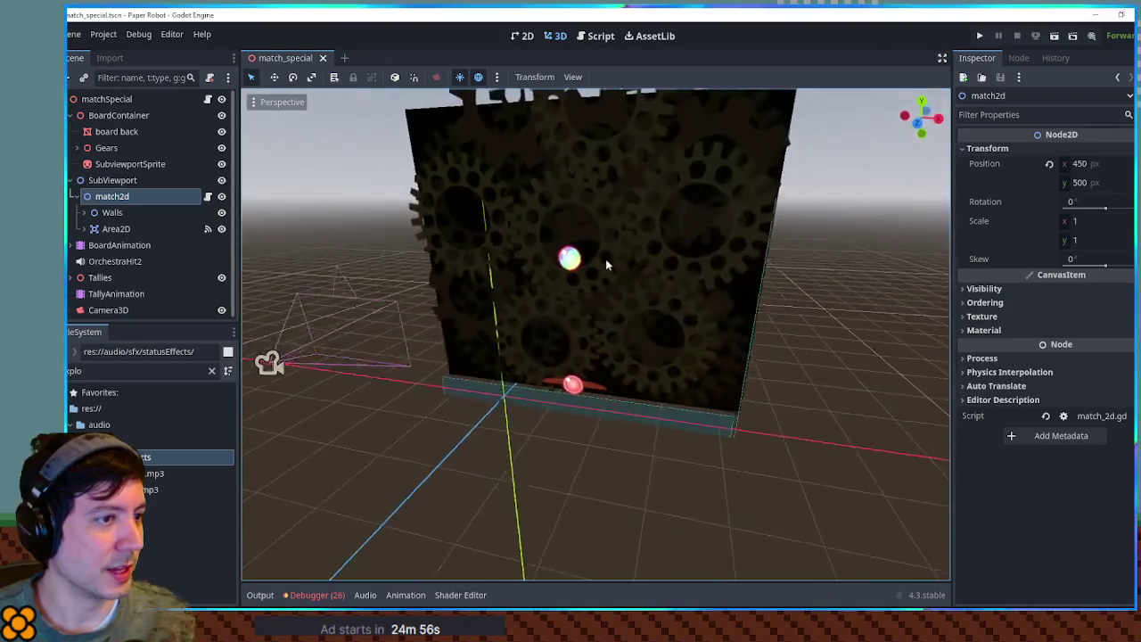
scroll(599, 257, down, 3)
mouse_move(599, 251)
mouse_down()
mouse_move(813, 260)
mouse_move(67, 221)
mouse_up()
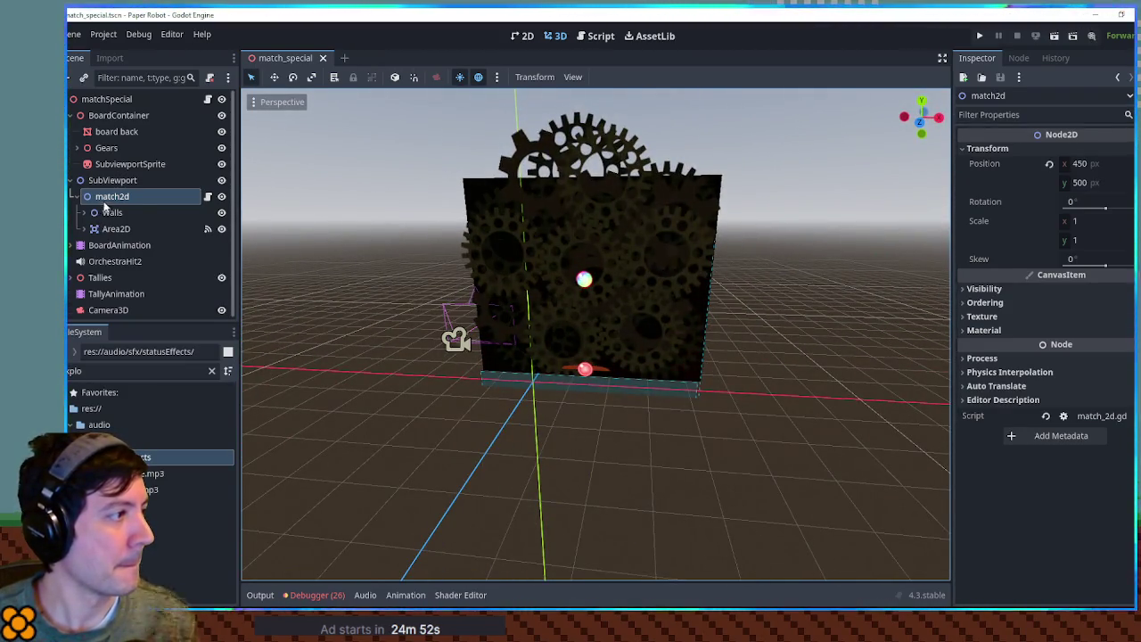
click(522, 35)
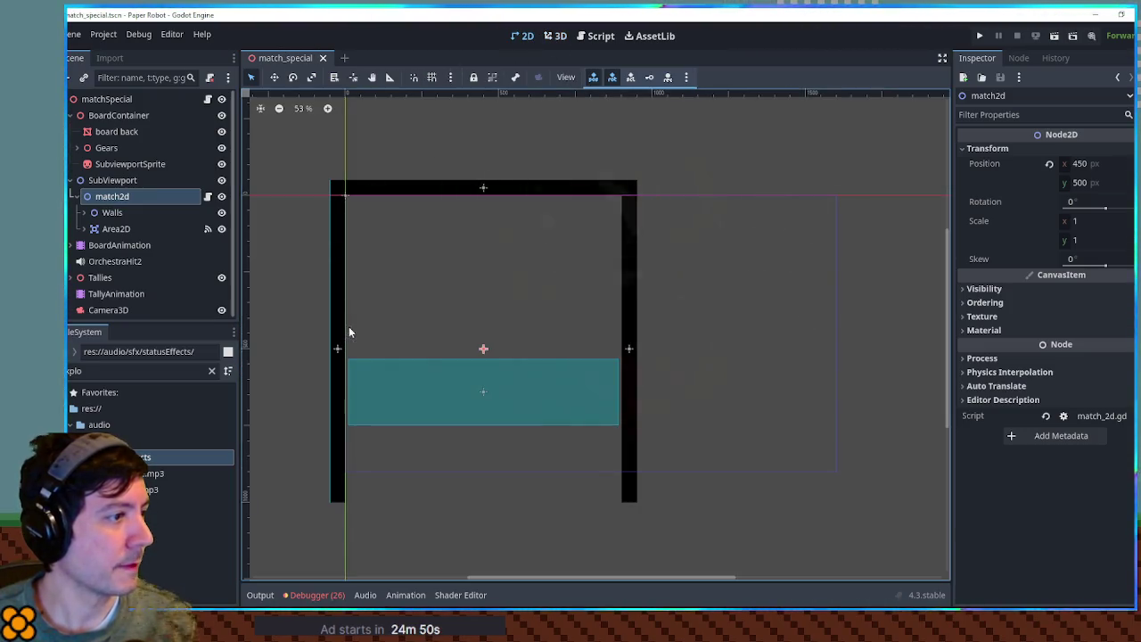
drag(466, 302, 429, 297)
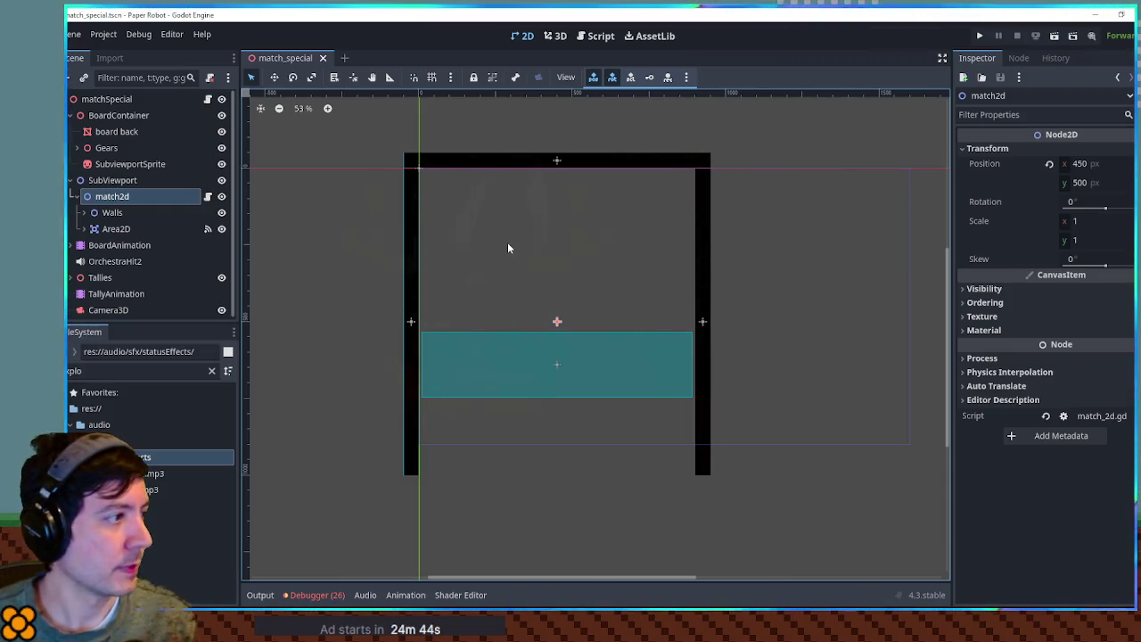
scroll(507, 247, up, 2)
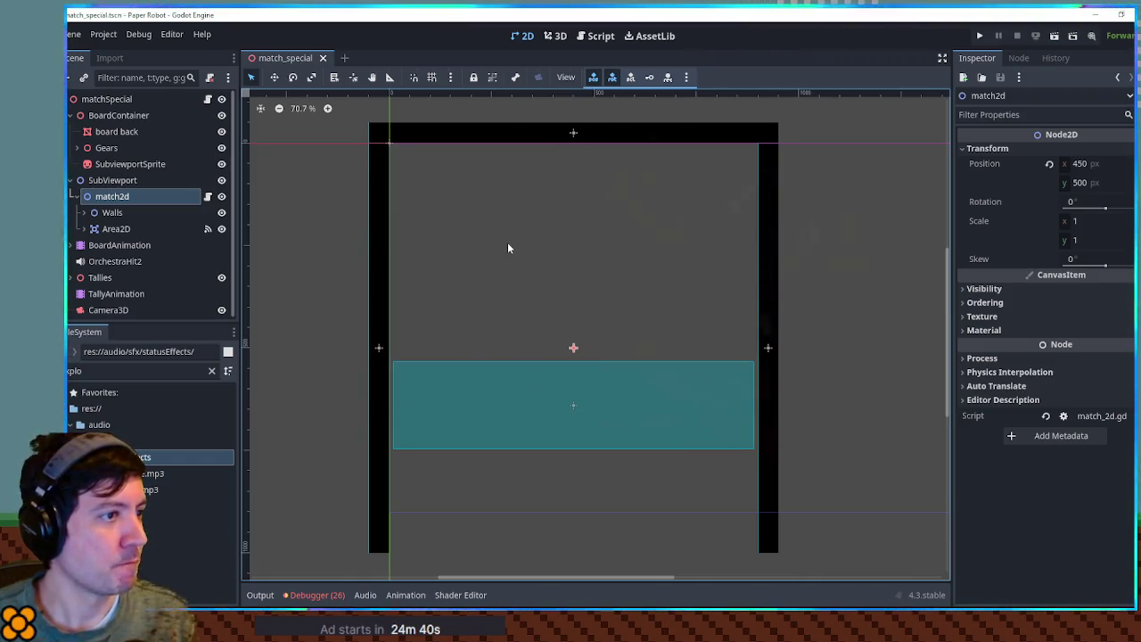
scroll(508, 248, up, 2)
drag(601, 247, 576, 296)
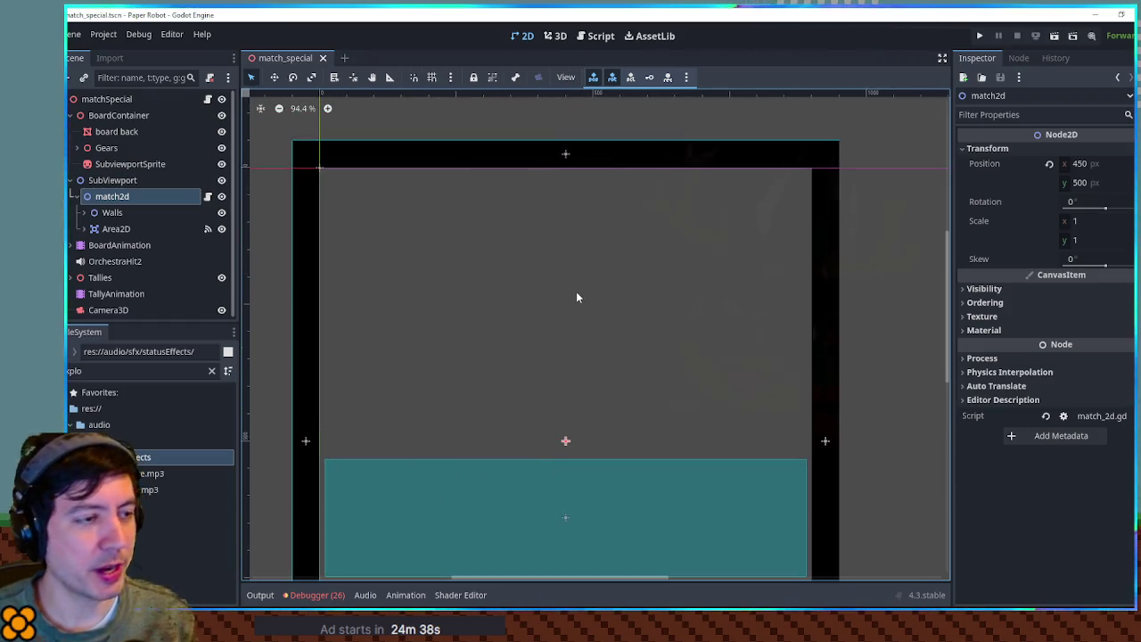
- Add a Path2D child under the match2d node
click(122, 183)
click(125, 198)
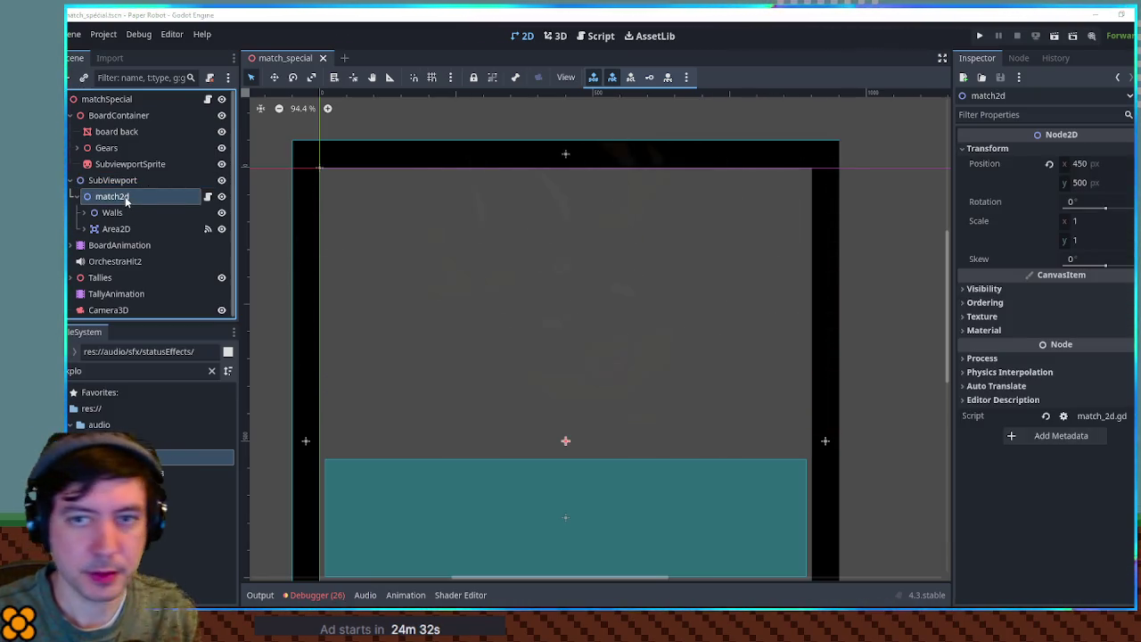
key(ctrl+v)
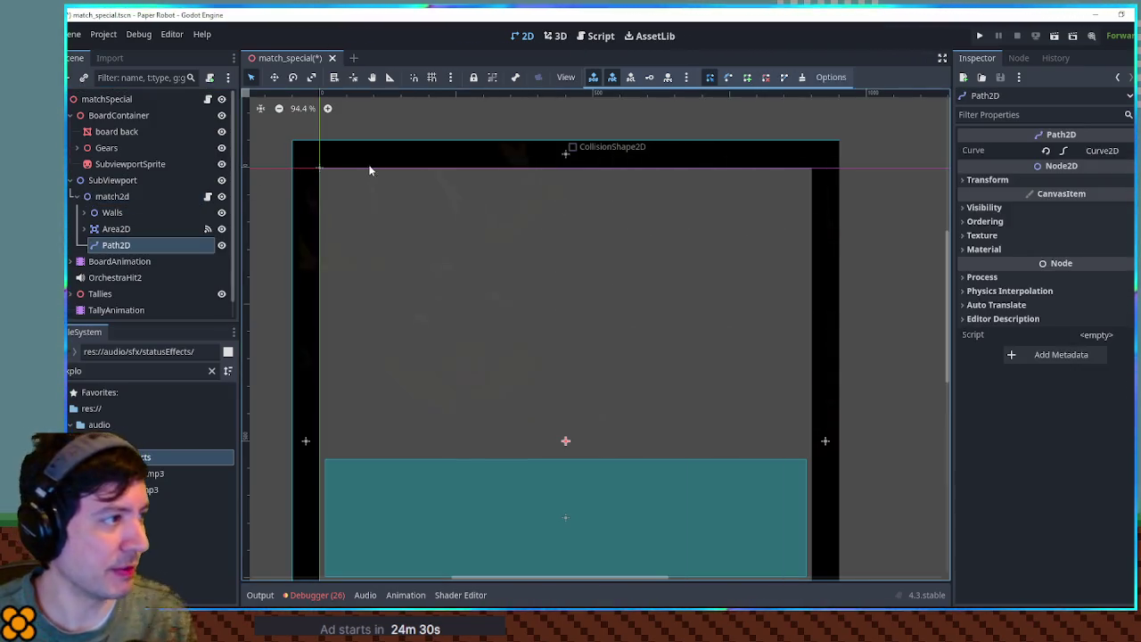
- Add two points to the Path2D's Curve2D and move the Path2D up 74 px
scroll(369, 168, down, 1)
click(1092, 150)
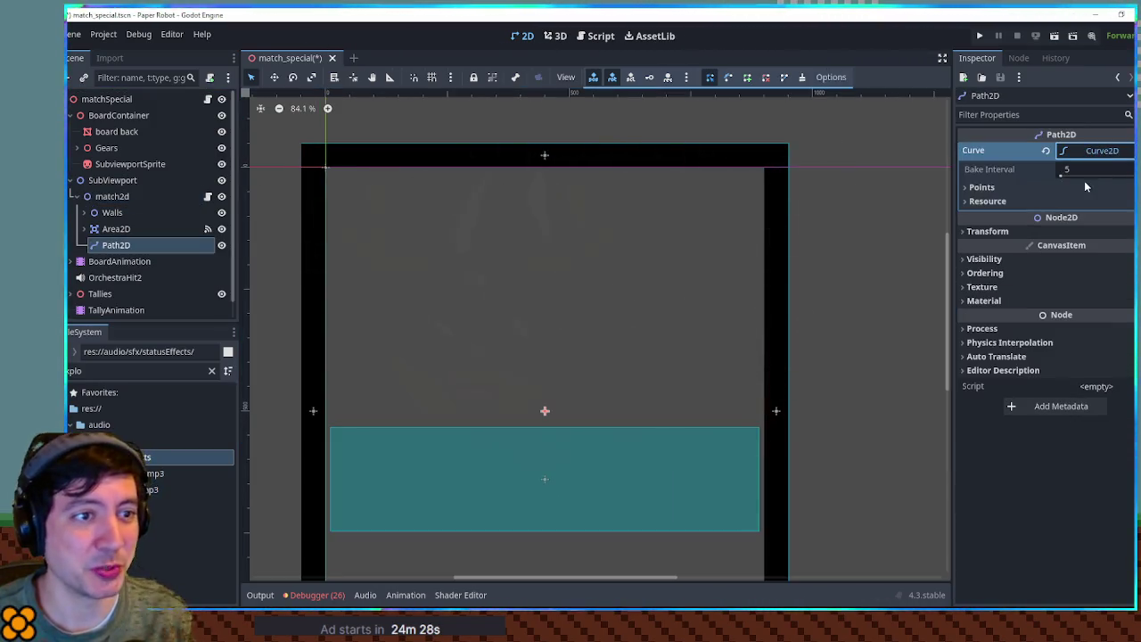
click(1086, 186)
click(1065, 205)
click(1043, 247)
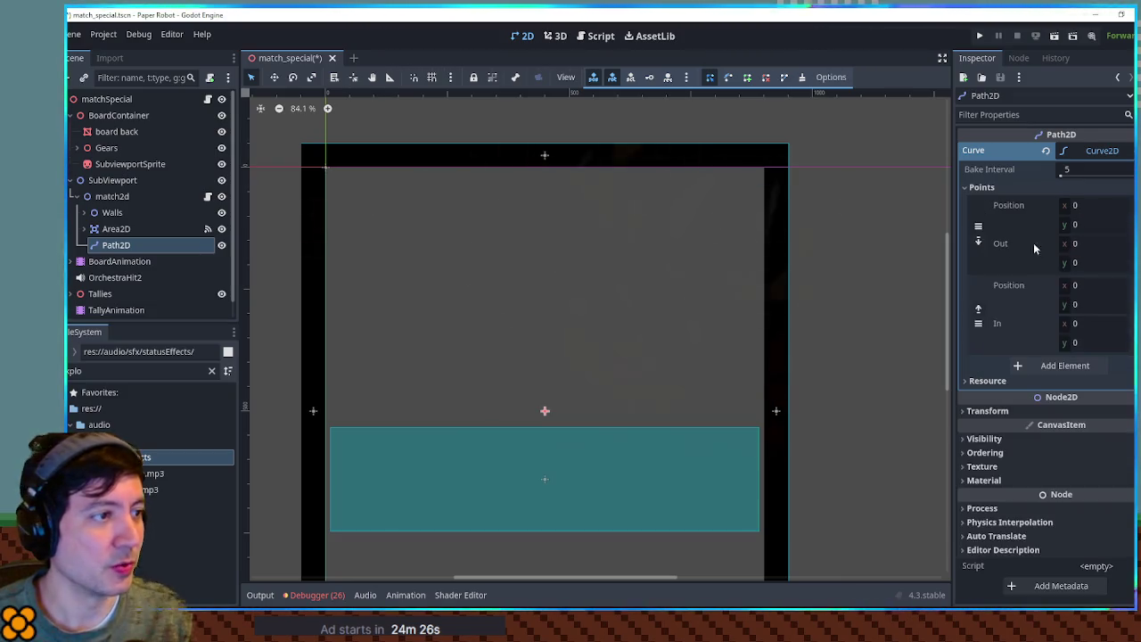
scroll(613, 245, down, 3)
scroll(603, 235, up, 2)
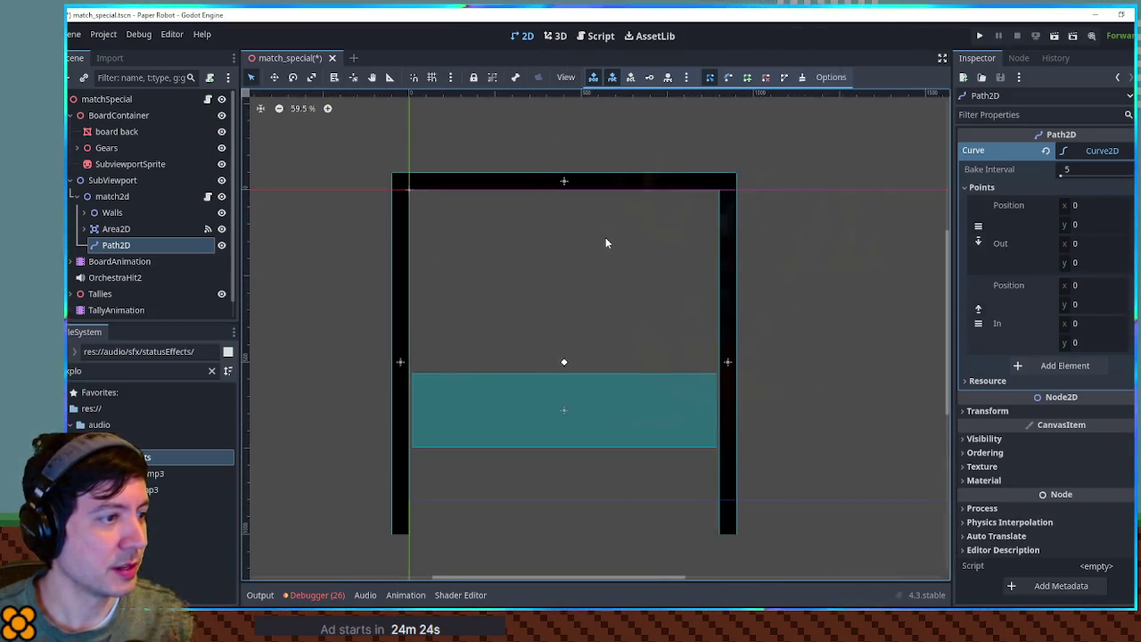
scroll(606, 238, up, 3)
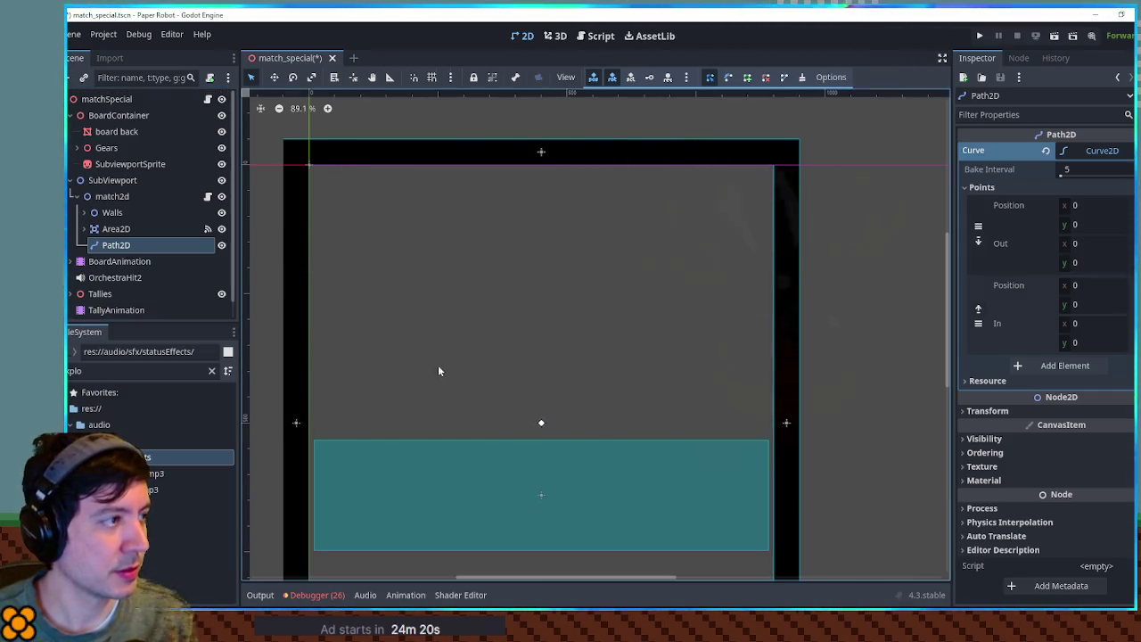
key(w)
drag(541, 425, 549, 315)
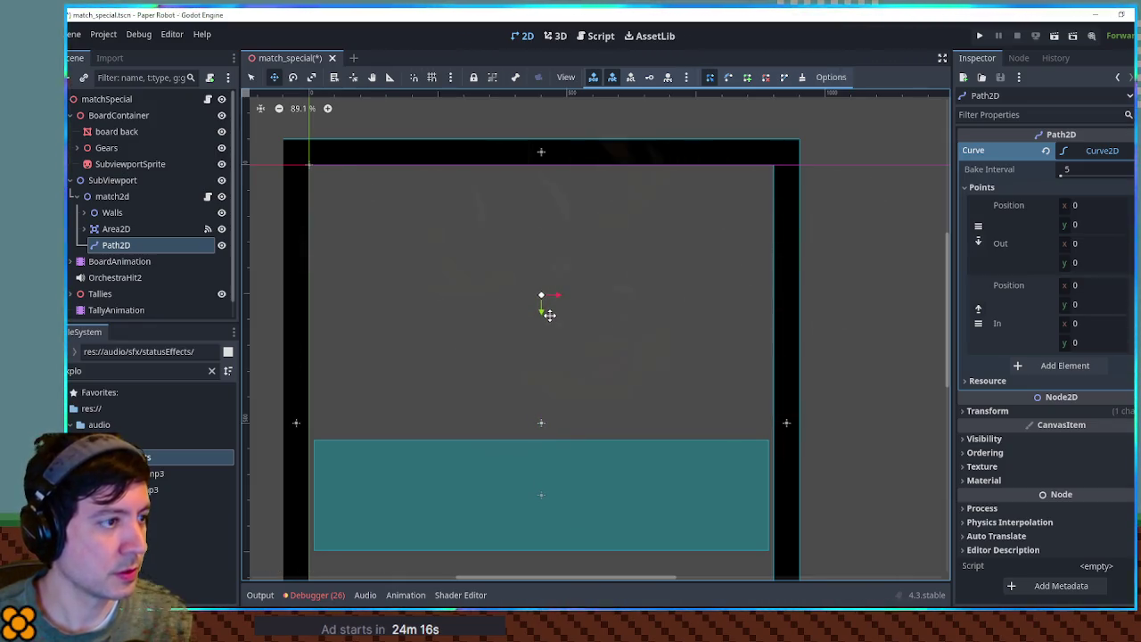
- Keep the first curve point at x 0 and set the second point's x to 300
mouse_move(1075, 205)
mouse_down()
mouse_move(1097, 205)
mouse_move(1083, 205)
mouse_up()
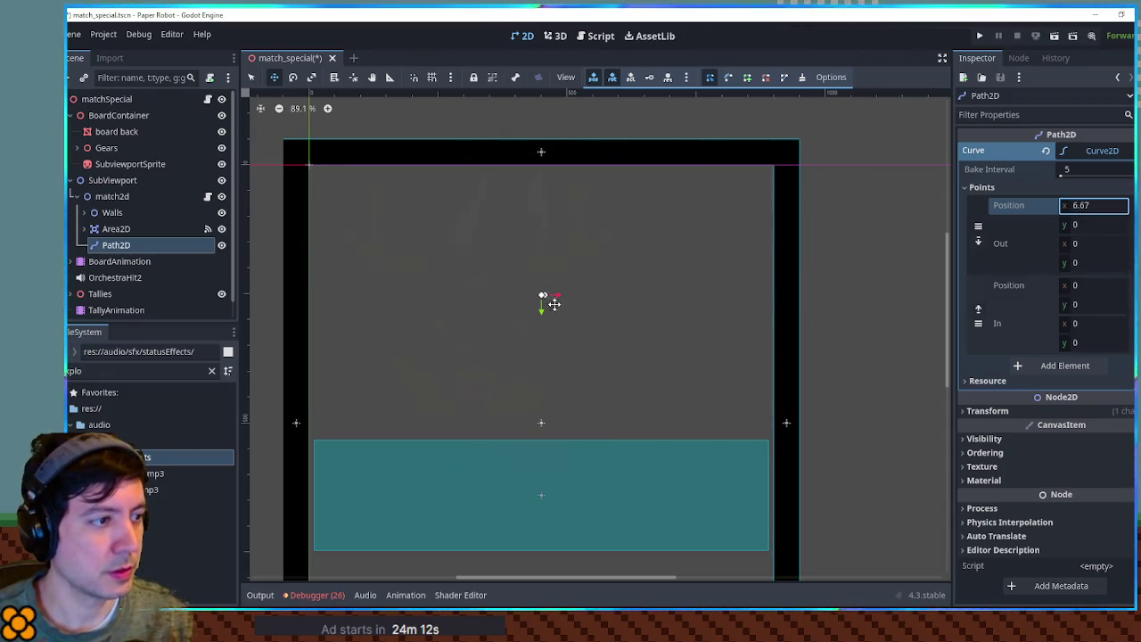
double_click(1090, 205)
text(20)
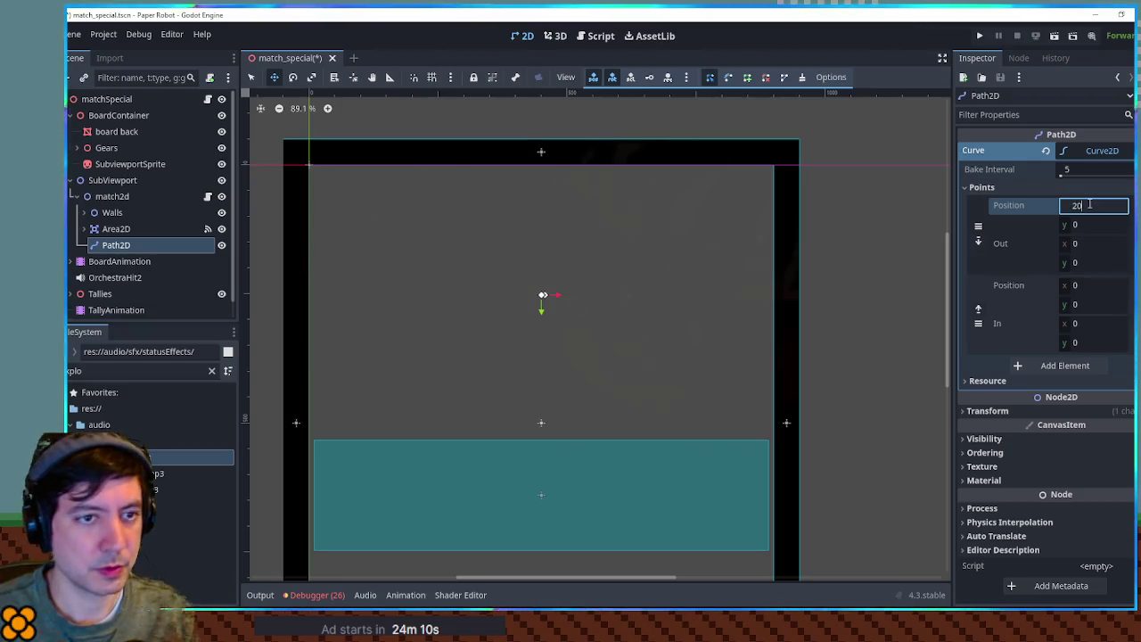
text(0)
key(Return)
double_click(1090, 205)
text(300)
key(Return)
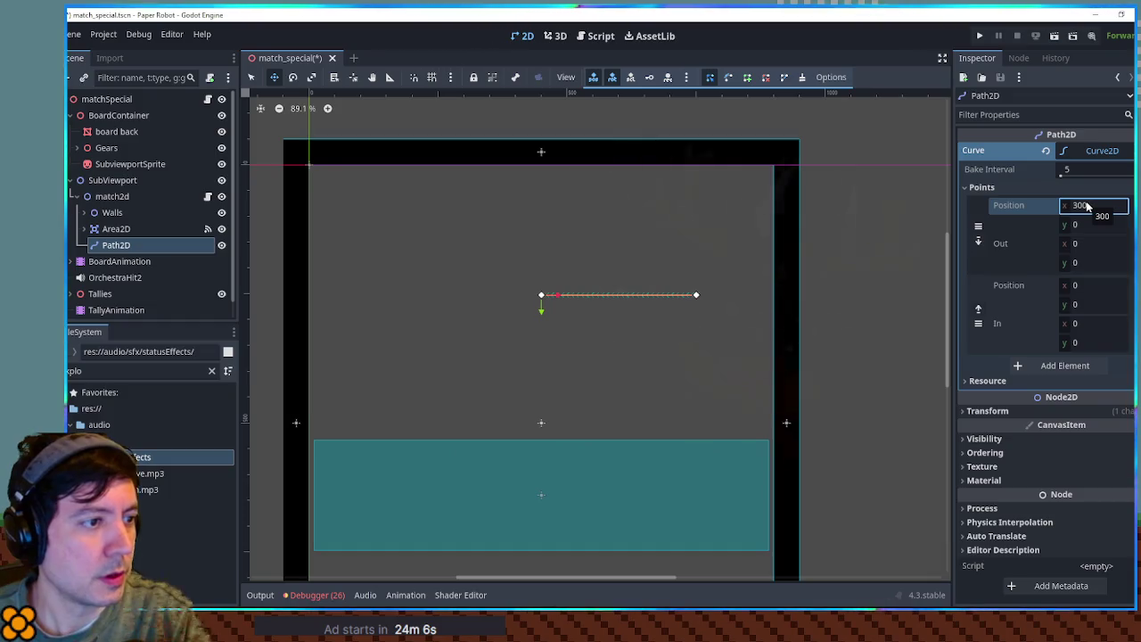
key(ctrl+x)
click(1095, 285)
key(ctrl+v)
key(Return)
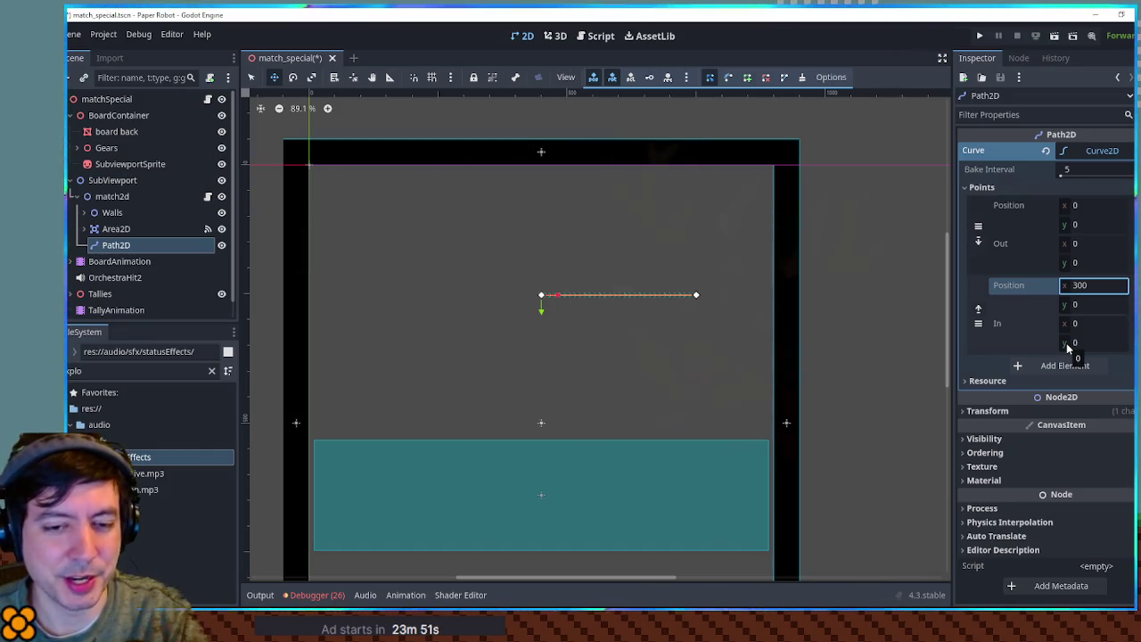
- Bend the curve with In y 200 on the second point and Out y 200 on the first
drag(1070, 350, 1083, 344)
click(1097, 343)
text(100)
key(Return)
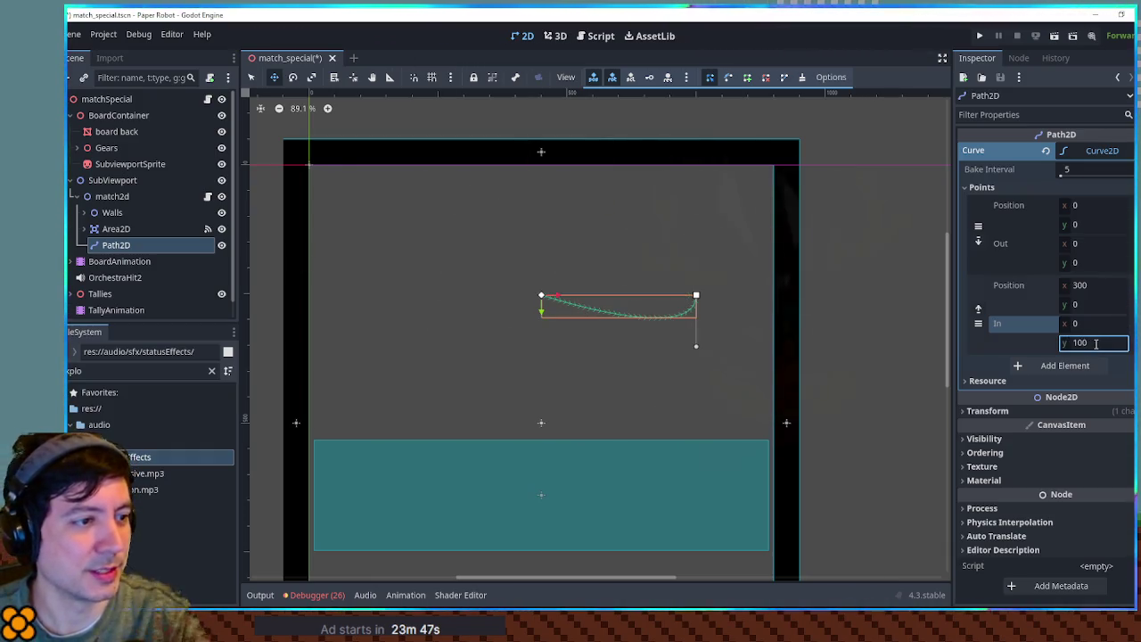
click(1095, 345)
text(200)
key(Return)
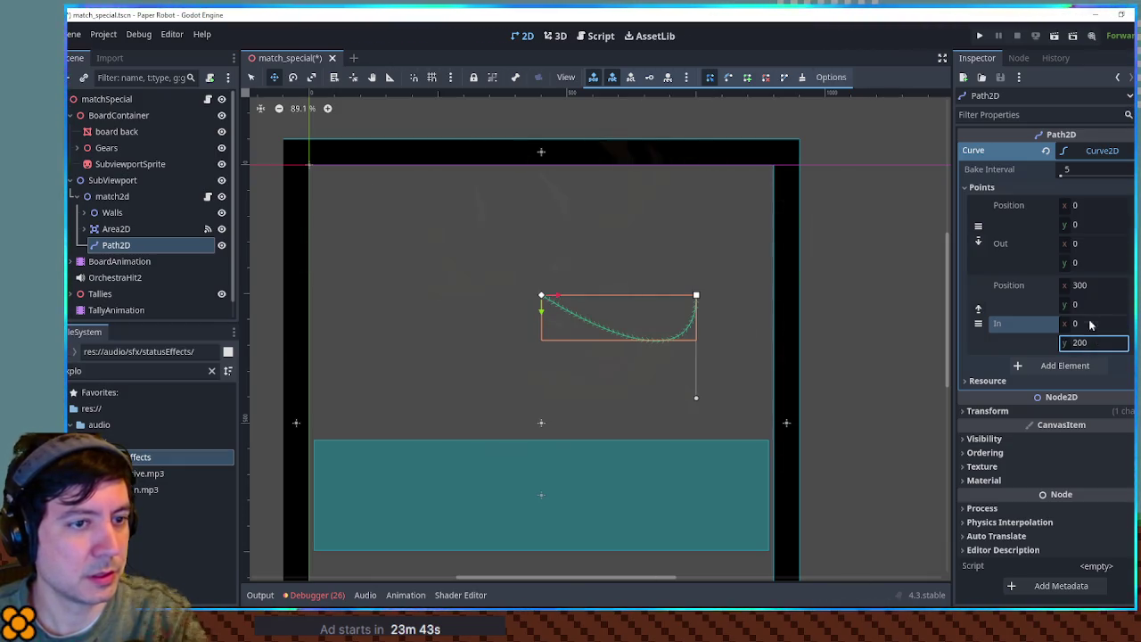
click(1085, 264)
text(200)
key(Return)
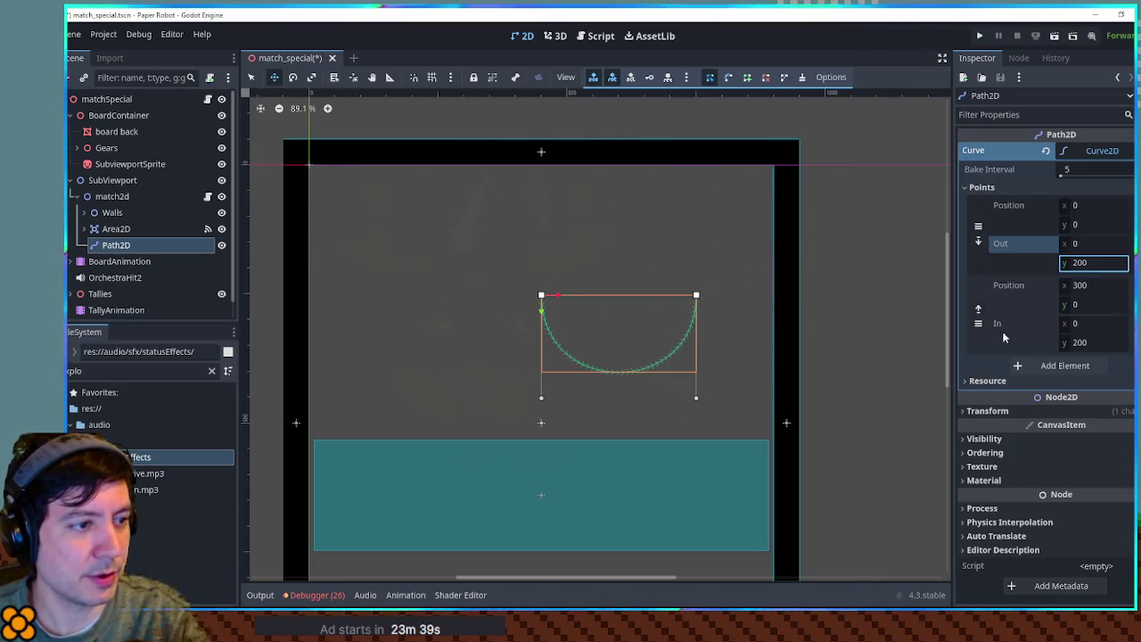
- Try the second point at x 400, then settle back on x 300
click(1081, 286)
text(400)
key(Return)
double_click(1081, 285)
text(300)
key(Return)
- Add a third point at y 0 with In y -200 and give the second point Out y -200, closing the first circle
click(1071, 366)
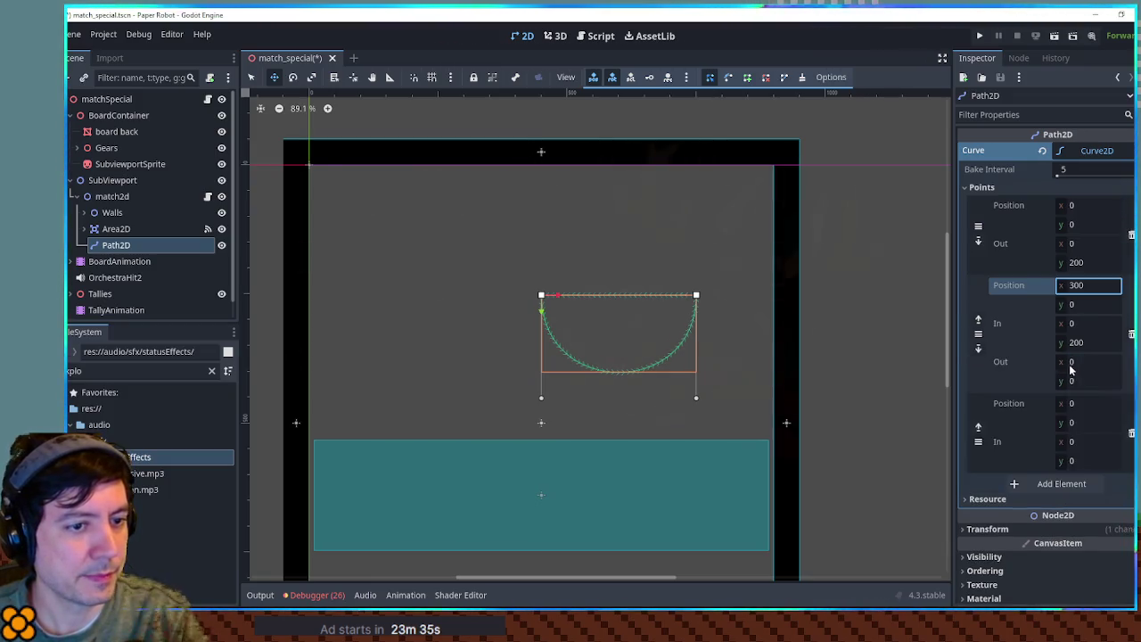
click(1085, 423)
text(-200)
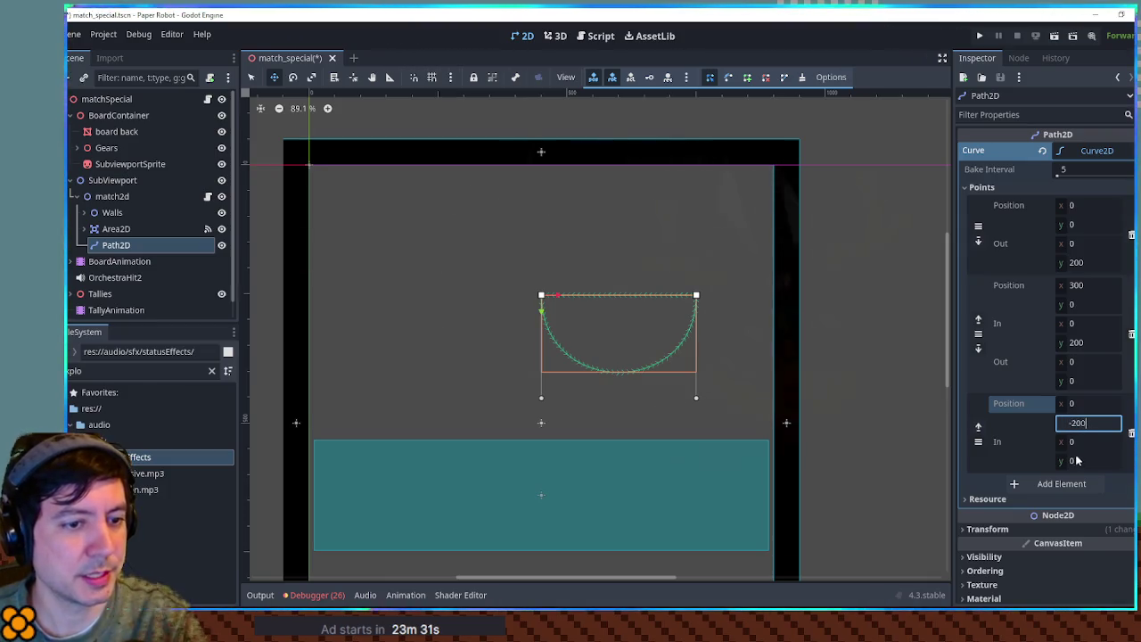
click(1076, 460)
text(00)
key(Return)
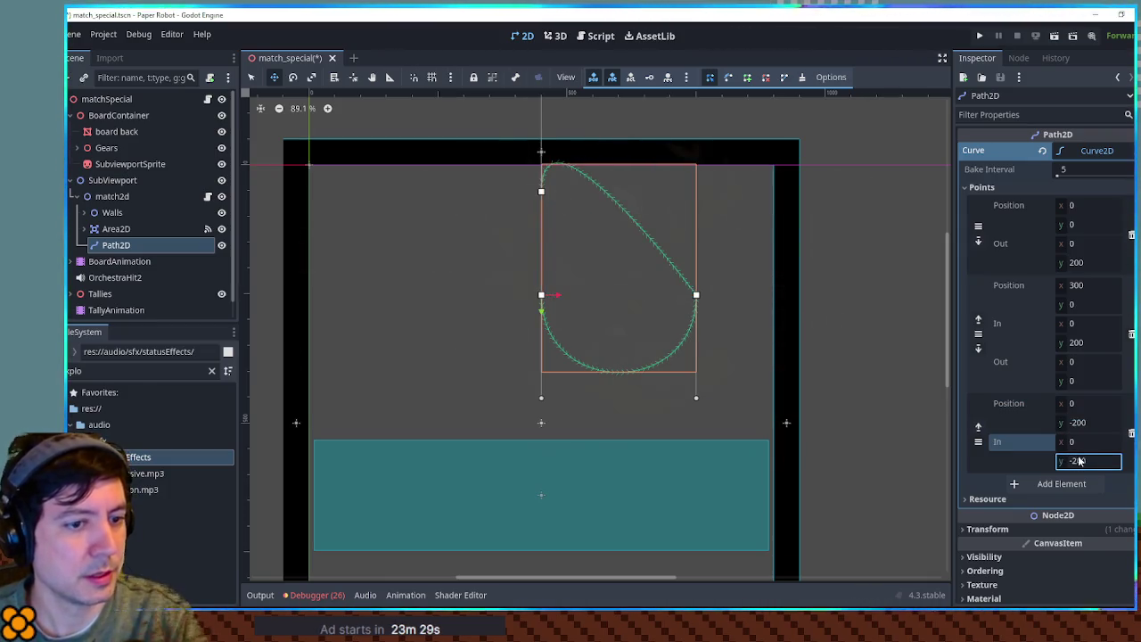
click(1085, 422)
click(1087, 381)
text(-200)
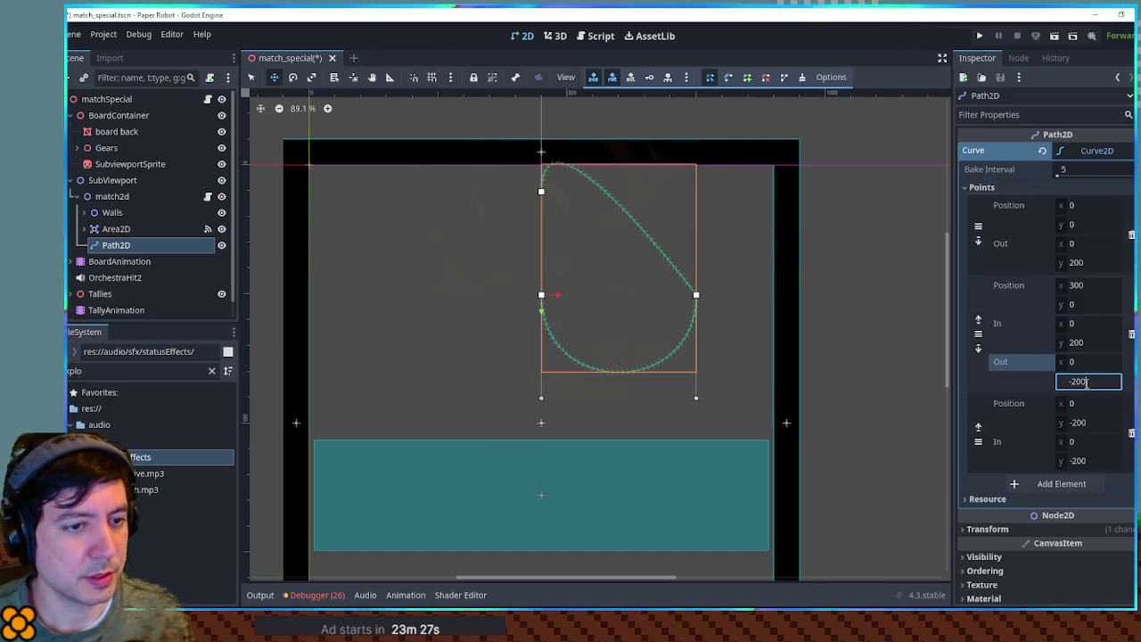
key(Return)
click(1085, 422)
text(0)
key(Return)
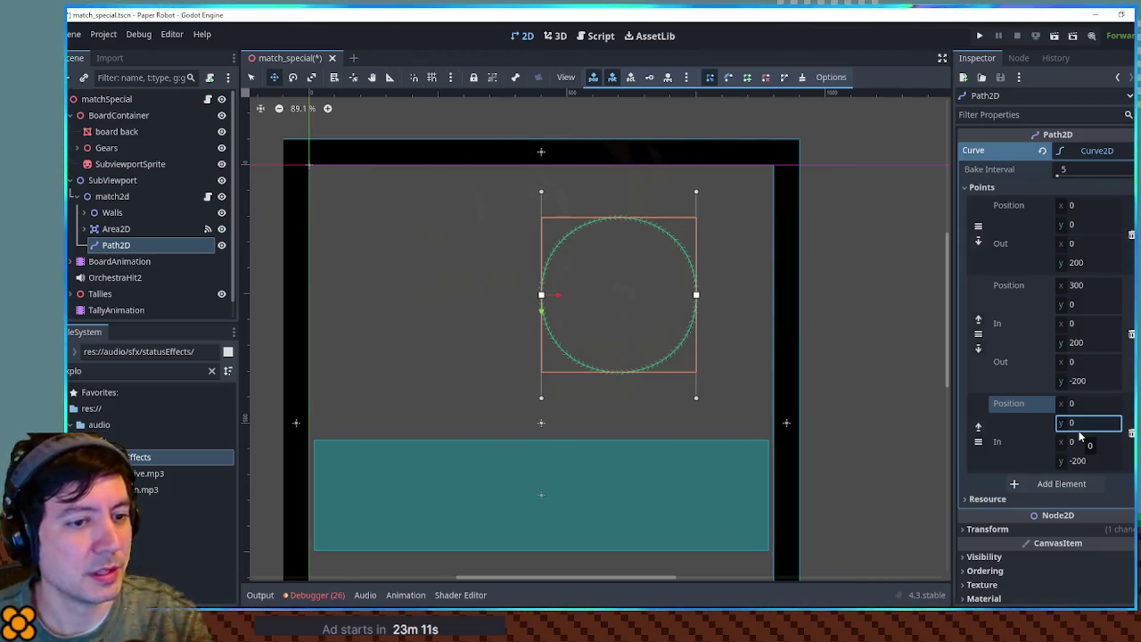
- Add a fourth point at x -300 with In y 200 to start the second loop
click(1058, 484)
scroll(1060, 435, down, 3)
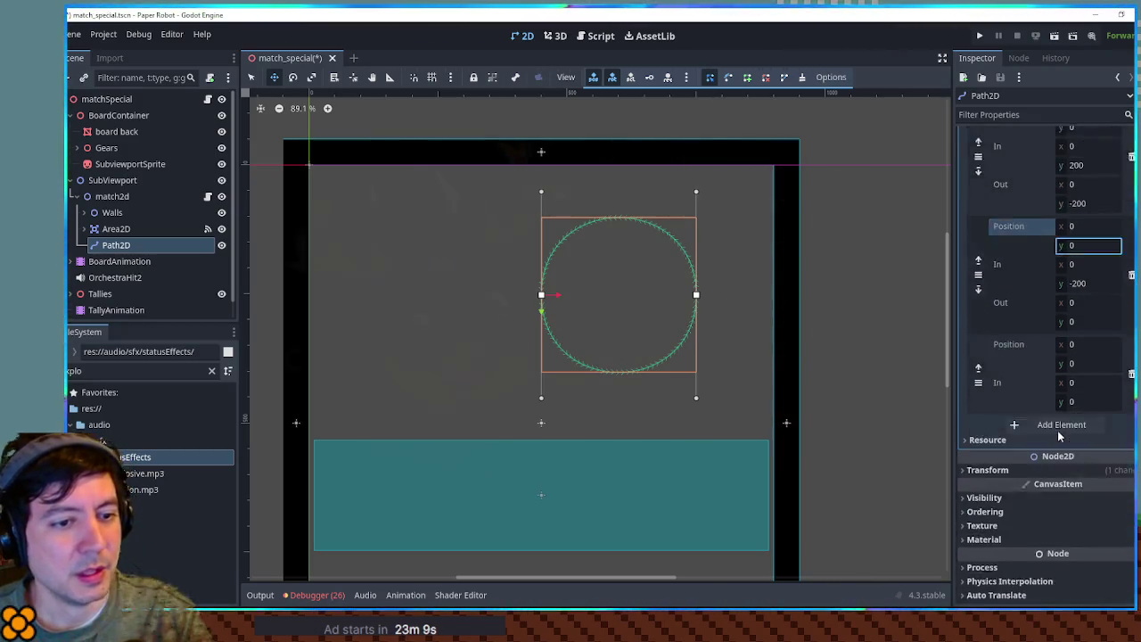
scroll(1059, 435, down, 1)
click(1088, 271)
text(200)
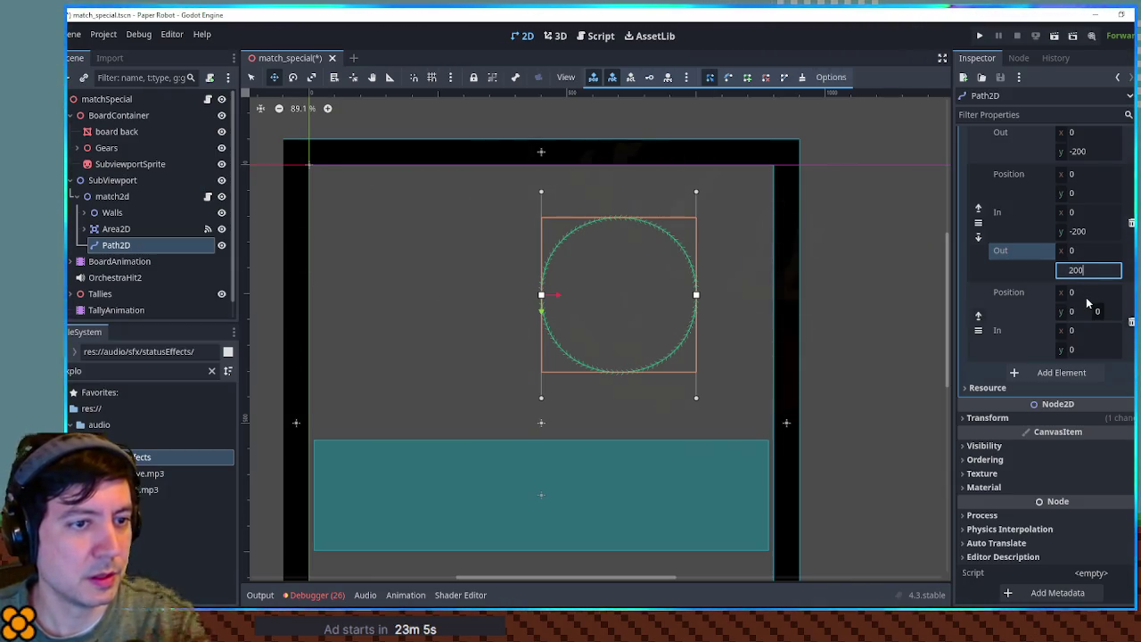
click(1086, 297)
text(-200)
key(Return)
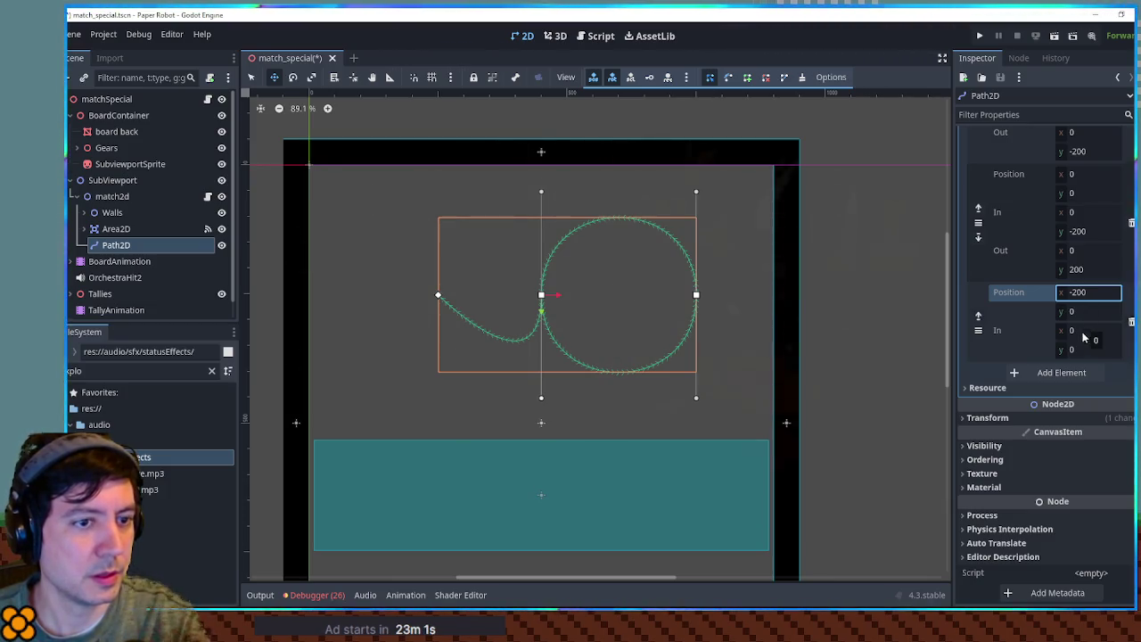
click(1086, 294)
text(-300)
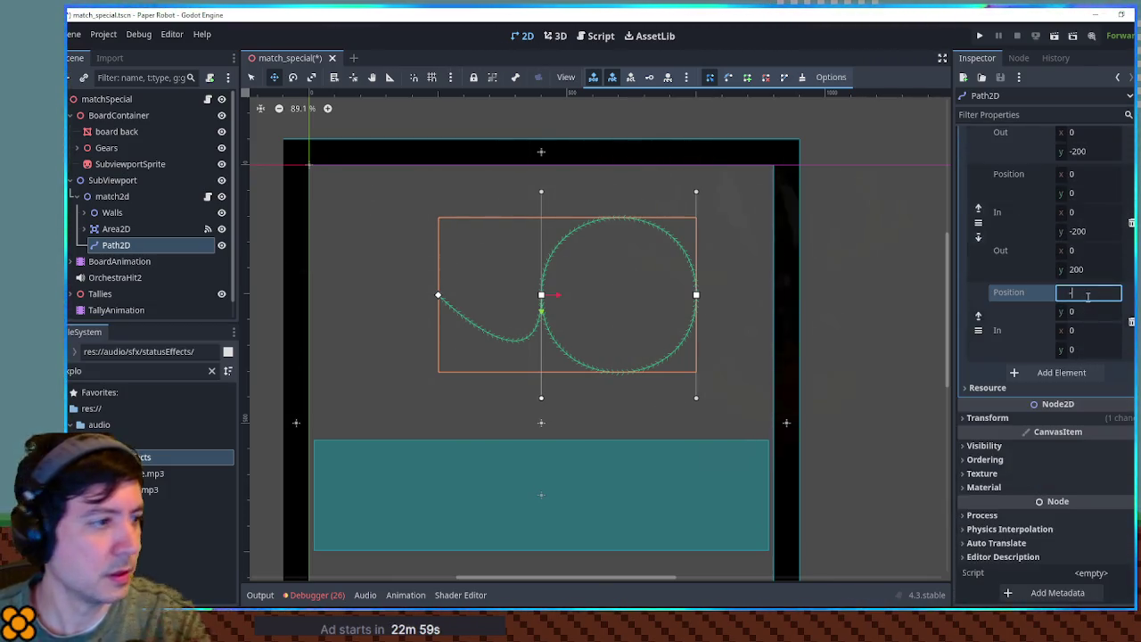
key(Return)
click(1082, 350)
text(200)
key(Return)
- Add a closing point, setting the third point's Out y and the closing point's In y to -200
click(1066, 373)
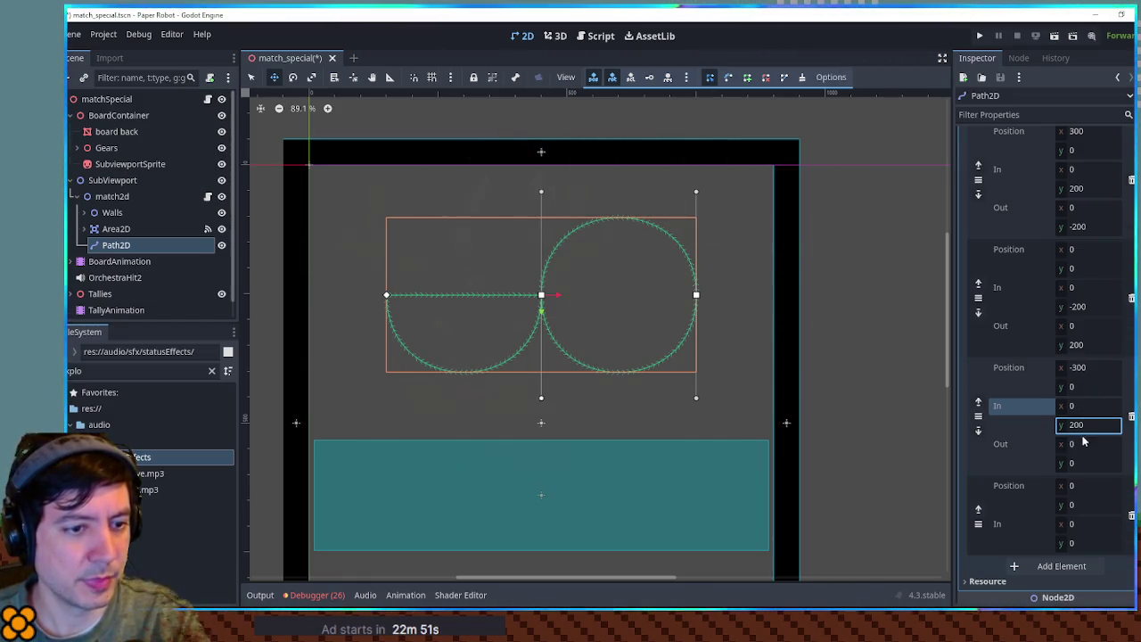
click(1091, 461)
text(0)
key(Return)
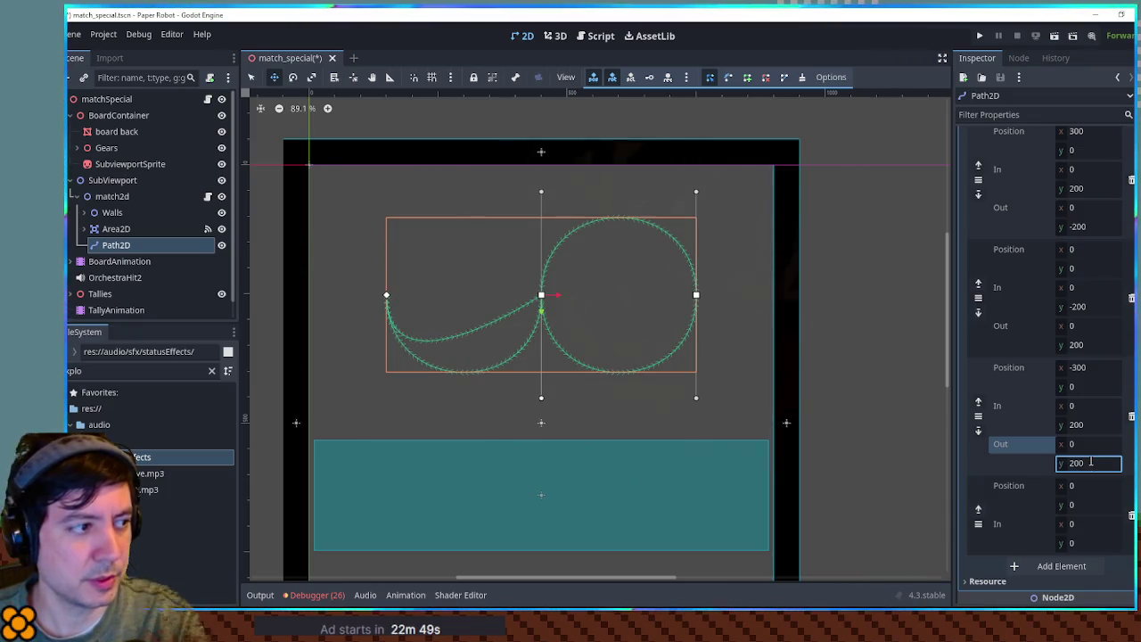
text(200)
key(Return)
click(1088, 542)
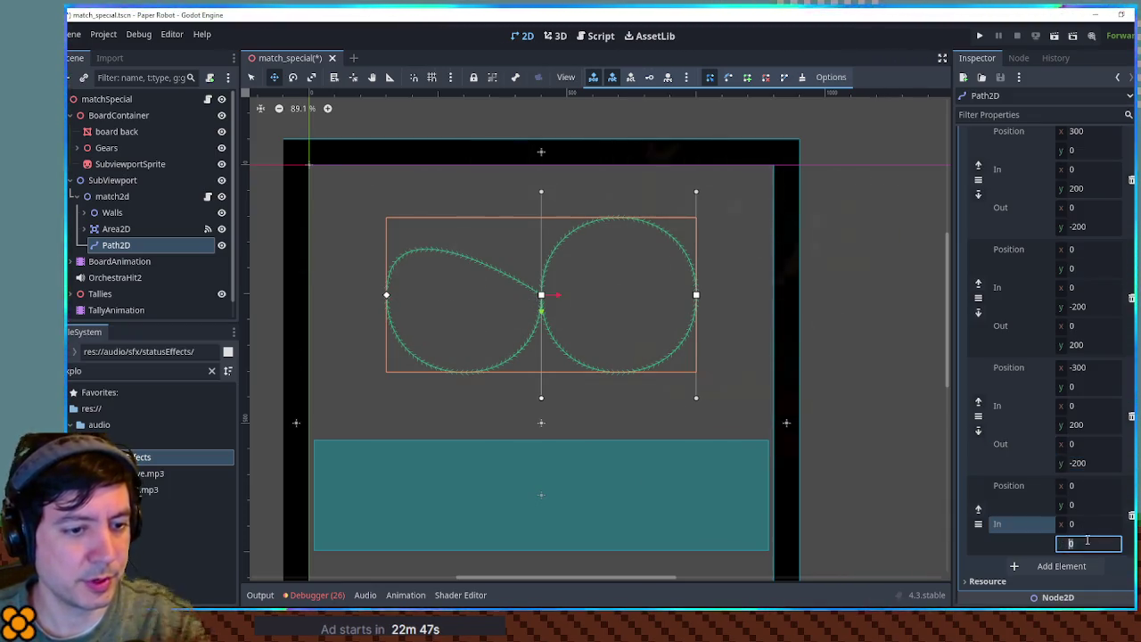
text(-20)
key(Return)
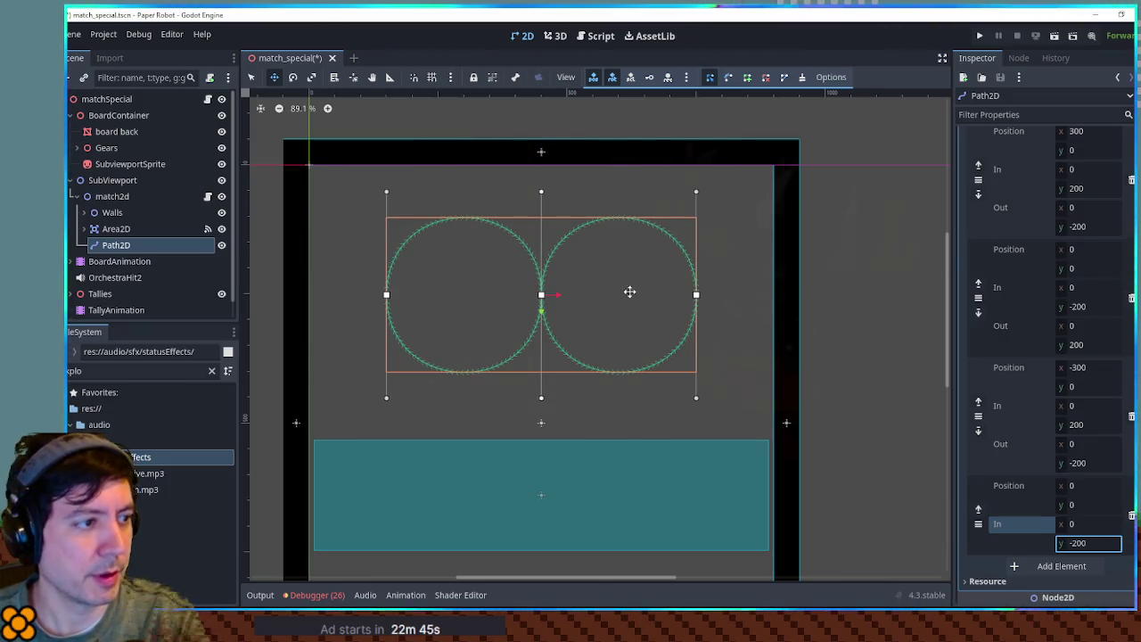
scroll(1115, 223, up, 10)
click(1095, 152)
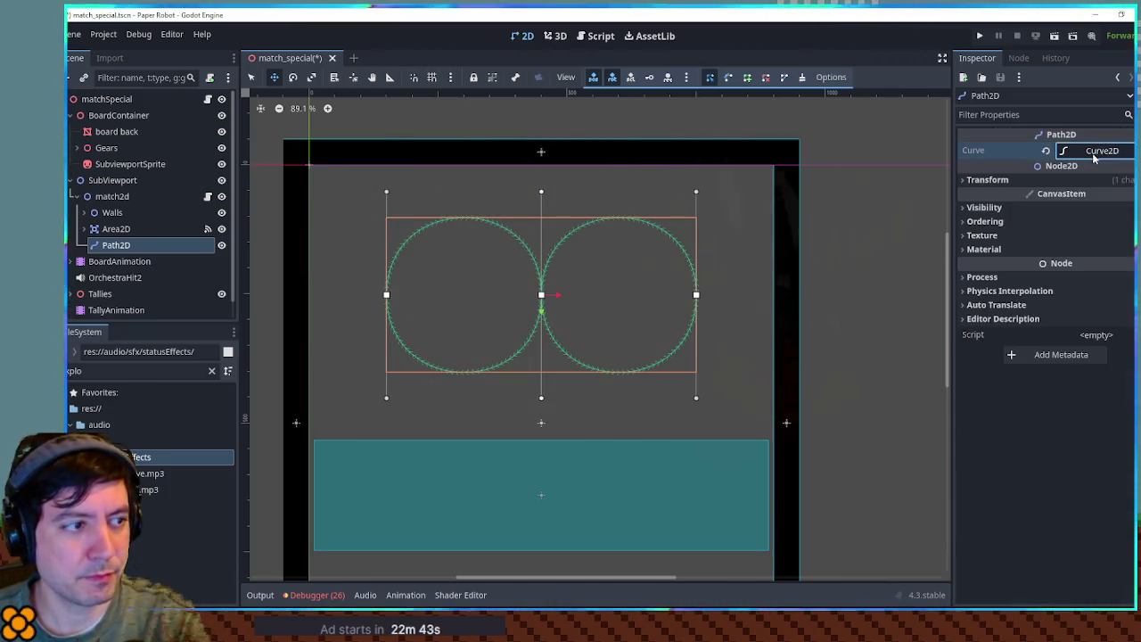
- Select Path2D in the Scene dock and add a PathFollow2D child to it
scroll(652, 290, down, 2)
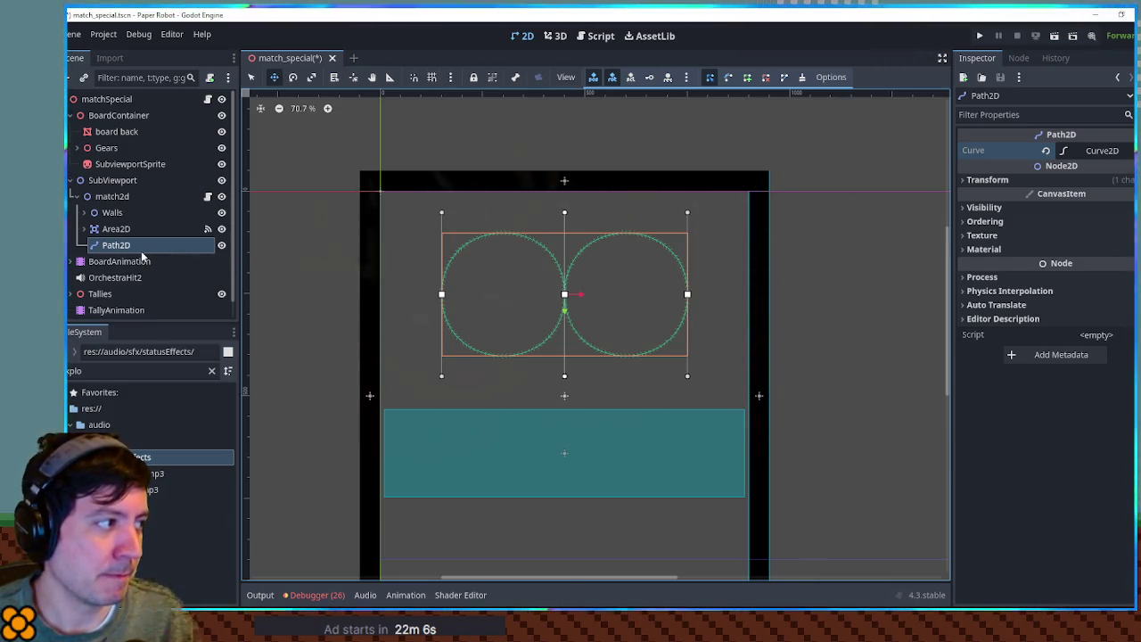
click(131, 252)
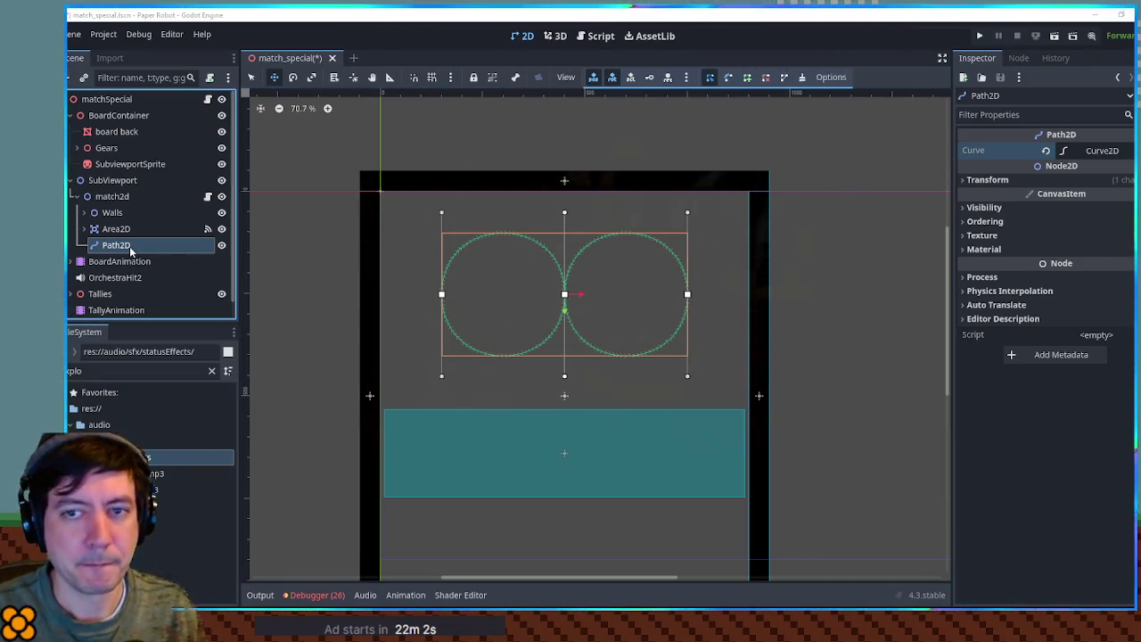
key(ctrl+v)
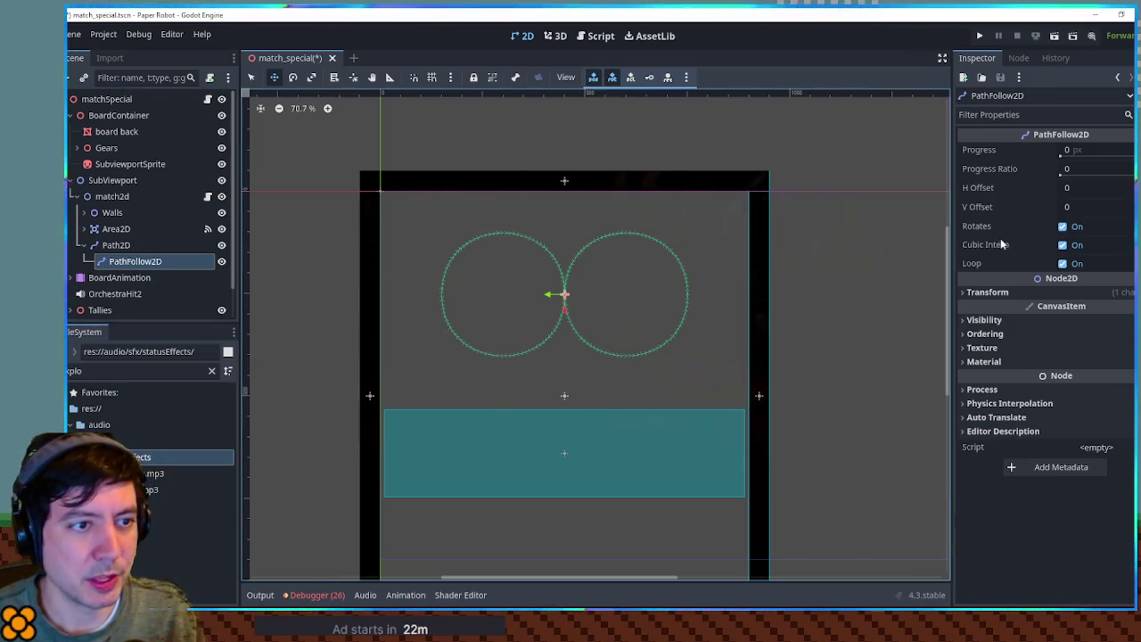
- Test the PathFollow2D Progress Ratio slider along the path and turn off Rotates
mouse_move(1067, 179)
mouse_down()
mouse_move(1119, 178)
mouse_move(1060, 153)
mouse_move(1067, 177)
mouse_move(1104, 176)
mouse_move(1052, 169)
mouse_up()
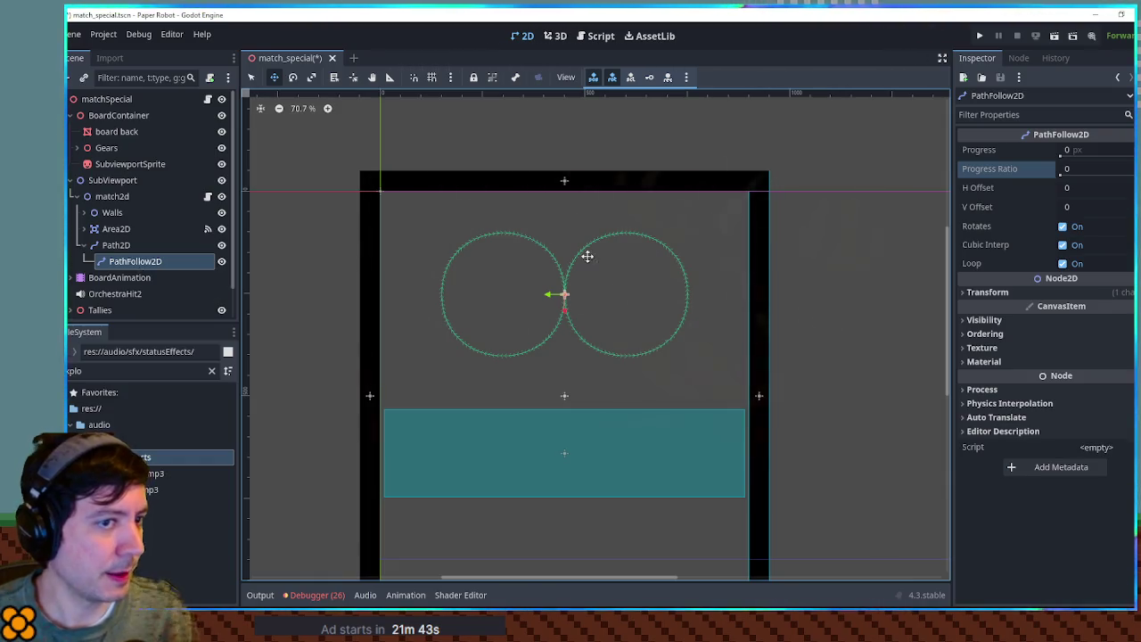
click(1062, 227)
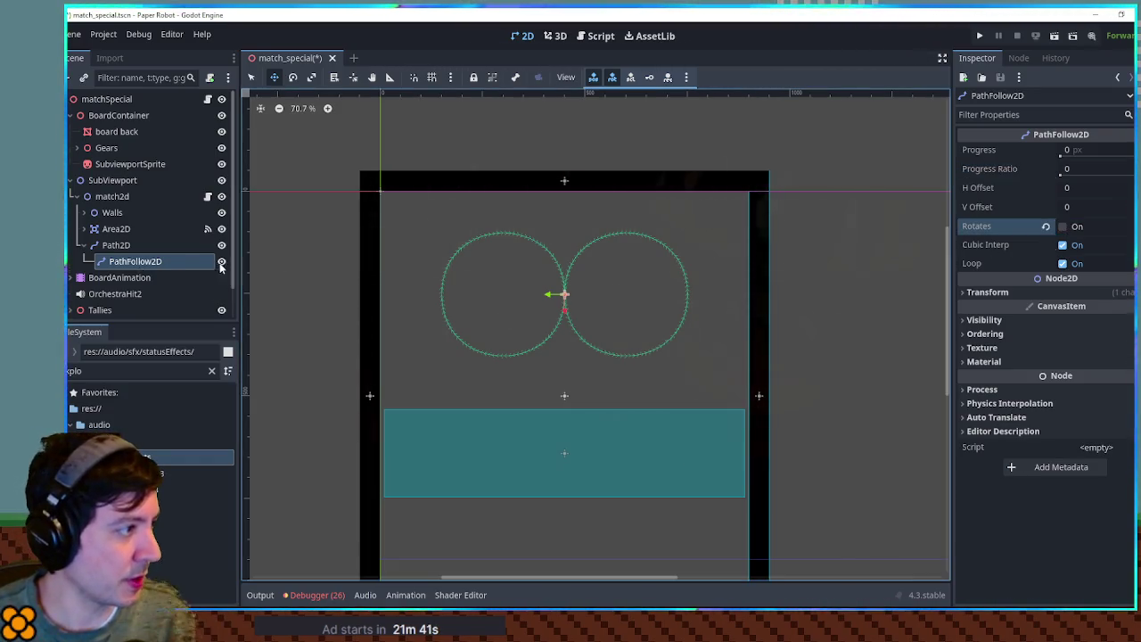
click(116, 245)
click(134, 261)
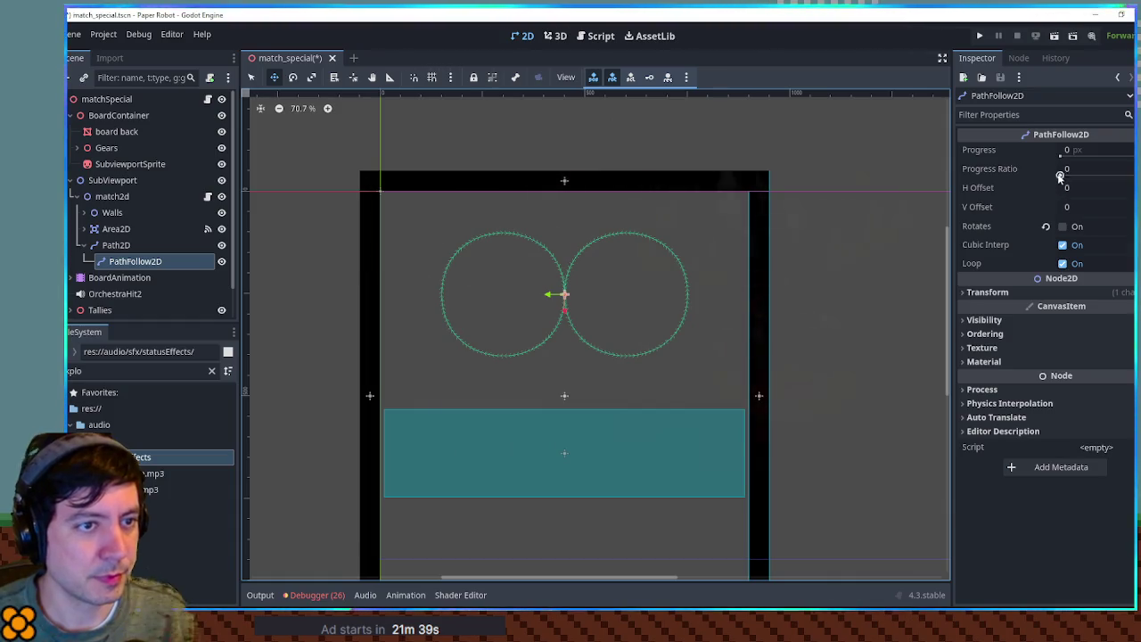
drag(1060, 176, 1108, 175)
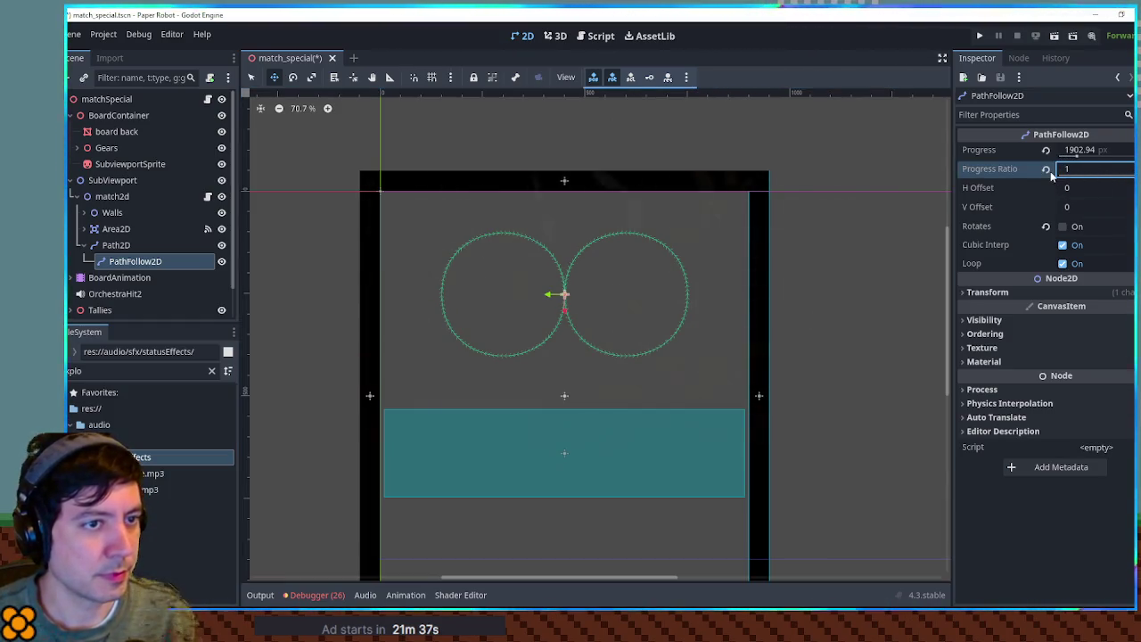
- Add a Node2D child under PathFollow2D
click(161, 261)
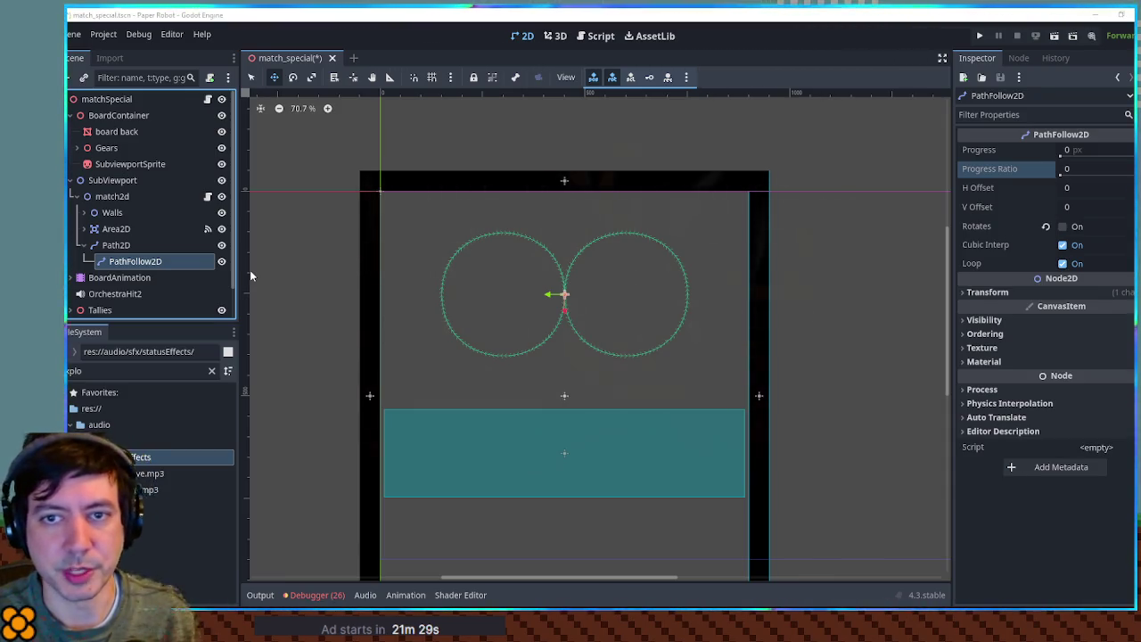
key(ctrl+a)
key(Return)
- Rename the new Node2D to MatchTarget and add a Sprite2D child under it
key(F2)
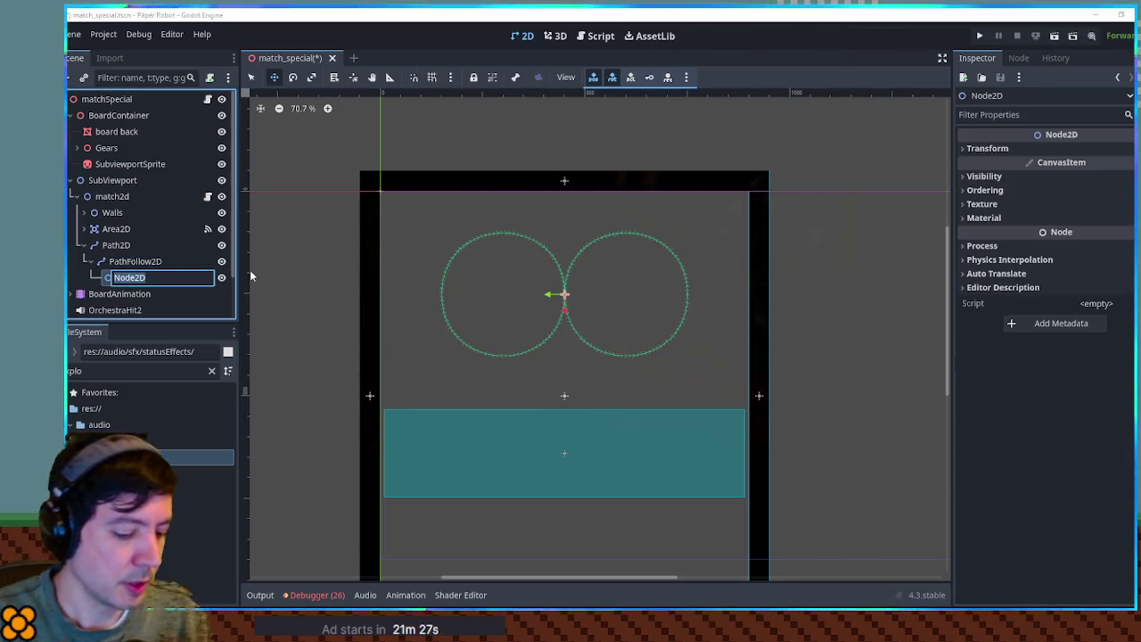
text(MatchTarget)
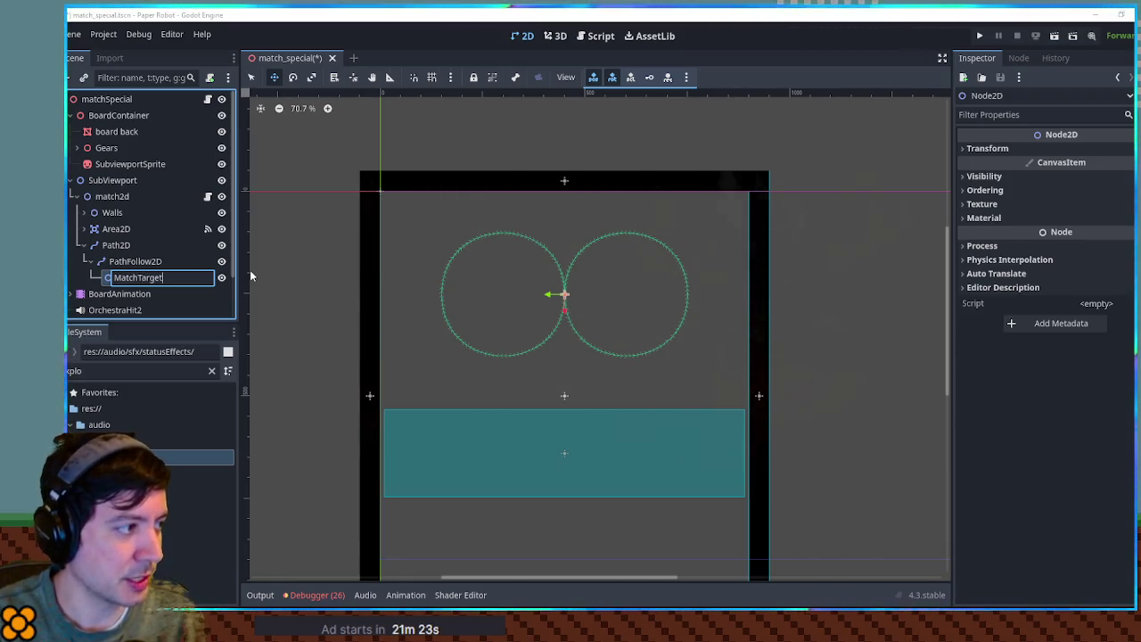
key(Return)
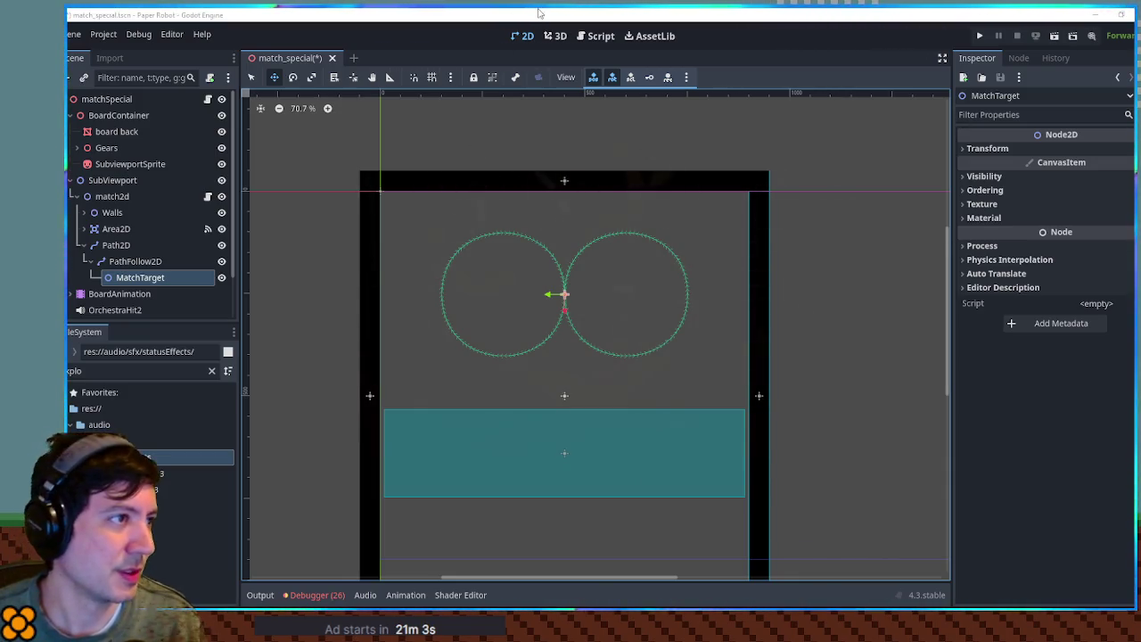
click(138, 279)
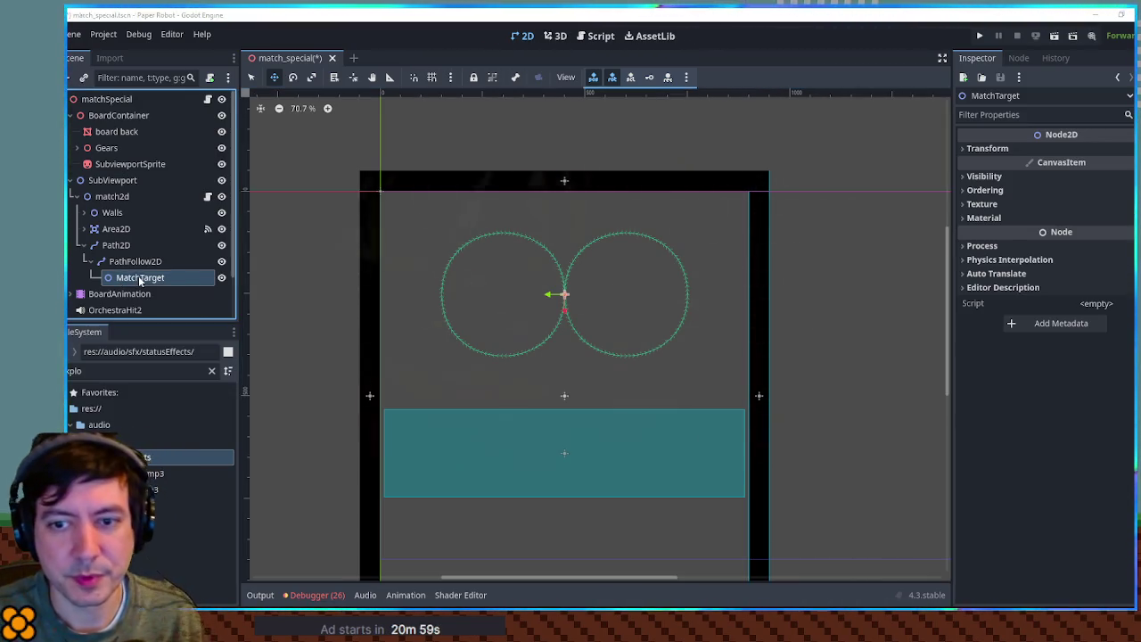
key(ctrl+v)
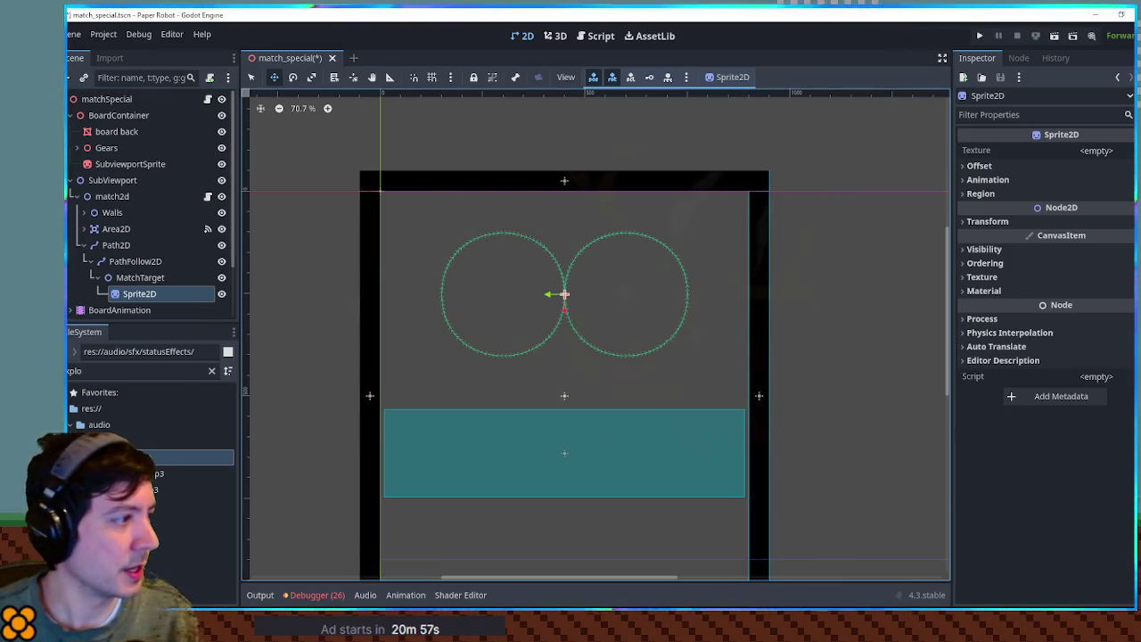
- Search the FileSystem for 'circle' and drag circle.png into the Sprite2D's Texture
click(108, 373)
key(ctrl+a)
key(BackSpace)
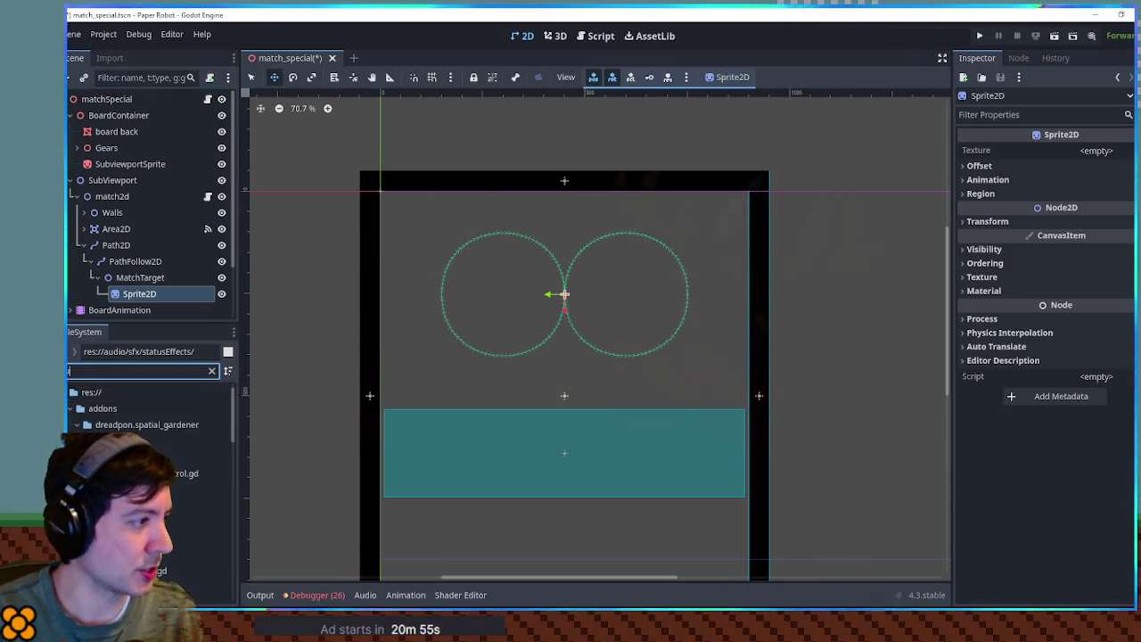
text(circle)
scroll(134, 464, down, 5)
mouse_move(134, 560)
mouse_down()
mouse_move(906, 255)
mouse_move(1106, 151)
mouse_up()
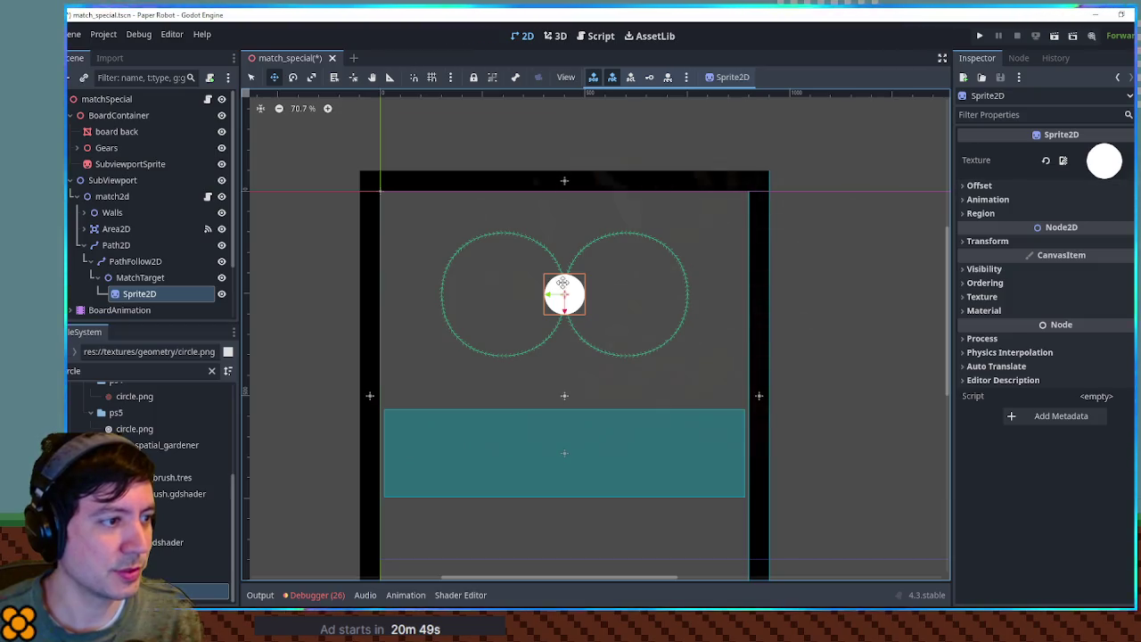
scroll(567, 282, up, 2)
scroll(904, 250, up, 1)
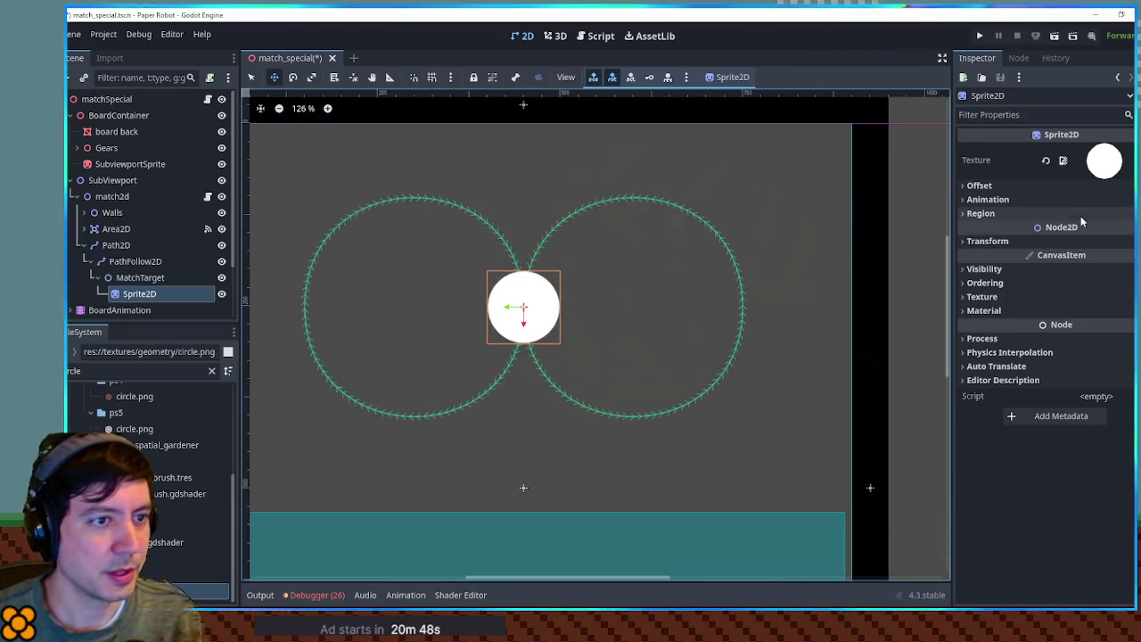
- Tint the circle sprite's Self Modulate orange
click(1048, 269)
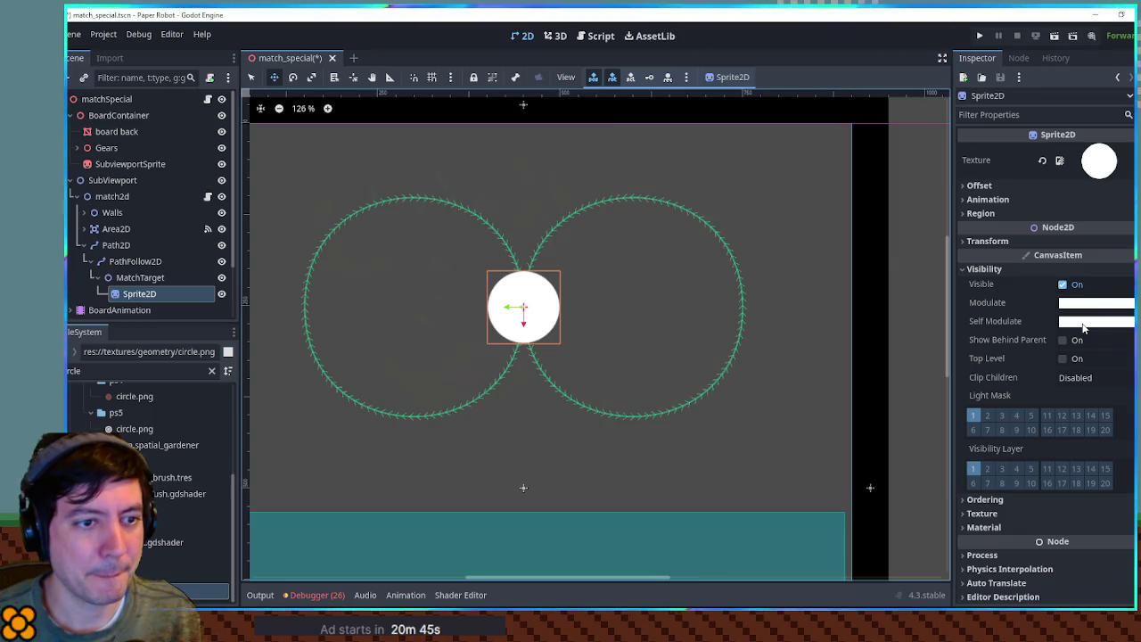
click(1084, 323)
click(1066, 234)
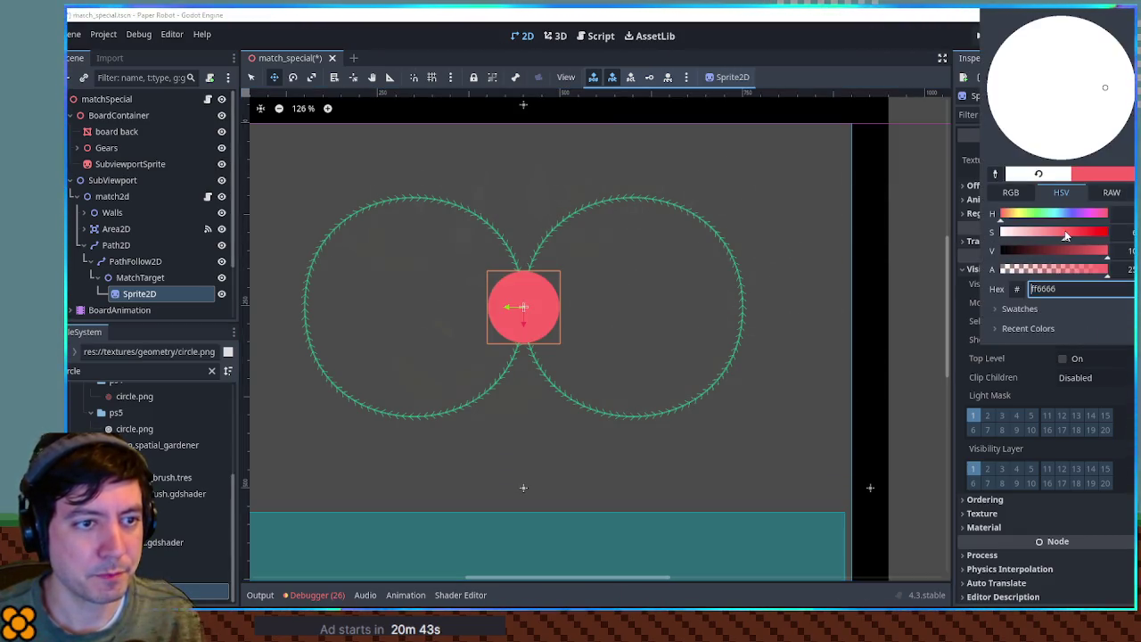
drag(1019, 214, 1008, 218)
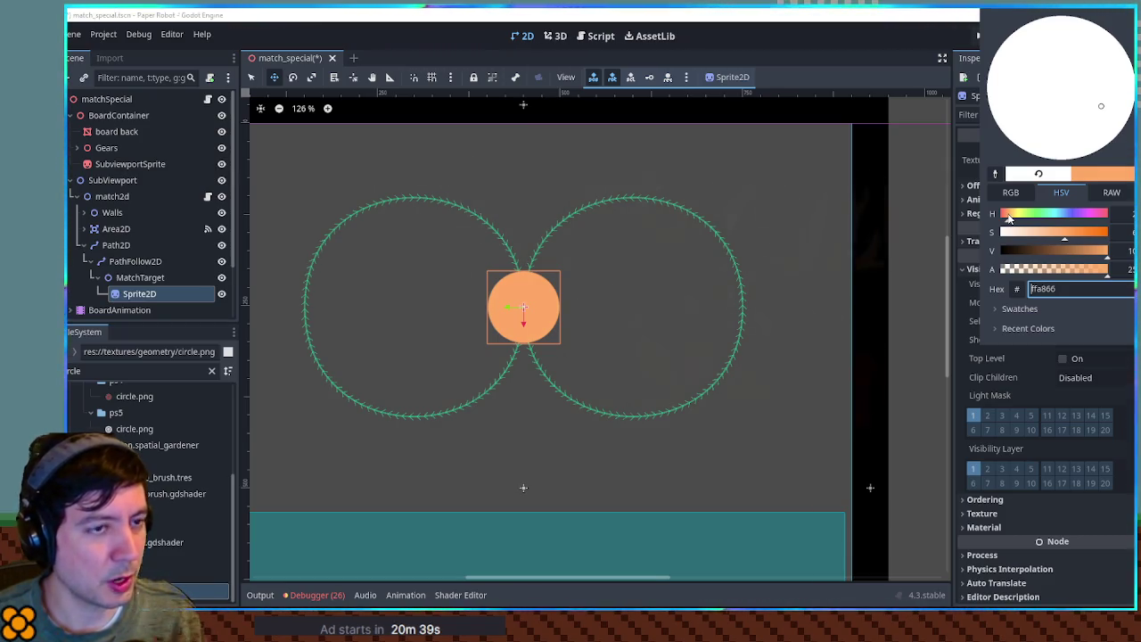
click(143, 294)
- Duplicate the orange circle sprite as Sprite2D2
click(140, 277)
click(143, 294)
key(ctrl+d)
click(134, 371)
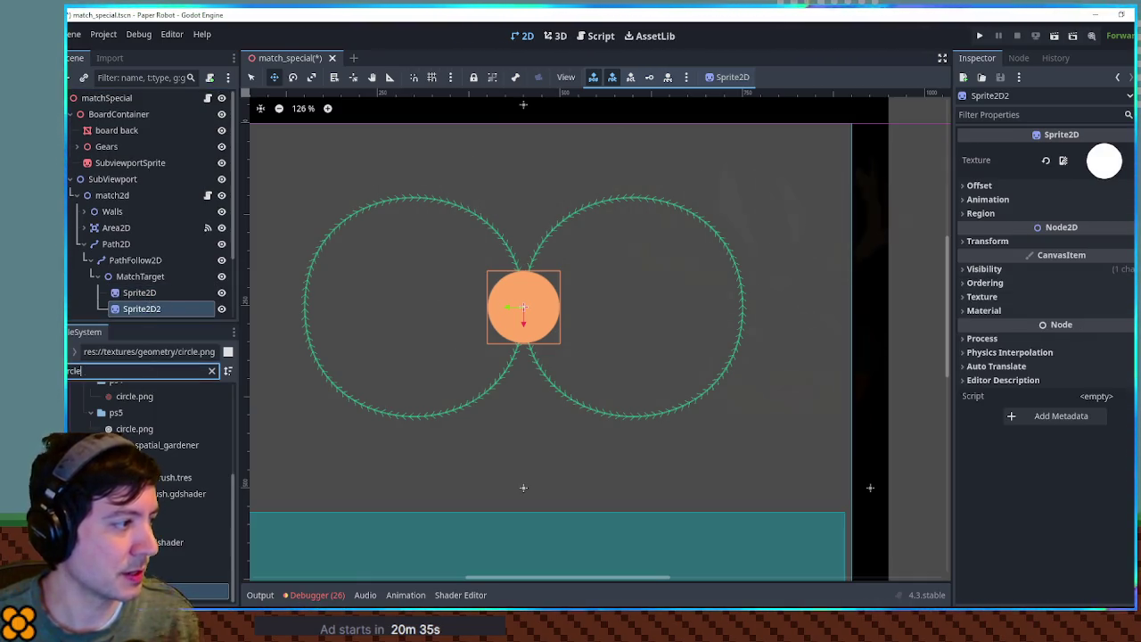
- Search the FileSystem for 'gear png' and drag gear.png onto Sprite2D2's Texture
key(ctrl+a)
text(gear)
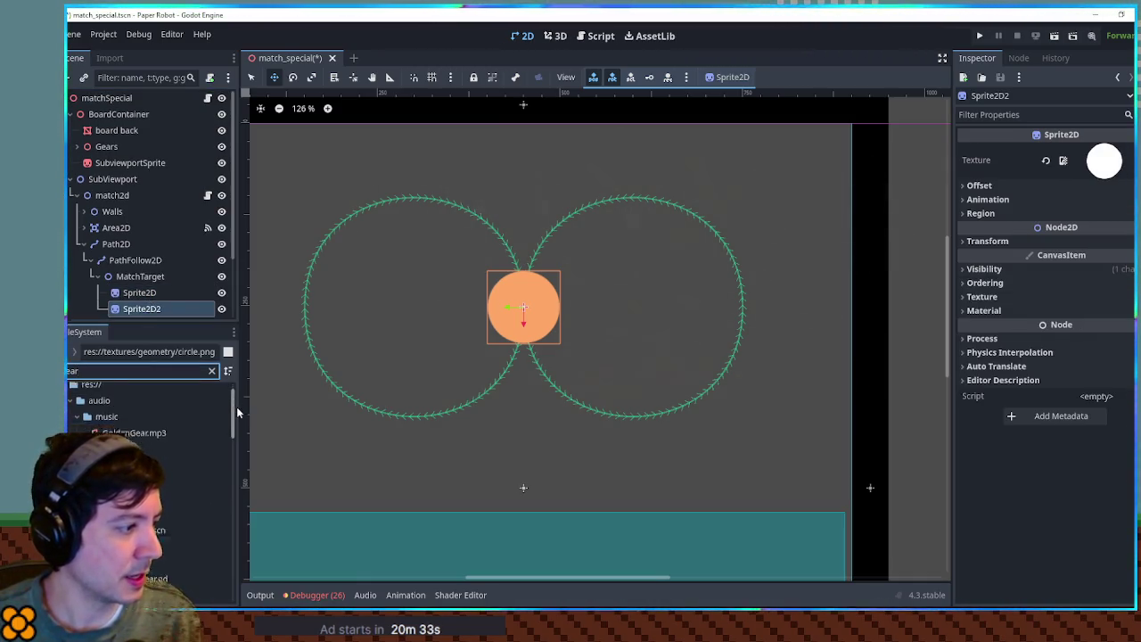
scroll(178, 419, down, 3)
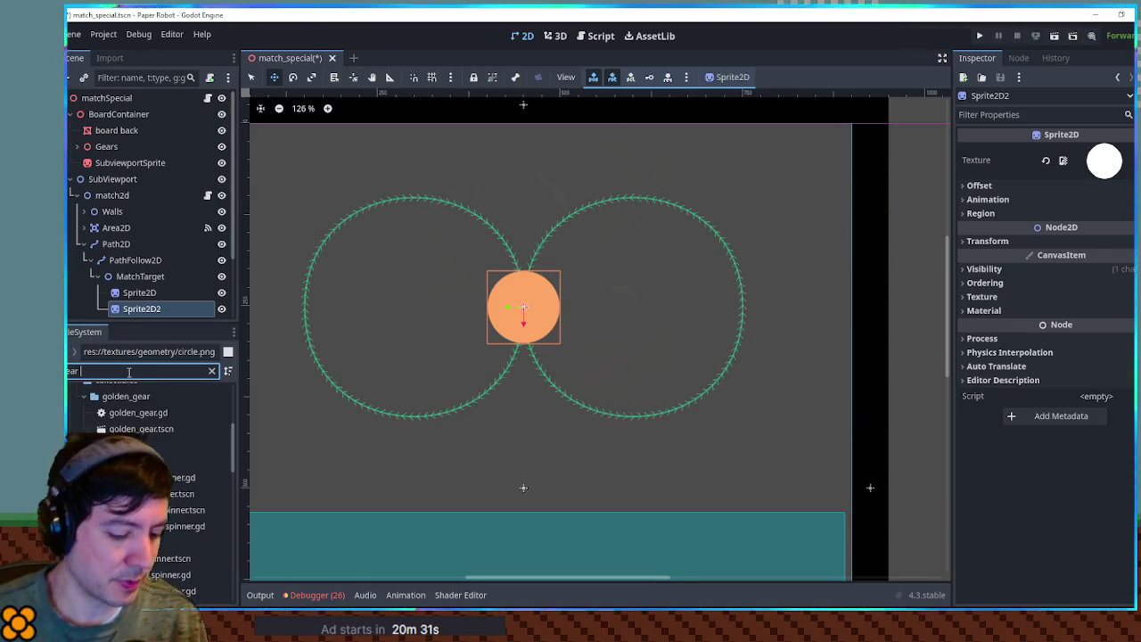
text( png)
drag(151, 446, 151, 230)
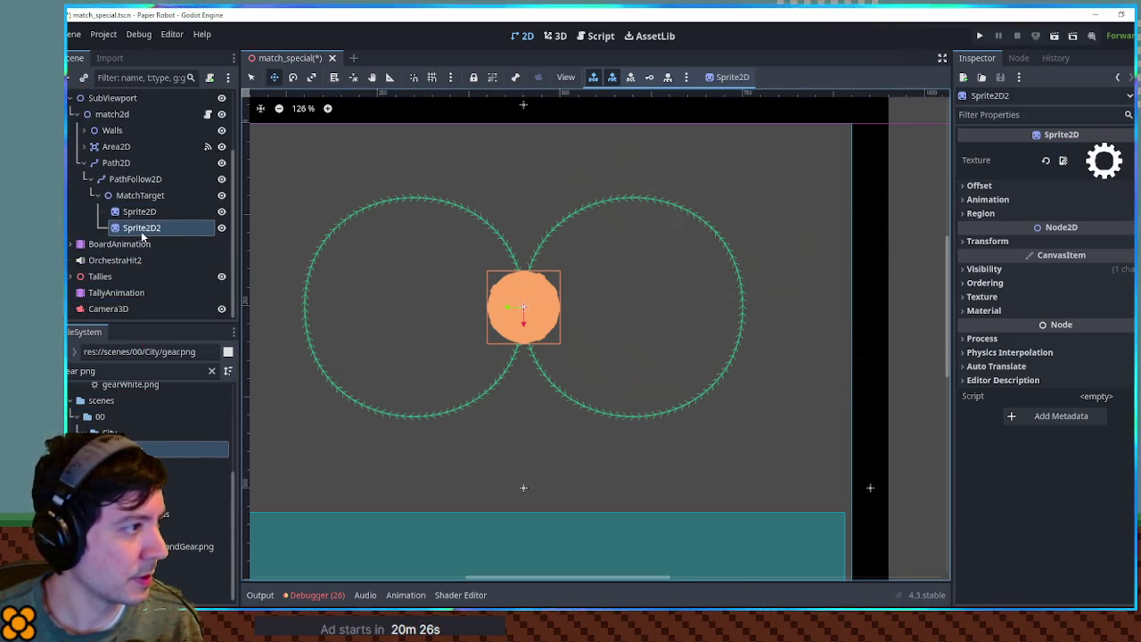
- Toggle Sprite2D's visibility off and on to check the gear beneath, then select Sprite2D
scroll(518, 291, up, 5)
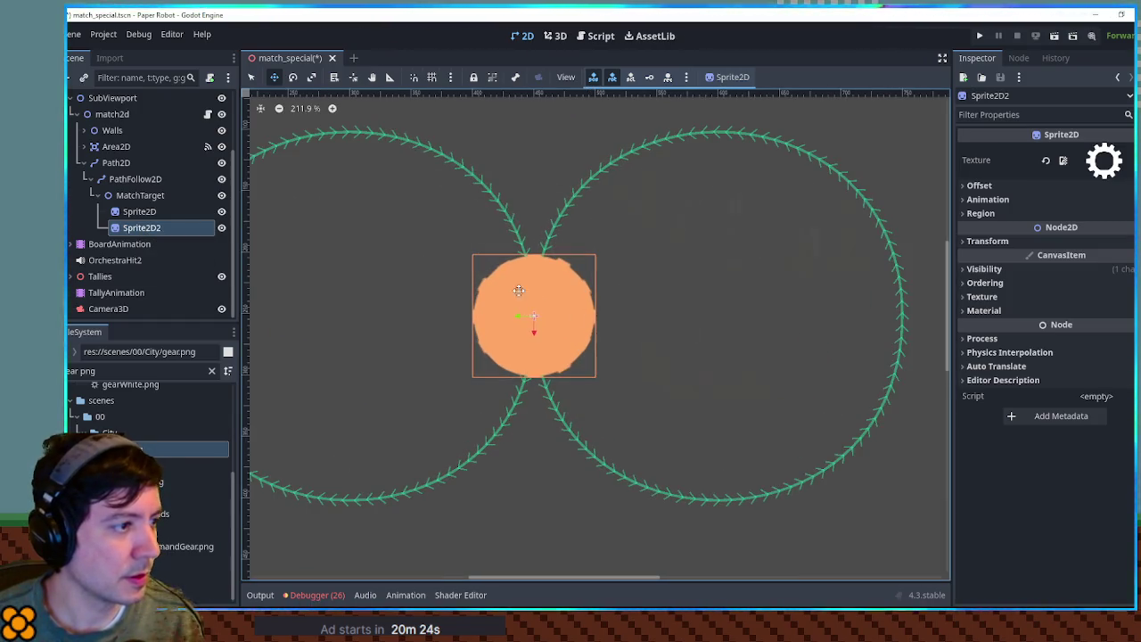
click(222, 213)
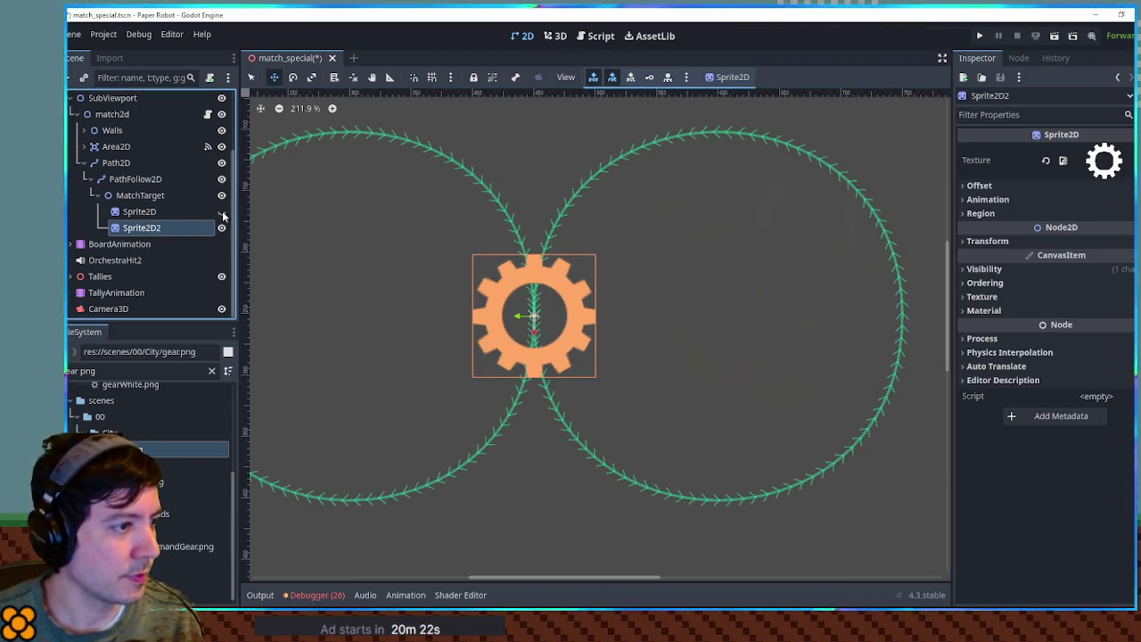
click(222, 213)
click(190, 213)
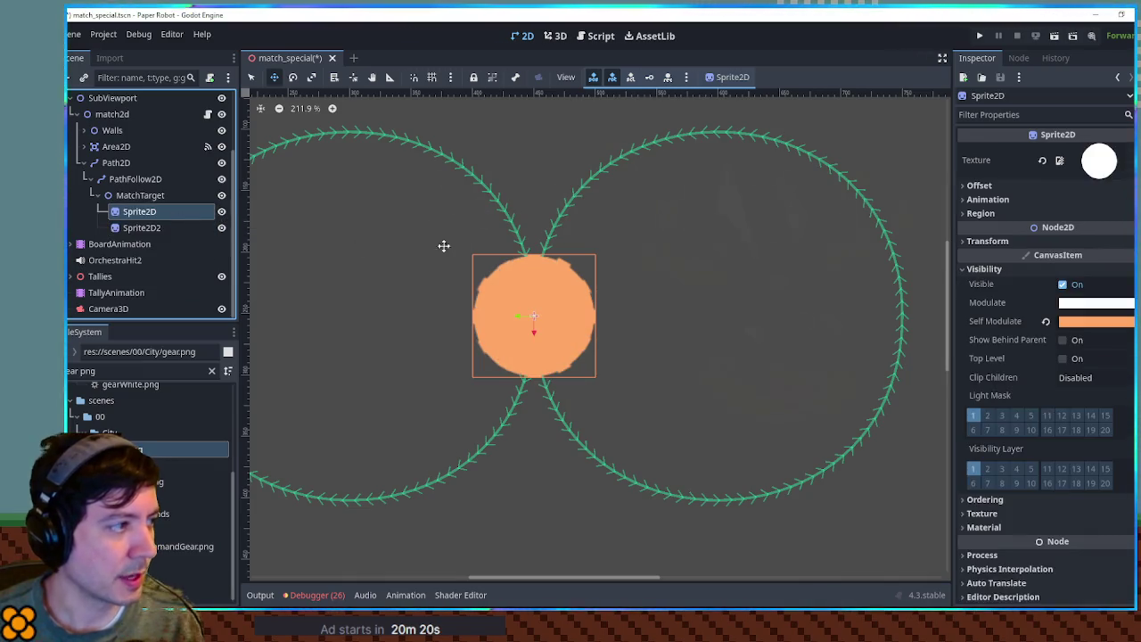
scroll(1023, 463, down, 2)
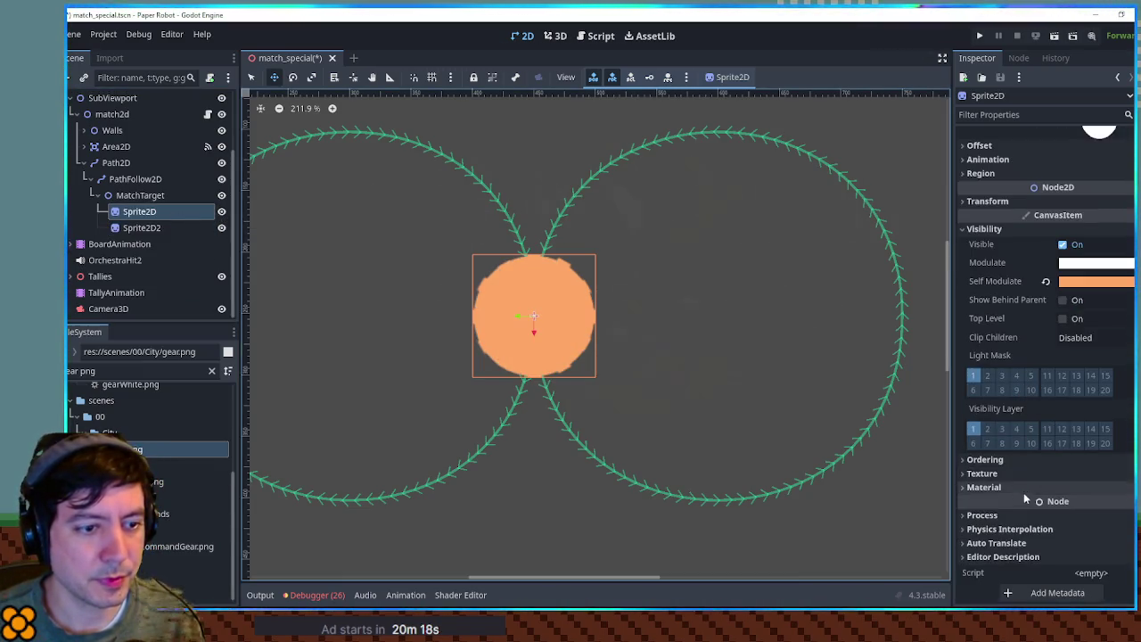
- Set the orange circle Sprite2D's Transform Scale to 0.63, then select Sprite2D2
click(988, 201)
click(1064, 275)
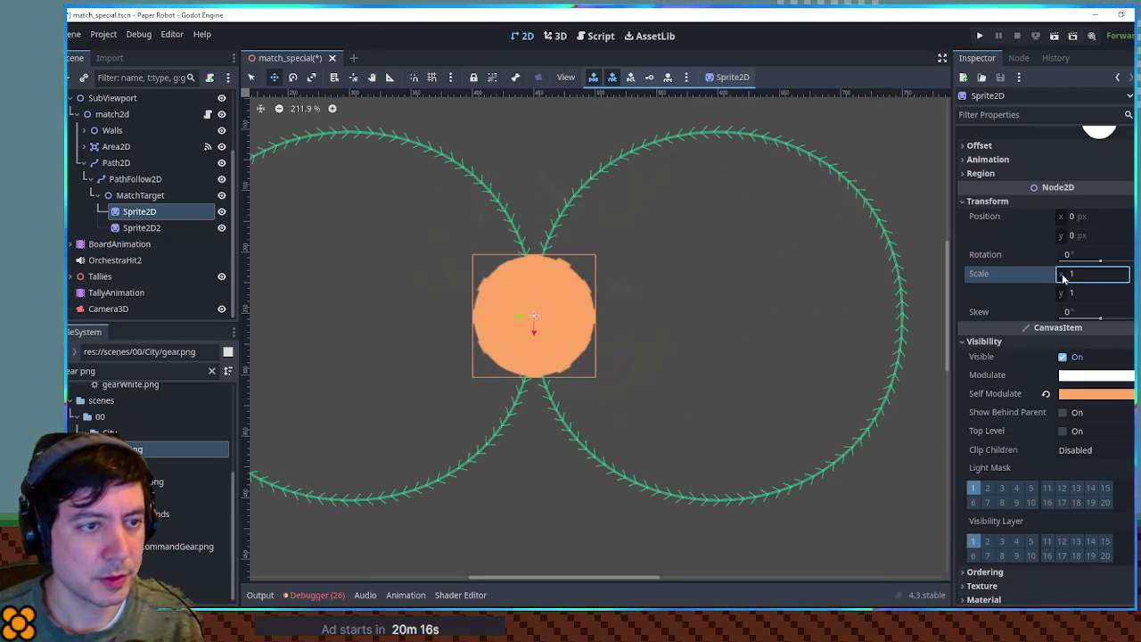
text(0.6)
key(Return)
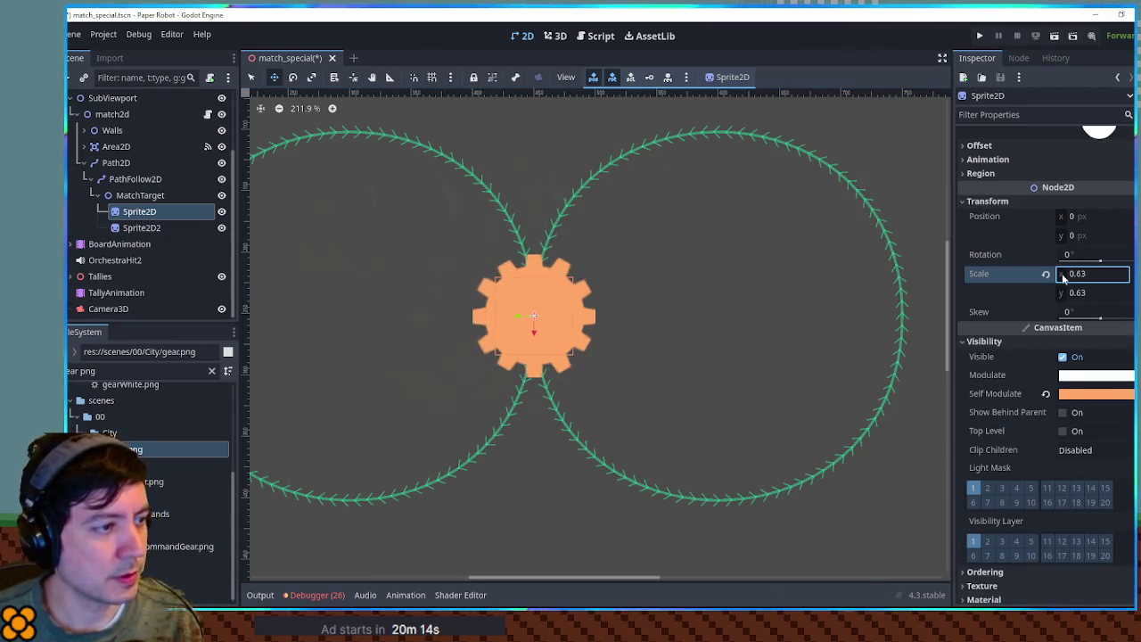
scroll(908, 302, down, 3)
scroll(848, 280, right, 3)
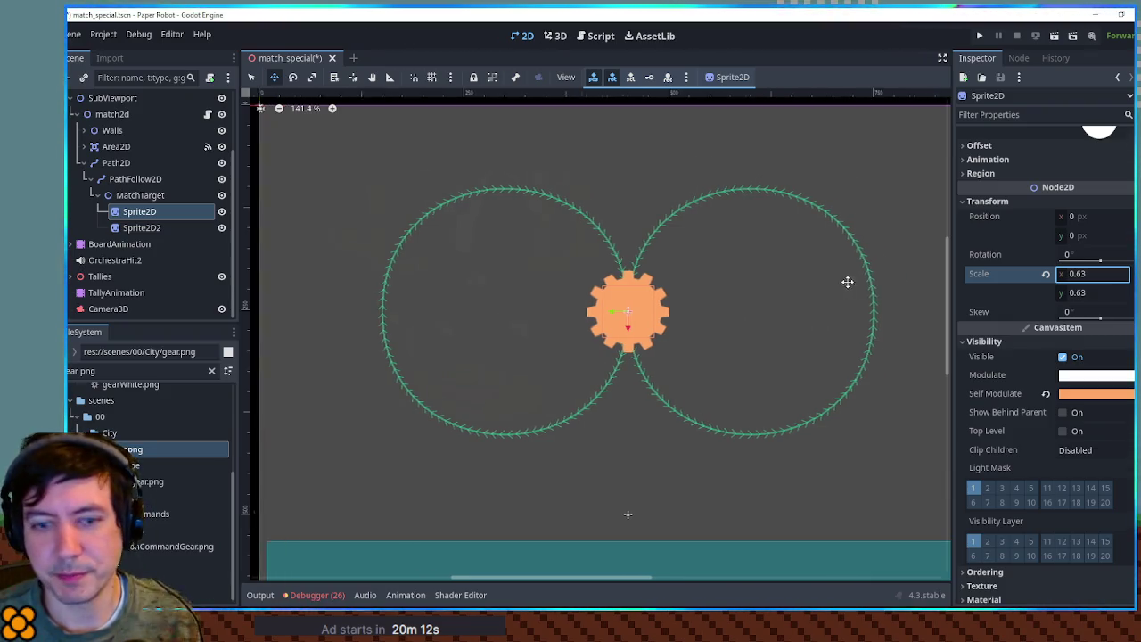
click(164, 231)
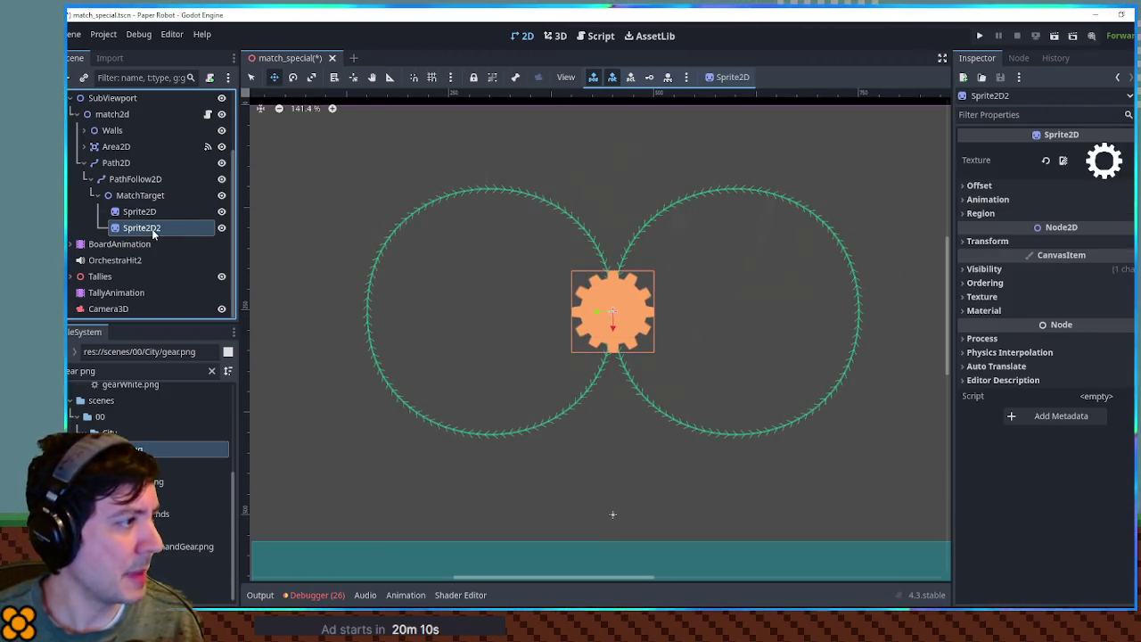
- Duplicate Sprite2D2 as Sprite2D3 and tint Sprite2D2's Self Modulate black
key(ctrl+d)
click(146, 228)
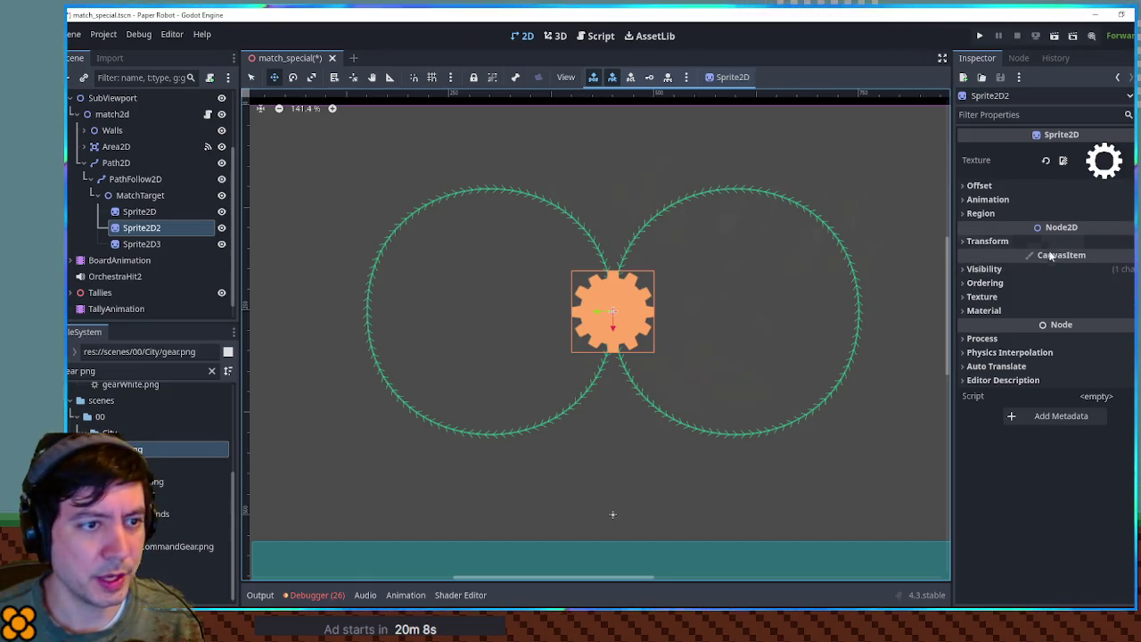
click(1070, 268)
click(1079, 284)
drag(1070, 258, 947, 244)
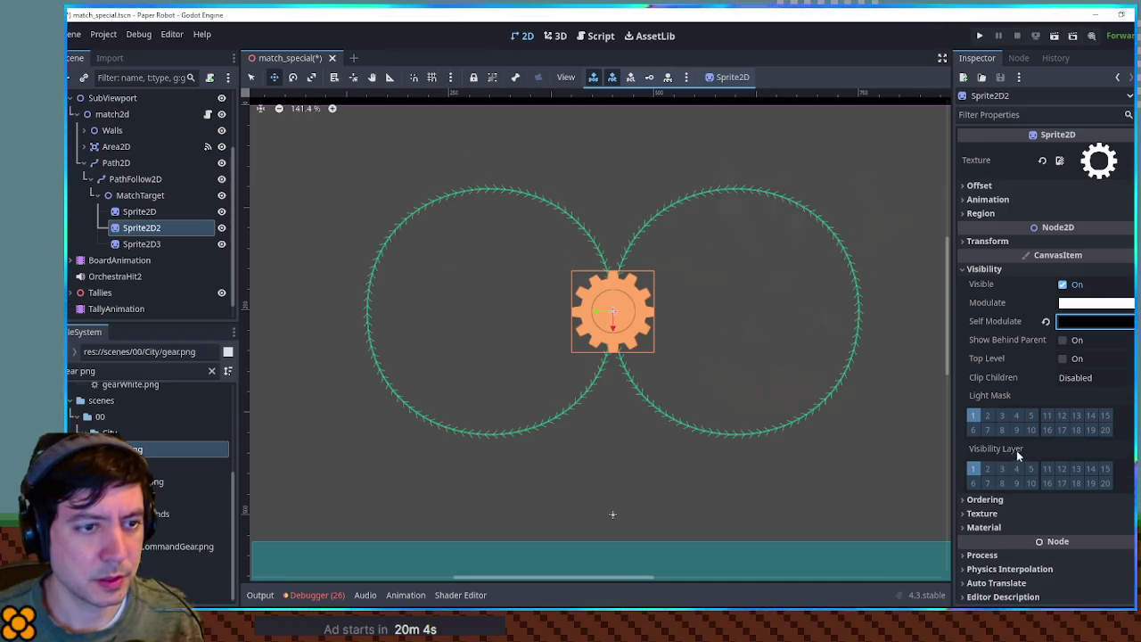
- Enlarge the black gear Sprite2D2 to scale 1.075, then select Sprite2D3
click(994, 245)
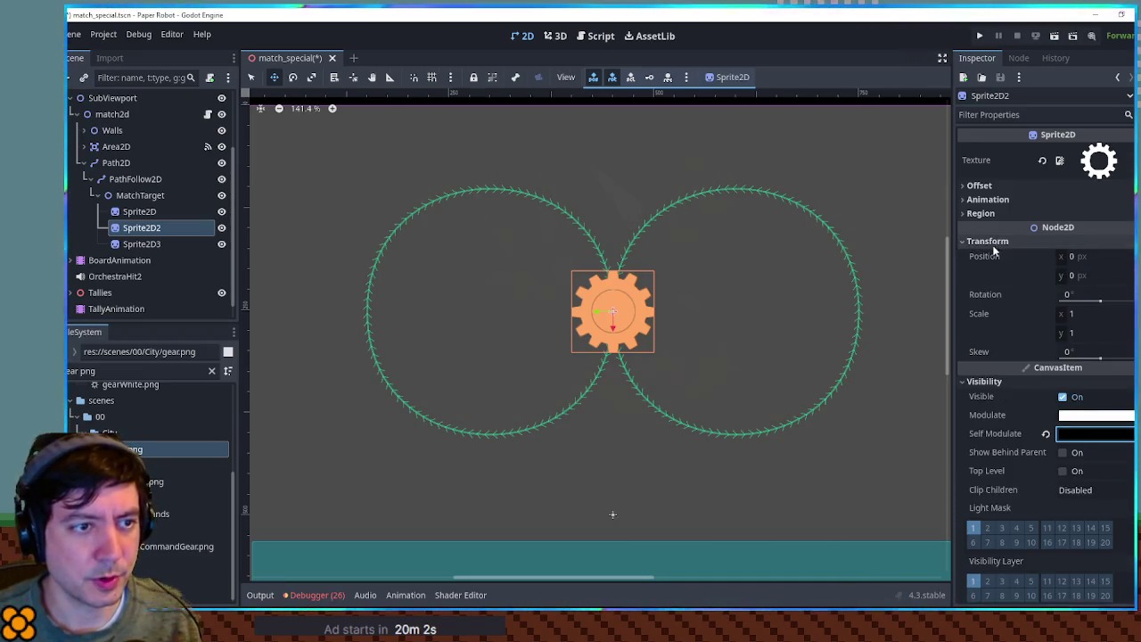
drag(1079, 313, 1108, 313)
scroll(706, 327, up, 5)
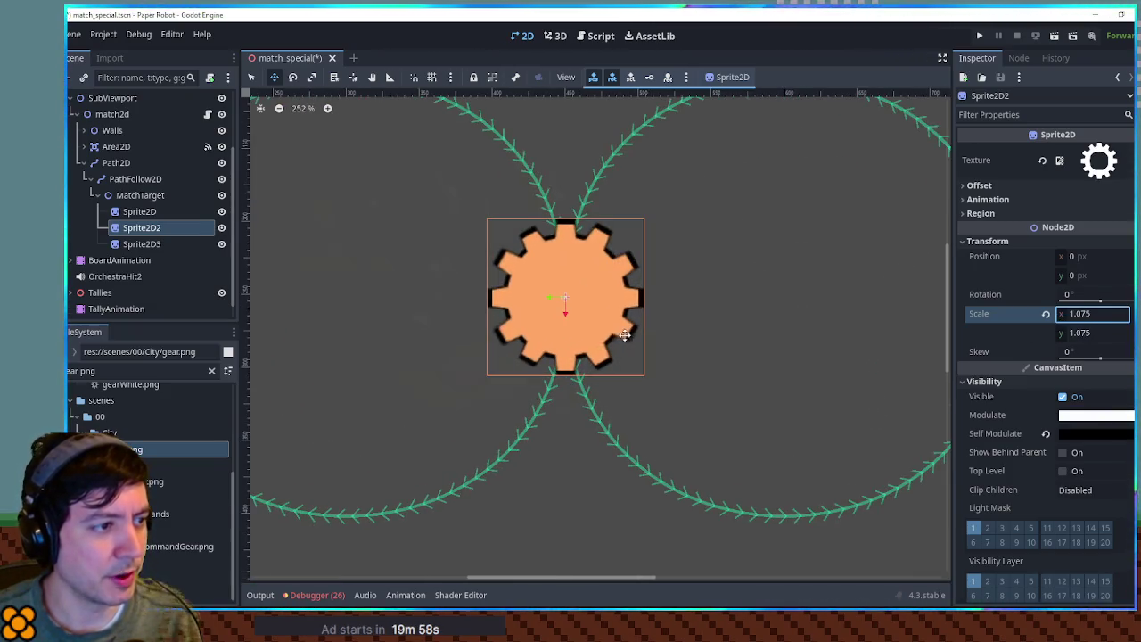
scroll(672, 343, down, 5)
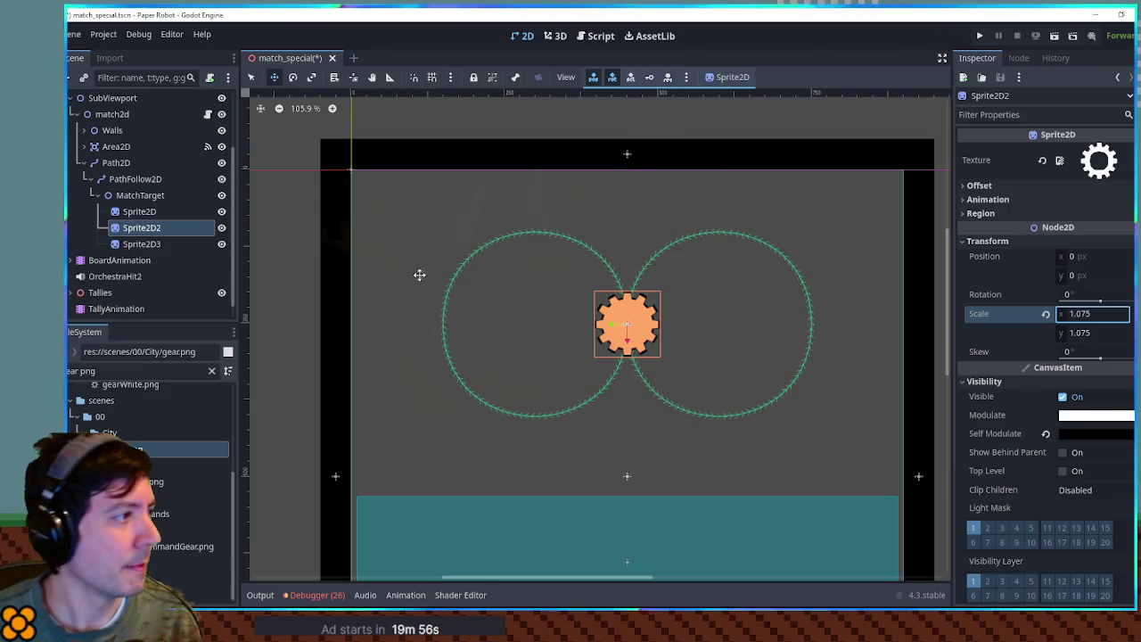
click(143, 246)
click(141, 212)
click(145, 245)
- Duplicate Sprite2D3 and name the new copy StatusEffectIcon
key(ctrl+d)
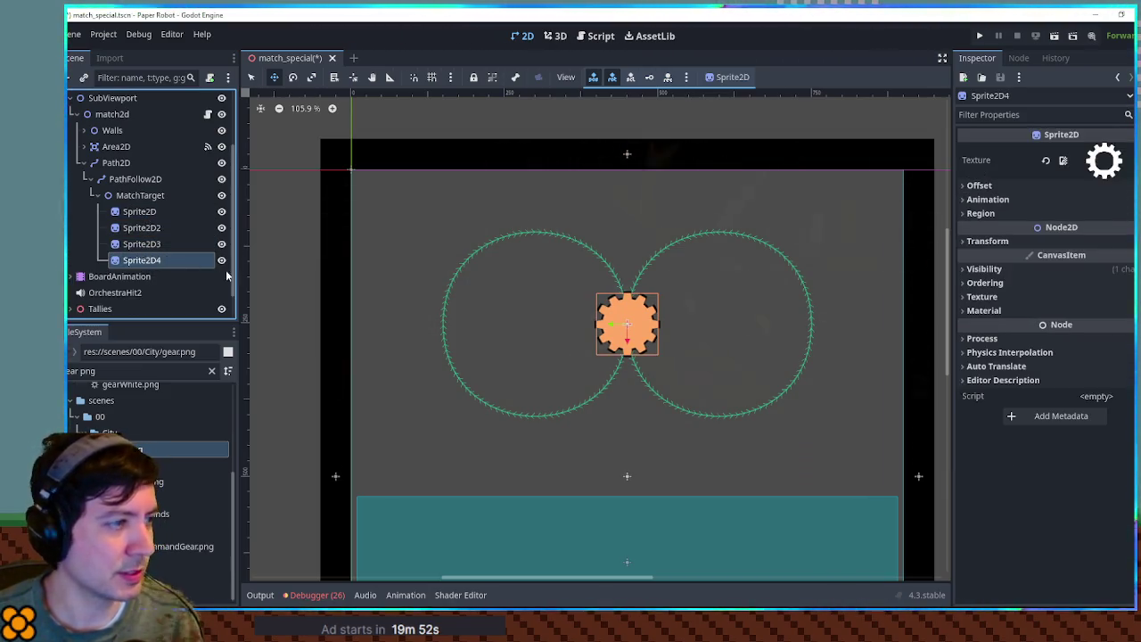
double_click(207, 264)
text(Stat)
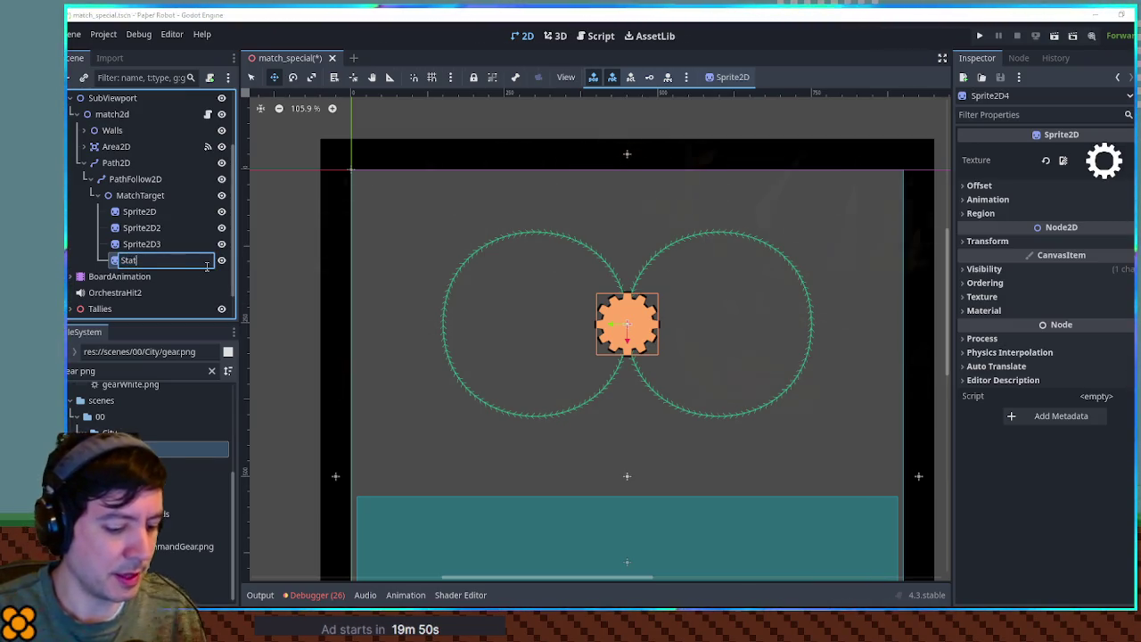
text(usEffectIcon)
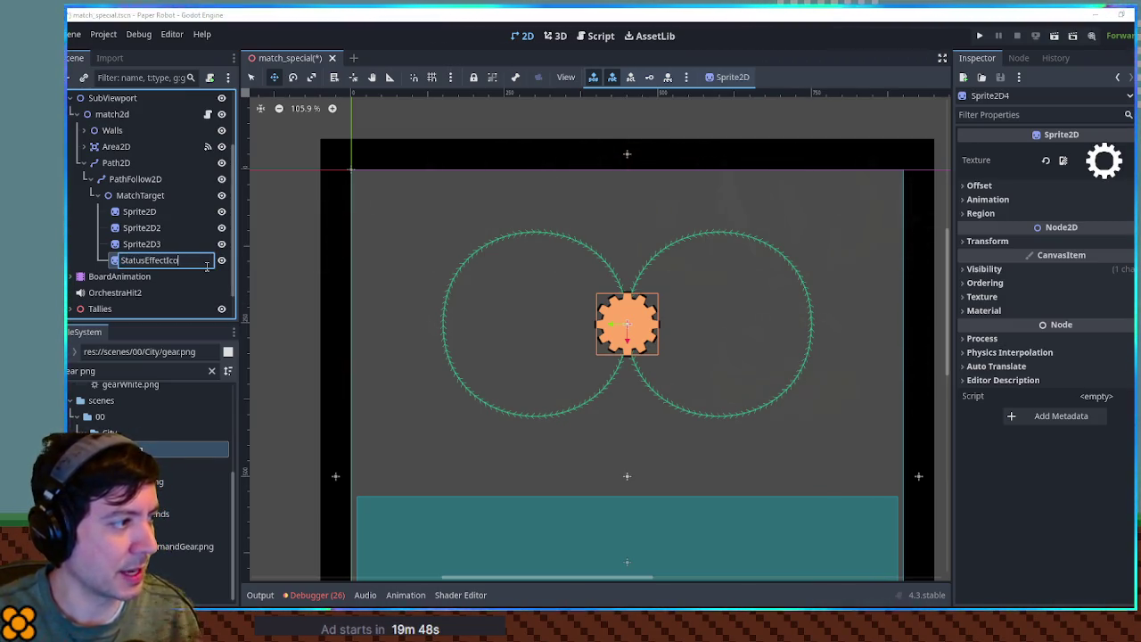
key(Return)
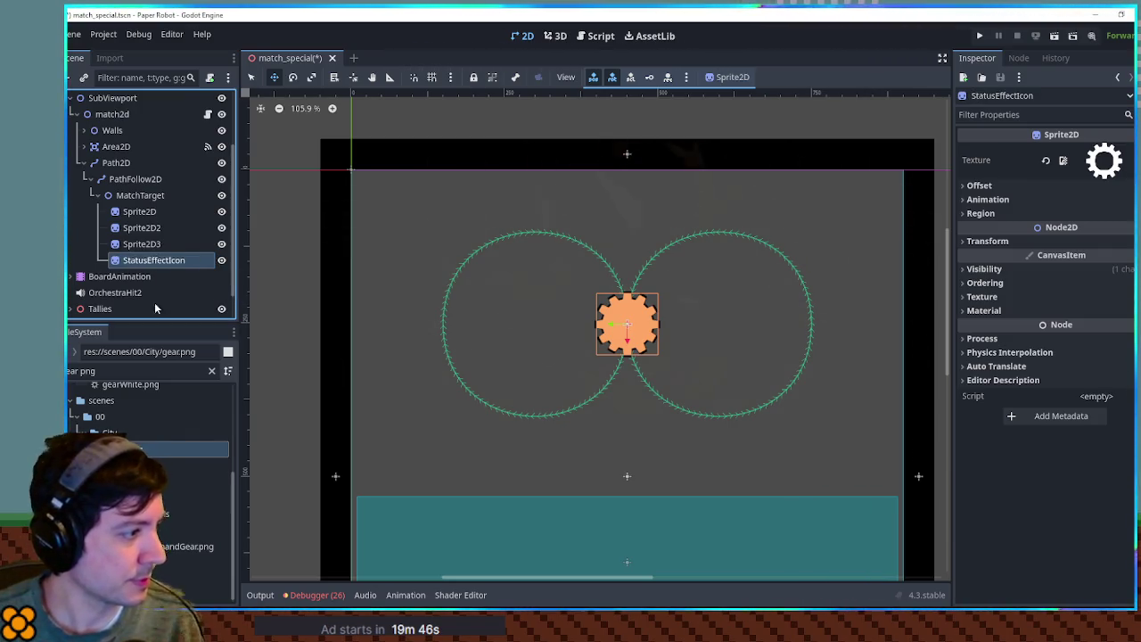
triple_click(134, 371)
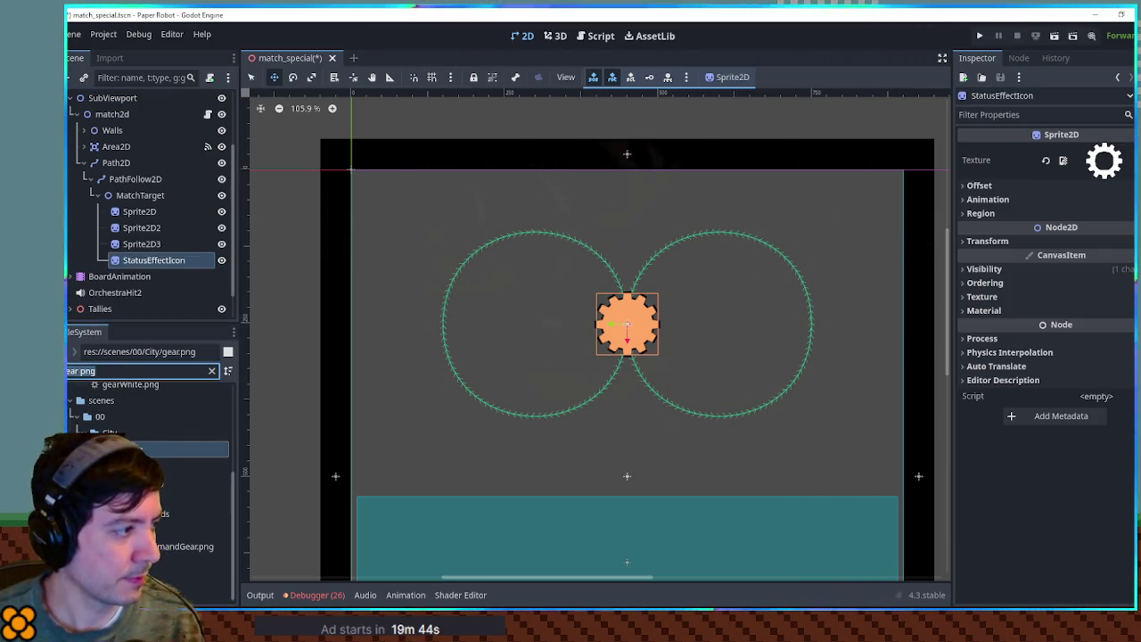
- Give StatusEffectIcon the status-effects sprite sheet as texture and reset its Self Modulate to white
text(stat)
text(us pn)
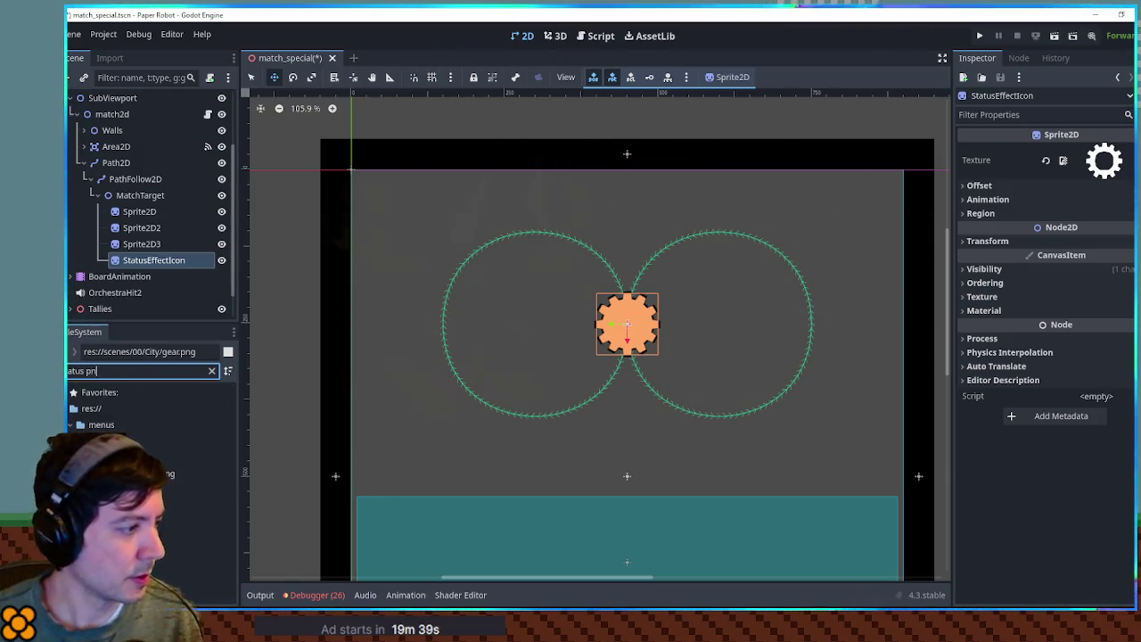
drag(160, 474, 1104, 160)
click(1038, 212)
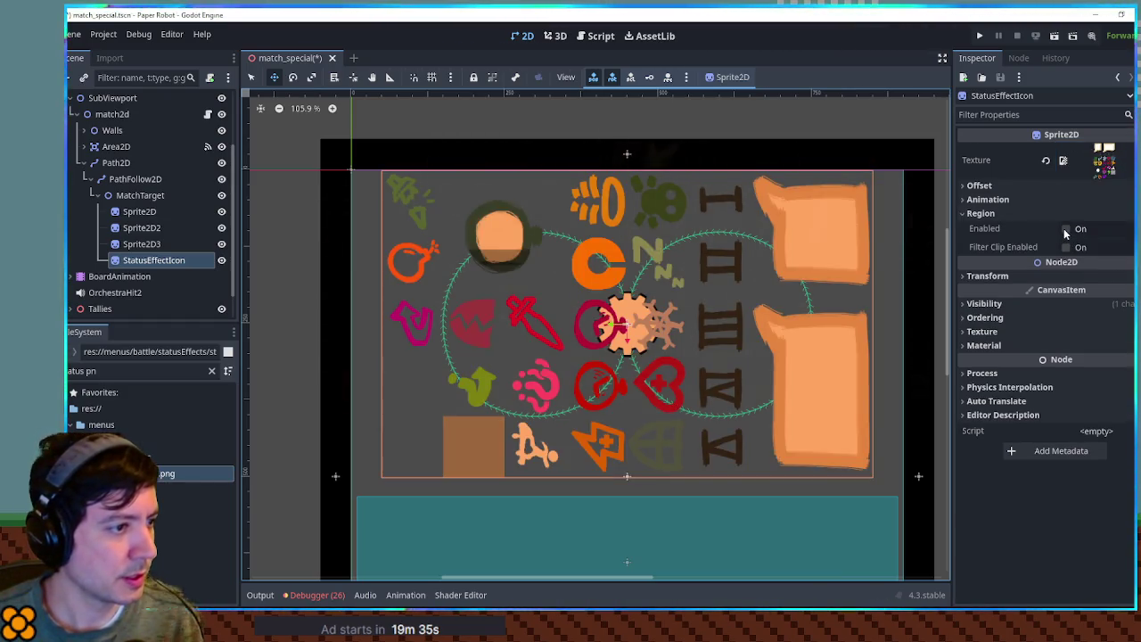
click(1044, 304)
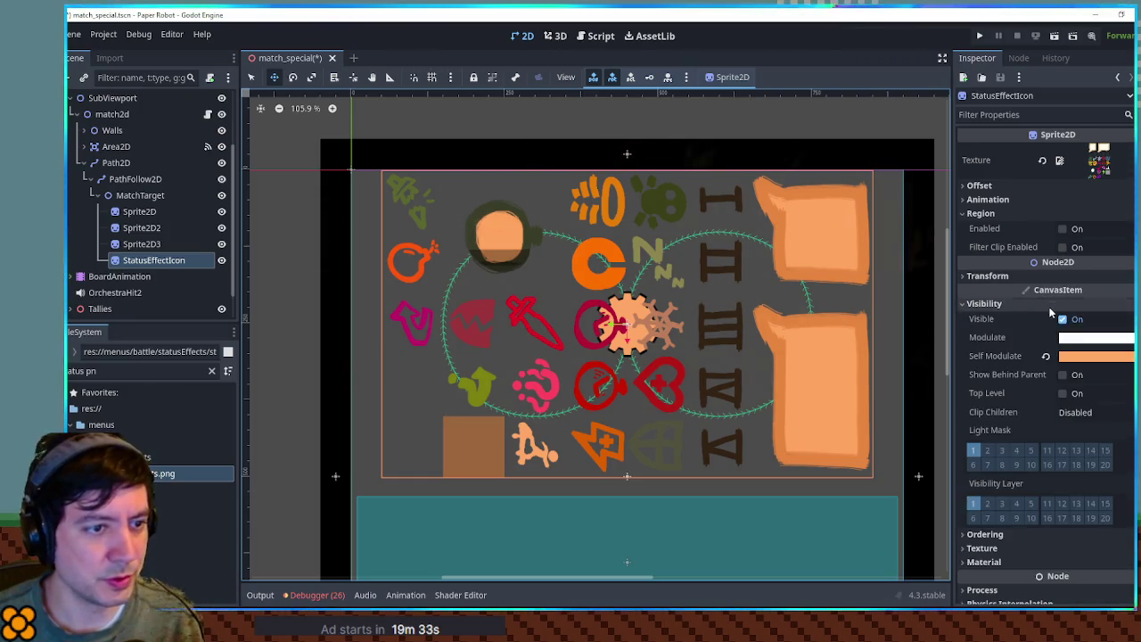
click(1046, 356)
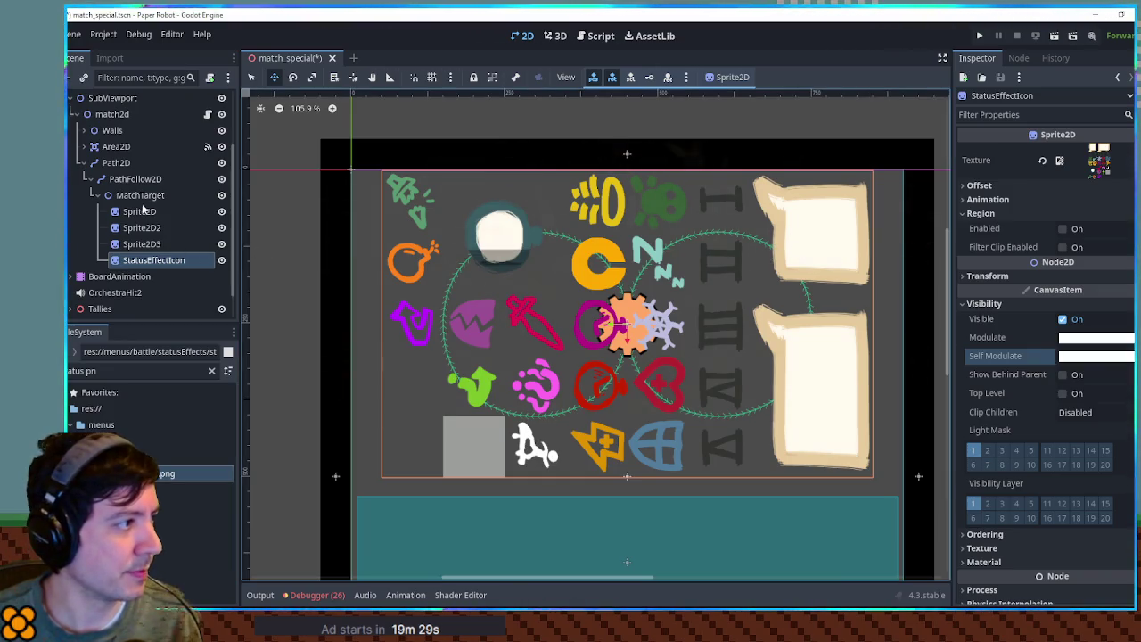
- Set MatchTarget's rotation to 90°
click(148, 198)
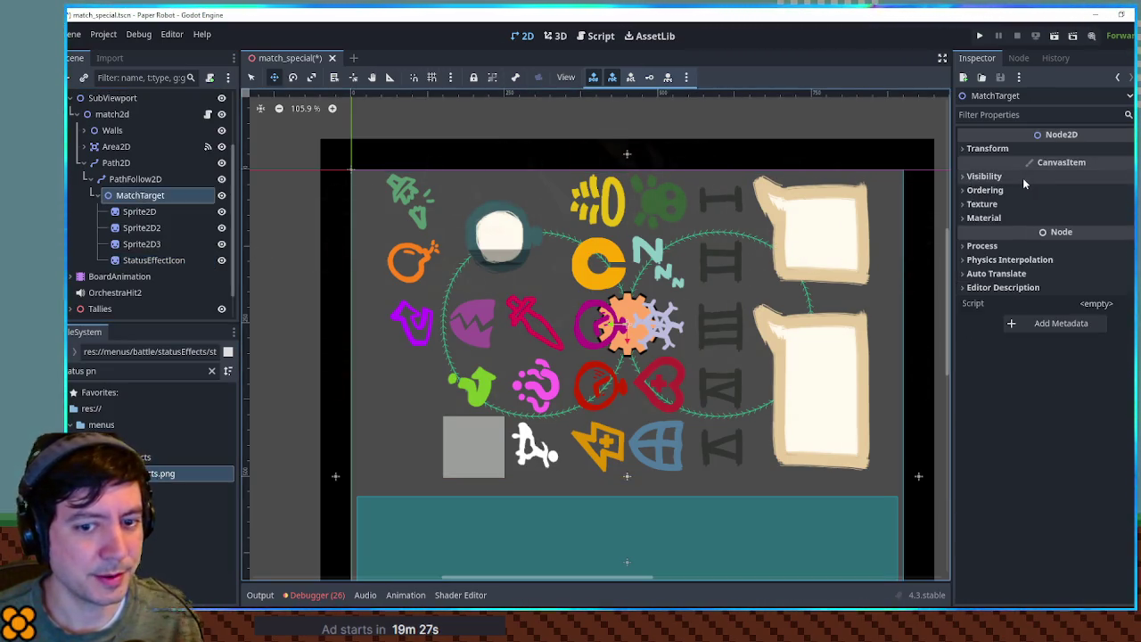
click(990, 148)
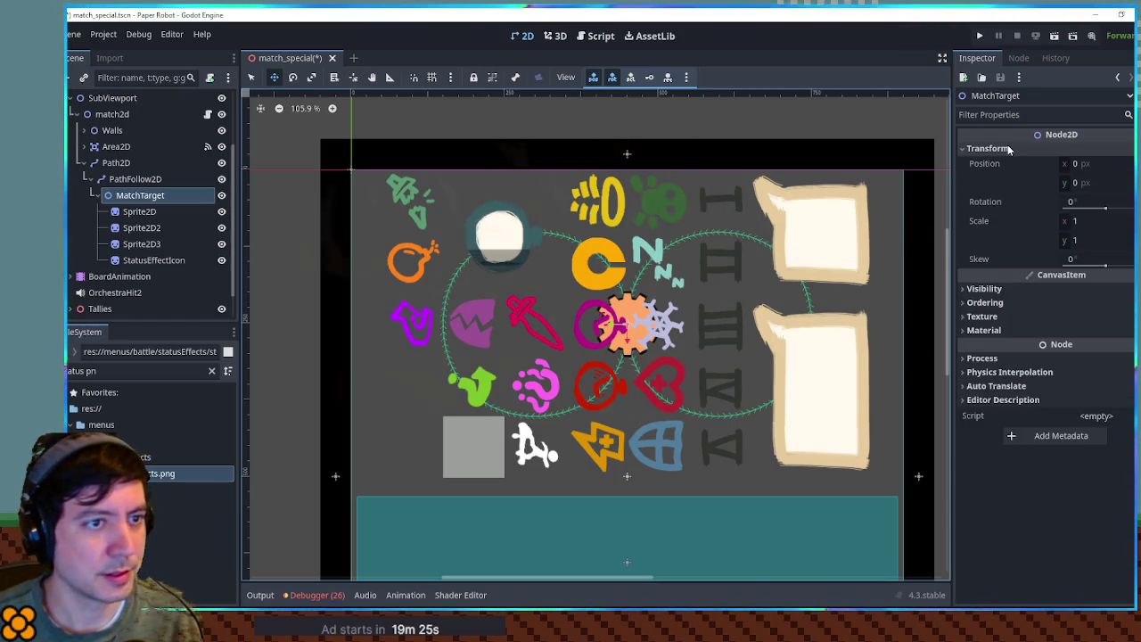
click(132, 179)
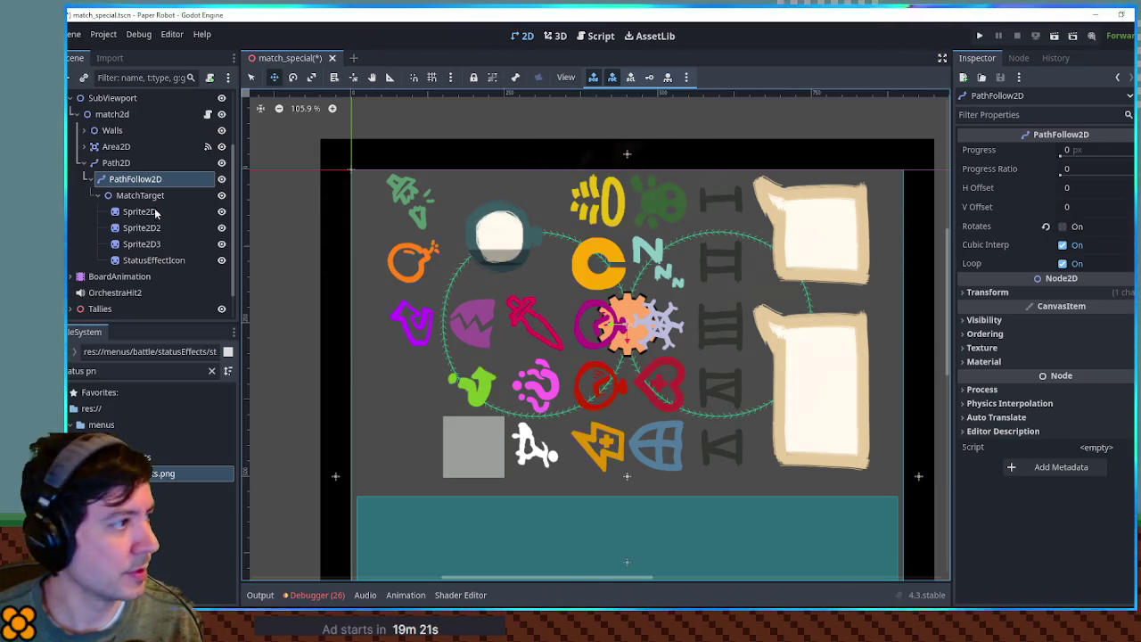
click(134, 195)
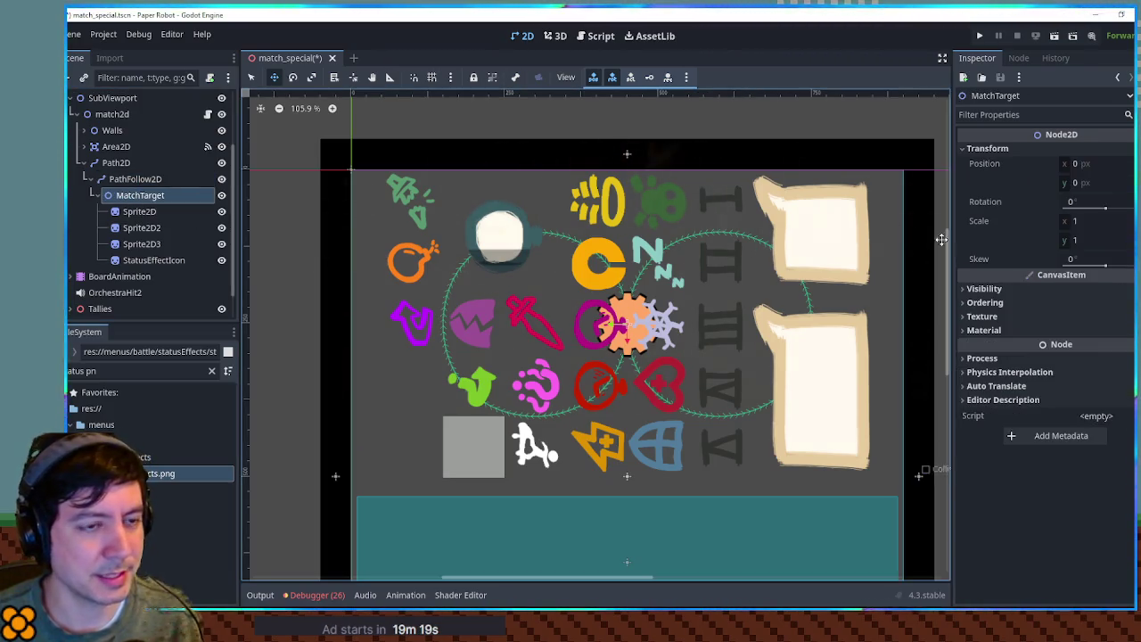
click(1096, 201)
key(Return)
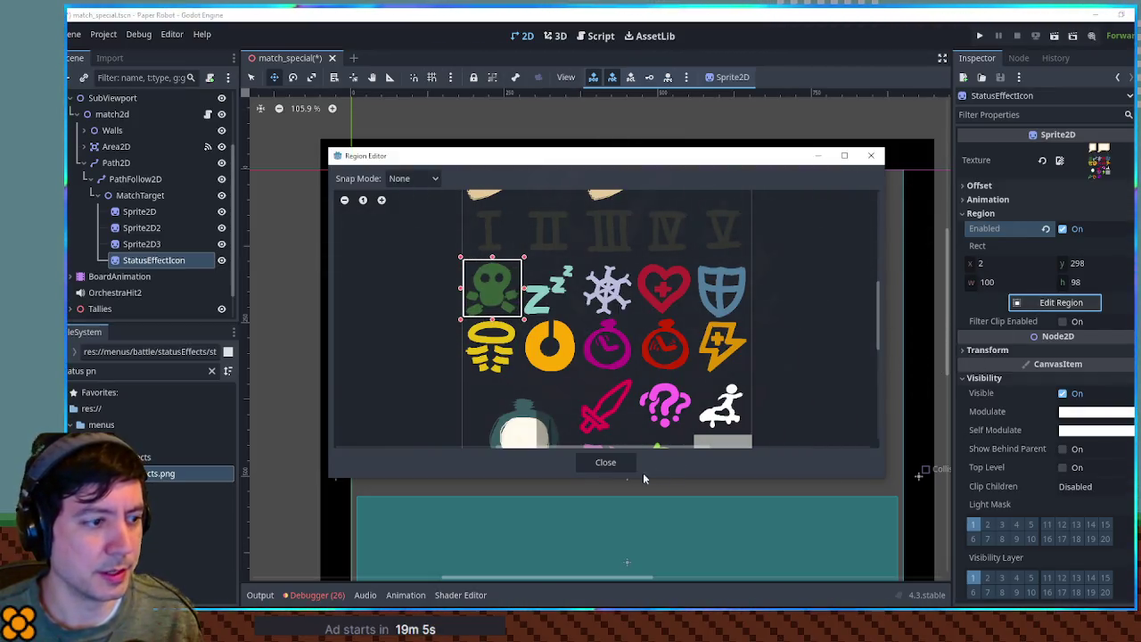
- Set StatusEffectIcon's region rect to 0, 300, 100×100
click(606, 462)
click(1009, 263)
click(1088, 284)
text(100)
click(1091, 265)
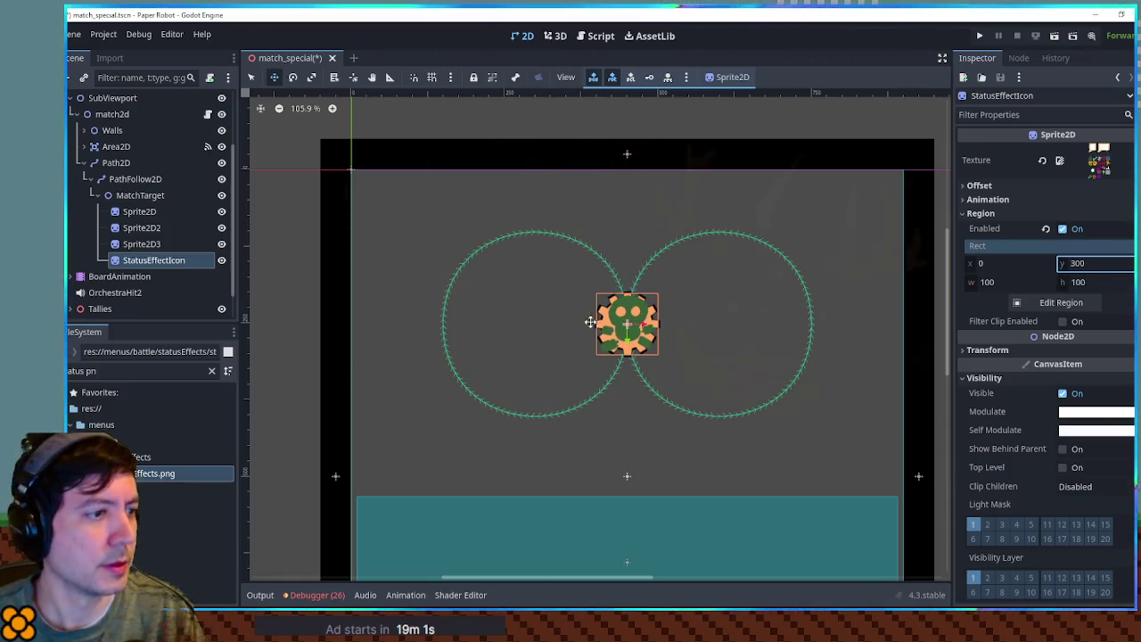
- Scale the StatusEffectIcon down to about 0.615 inside the gear
scroll(621, 328, up, 4)
click(988, 350)
drag(1079, 423, 1034, 423)
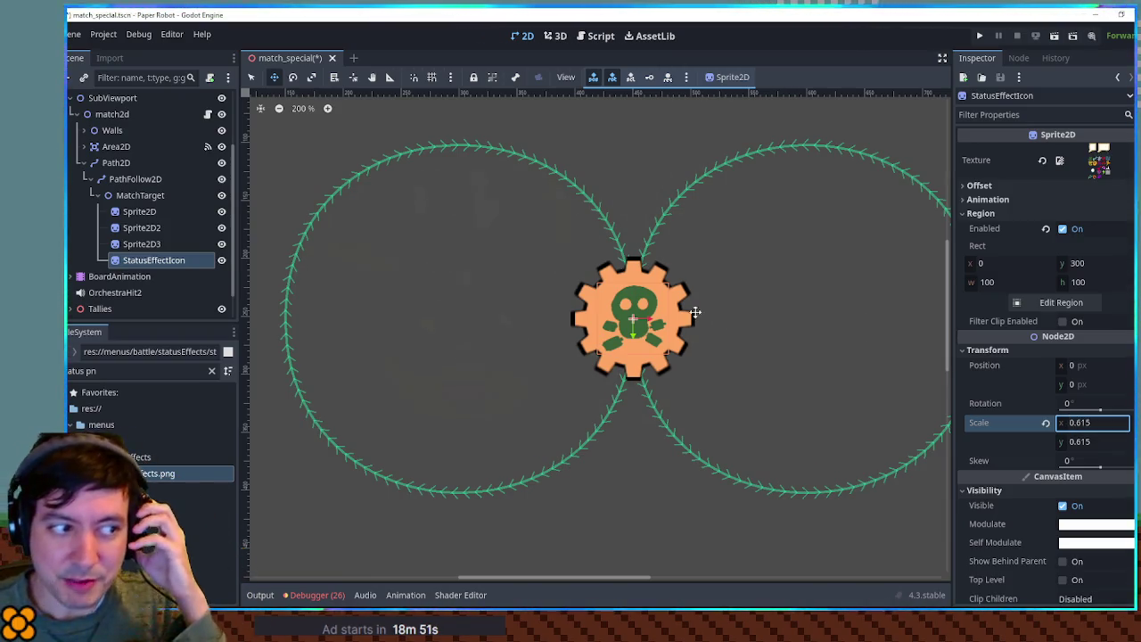
- Zoom around the gear and skull icon on the canvas, then collapse MatchTarget in the Scene dock
scroll(720, 376, down, 2)
scroll(734, 321, up, 1)
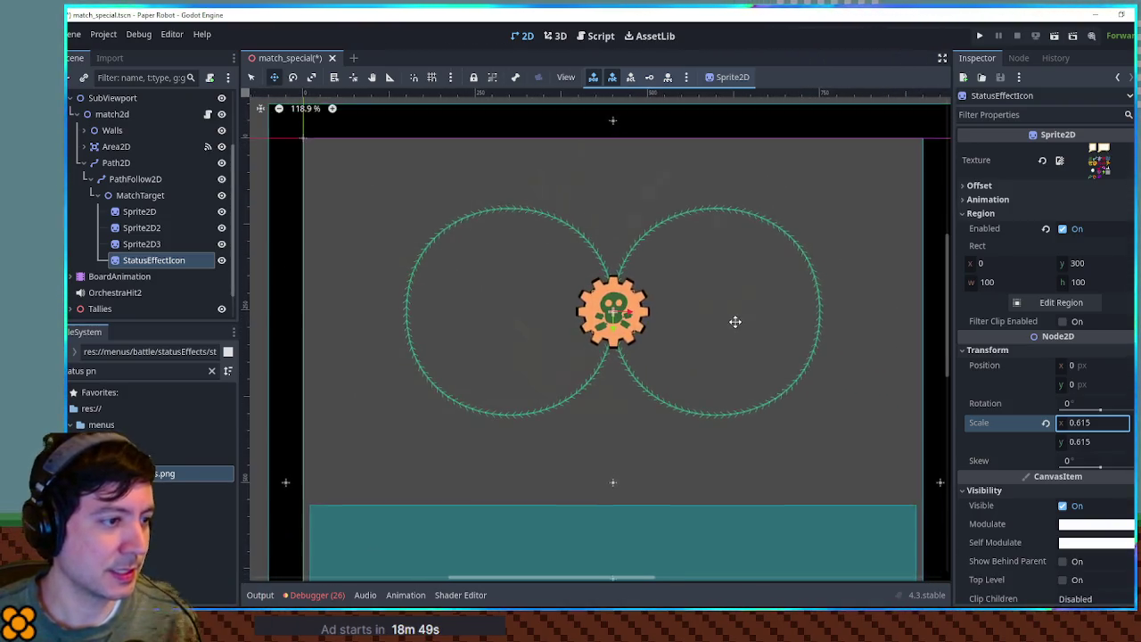
scroll(651, 328, up, 2)
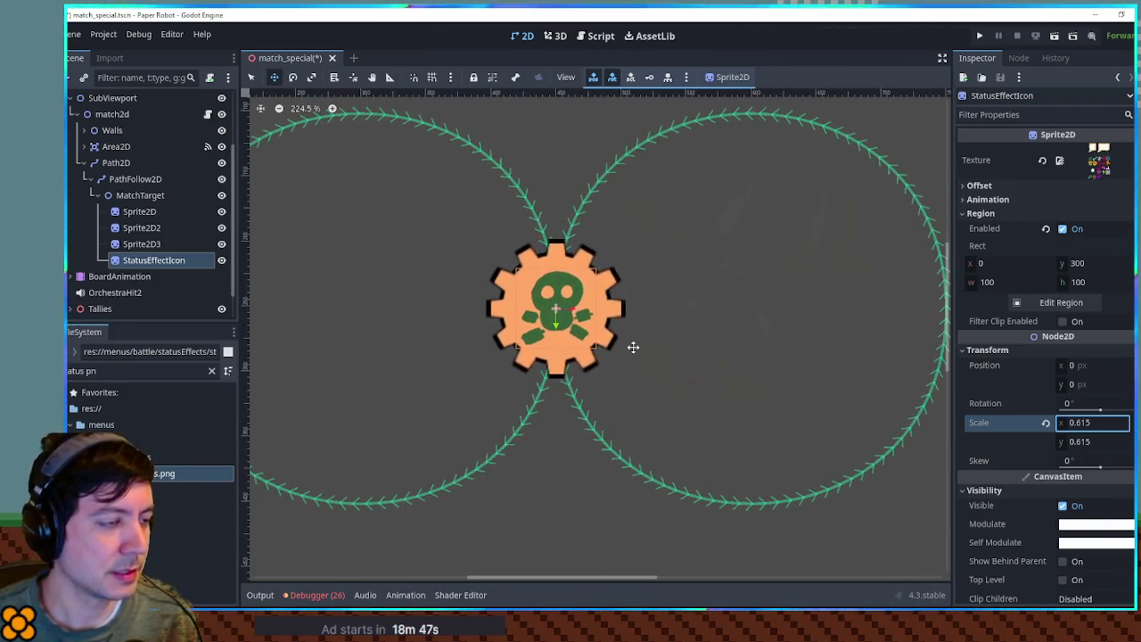
scroll(633, 347, up, 1)
scroll(719, 362, up, 1)
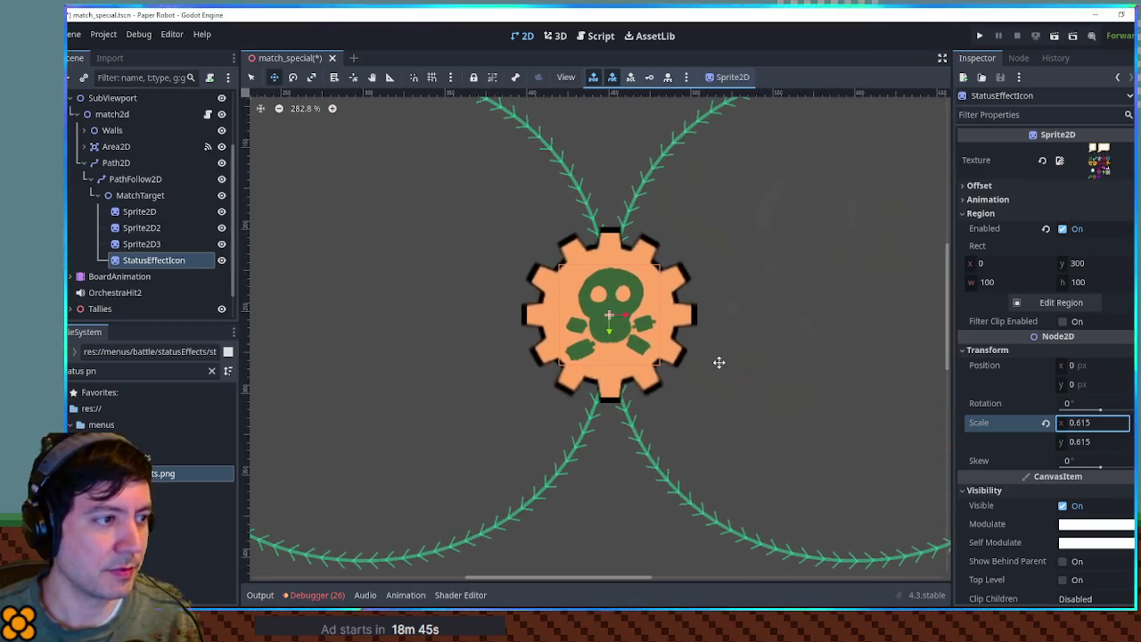
scroll(717, 361, down, 2)
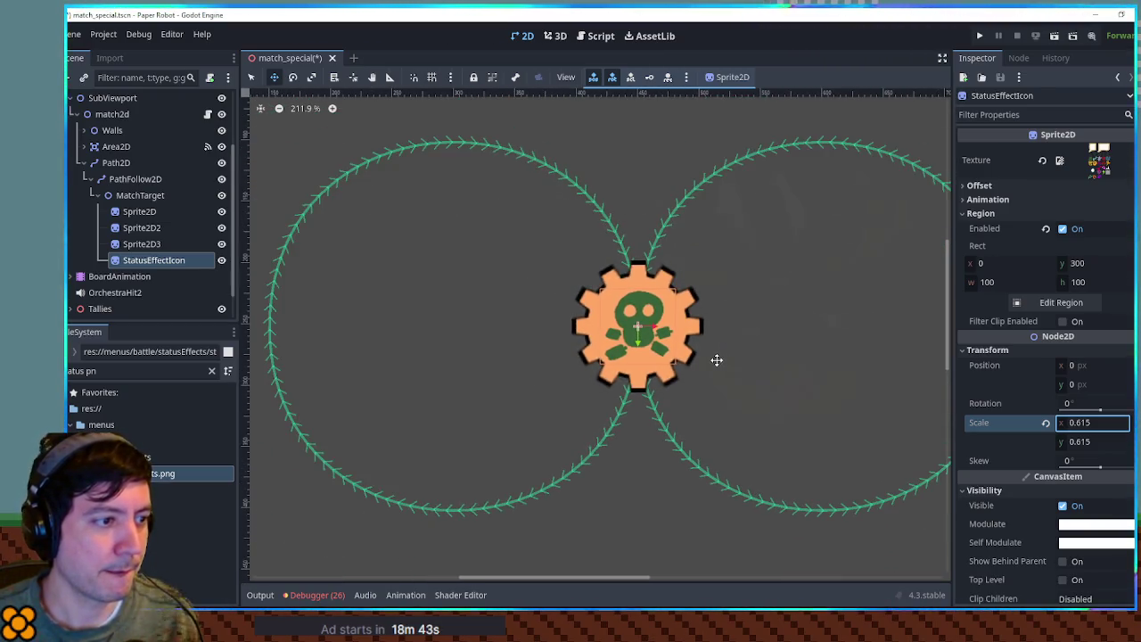
scroll(717, 360, down, 1)
scroll(716, 360, up, 2)
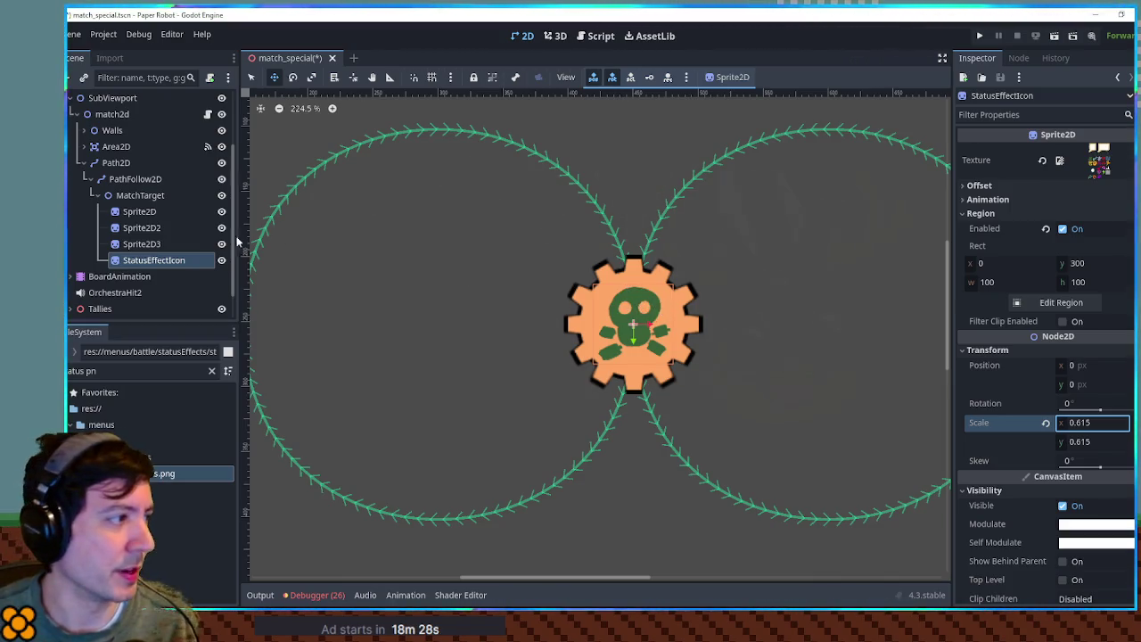
scroll(726, 342, down, 4)
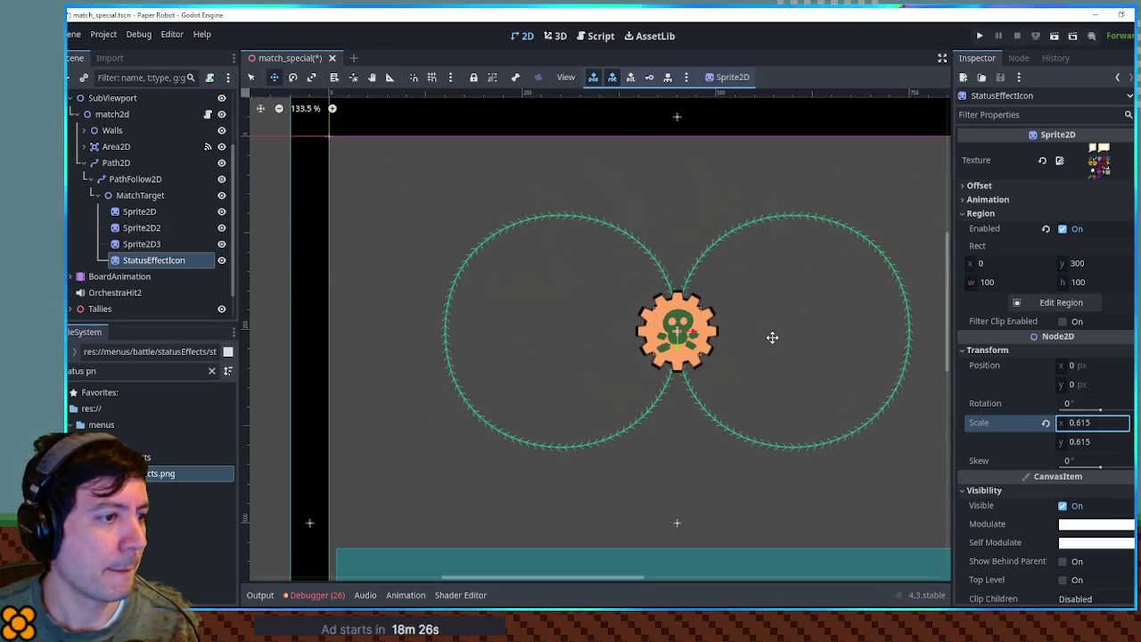
scroll(736, 319, up, 1)
click(91, 195)
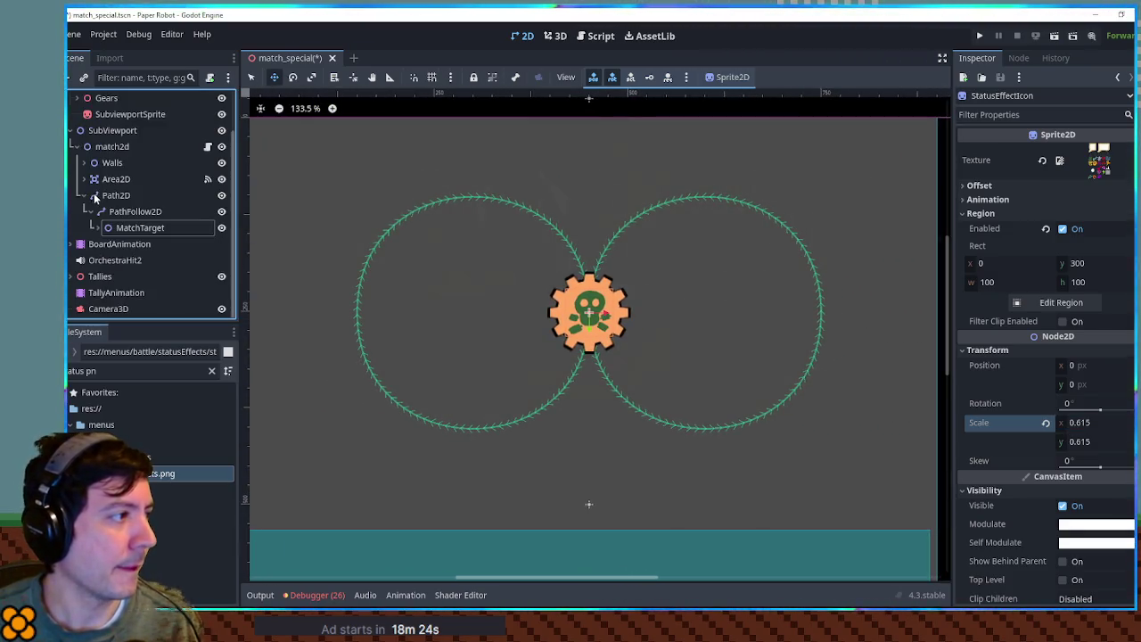
- Save the match_special scene and view the gear board in 3D
key(ctrl+s)
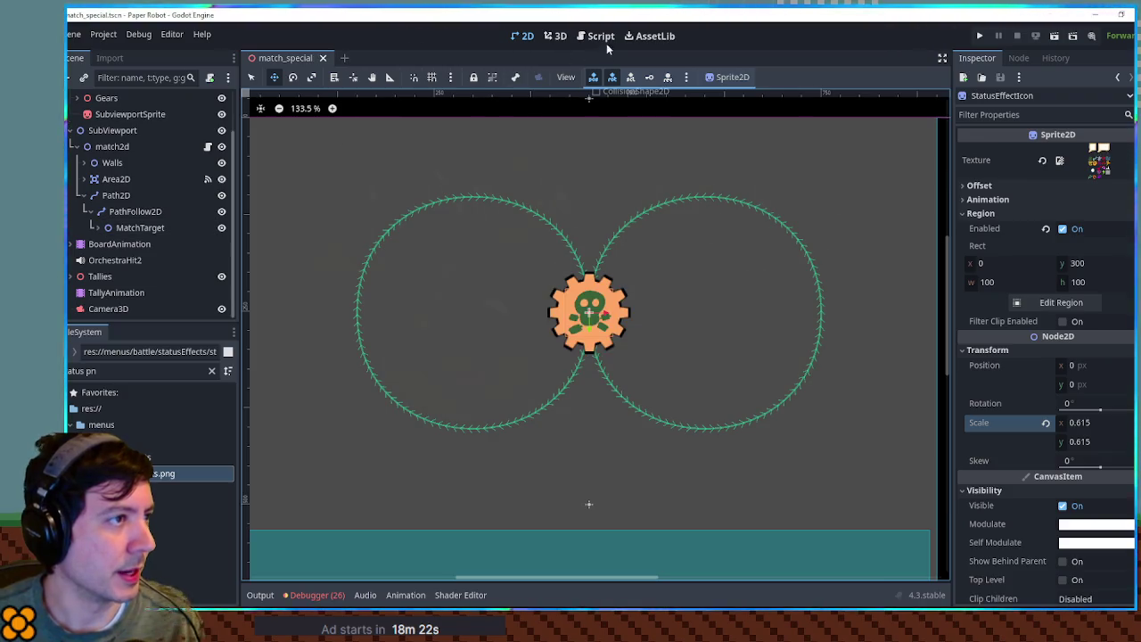
click(562, 37)
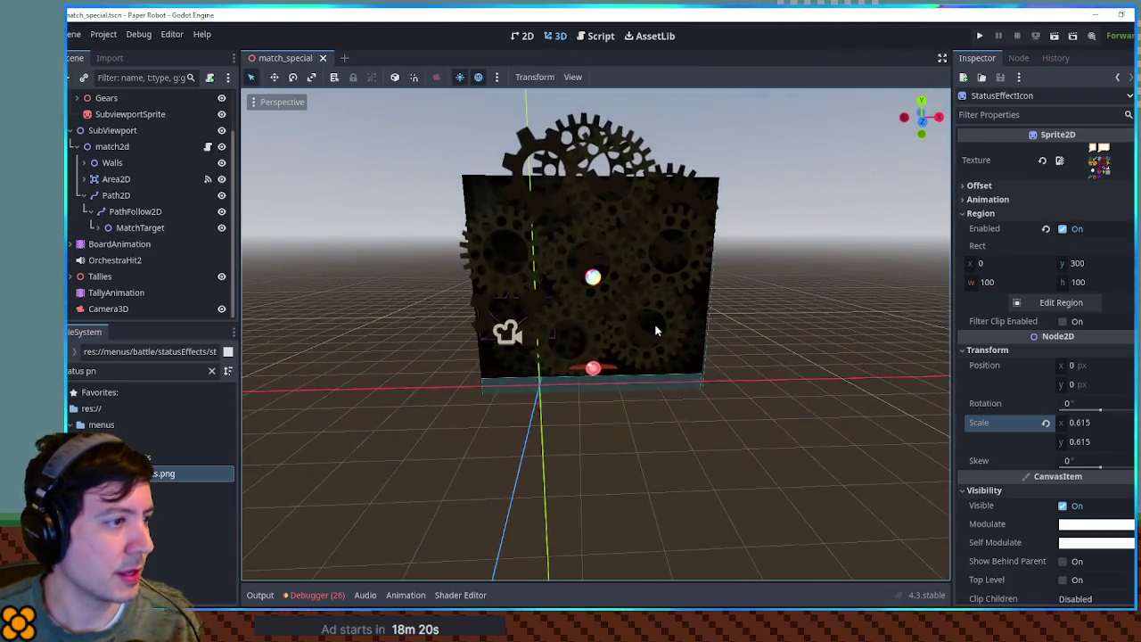
scroll(638, 308, up, 3)
scroll(502, 280, down, 2)
scroll(108, 147, up, 3)
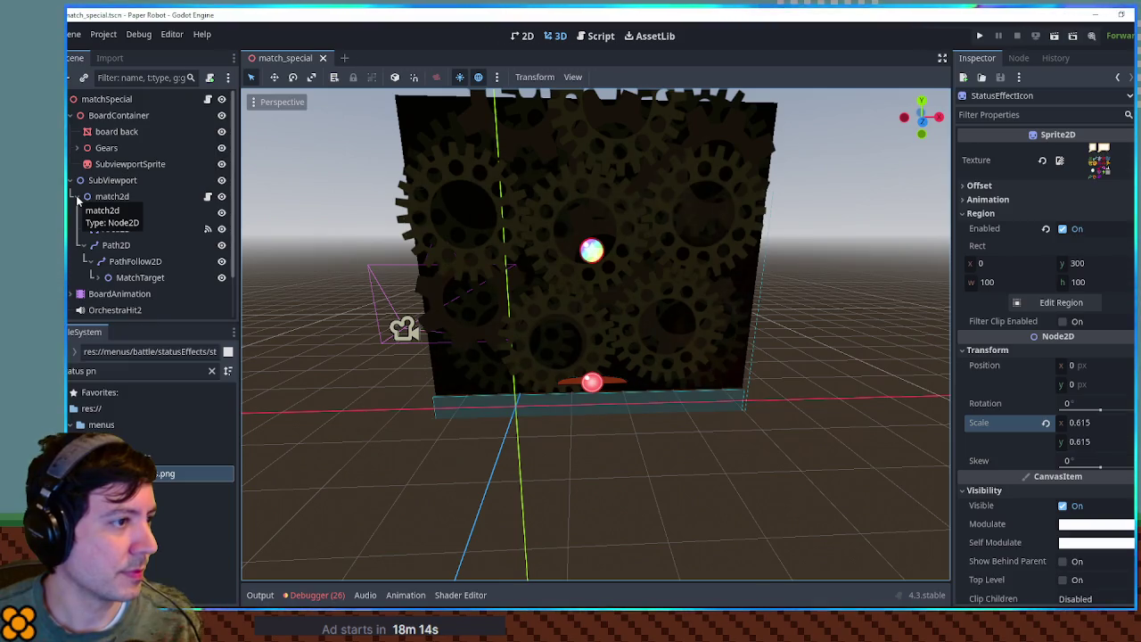
- Restore the SubViewport node to a real SubViewport type
click(98, 180)
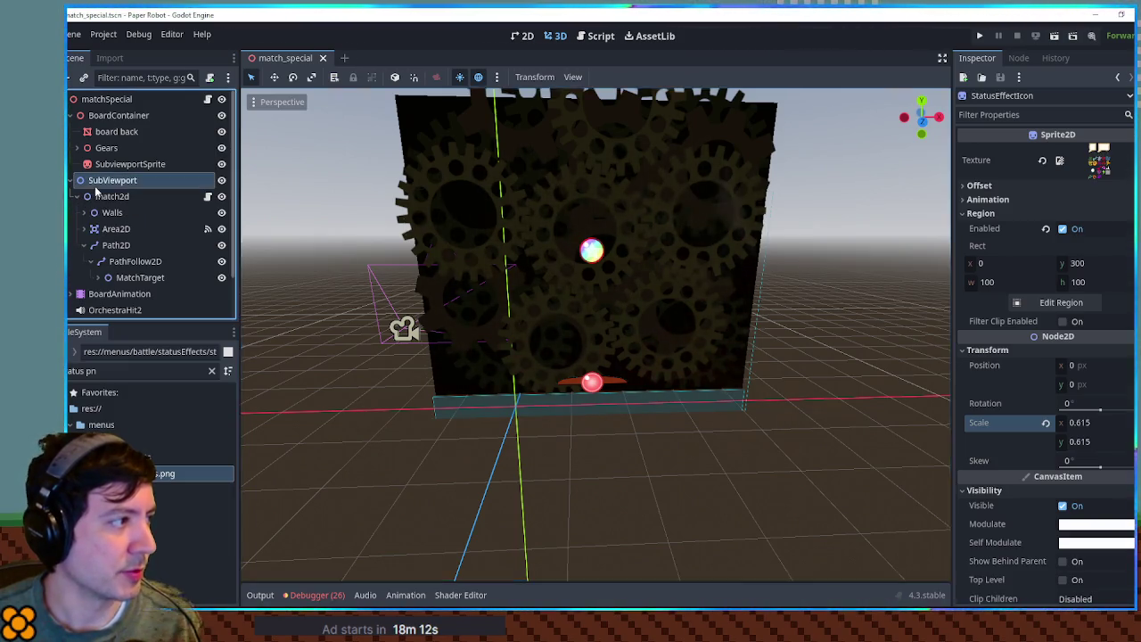
right_click(99, 182)
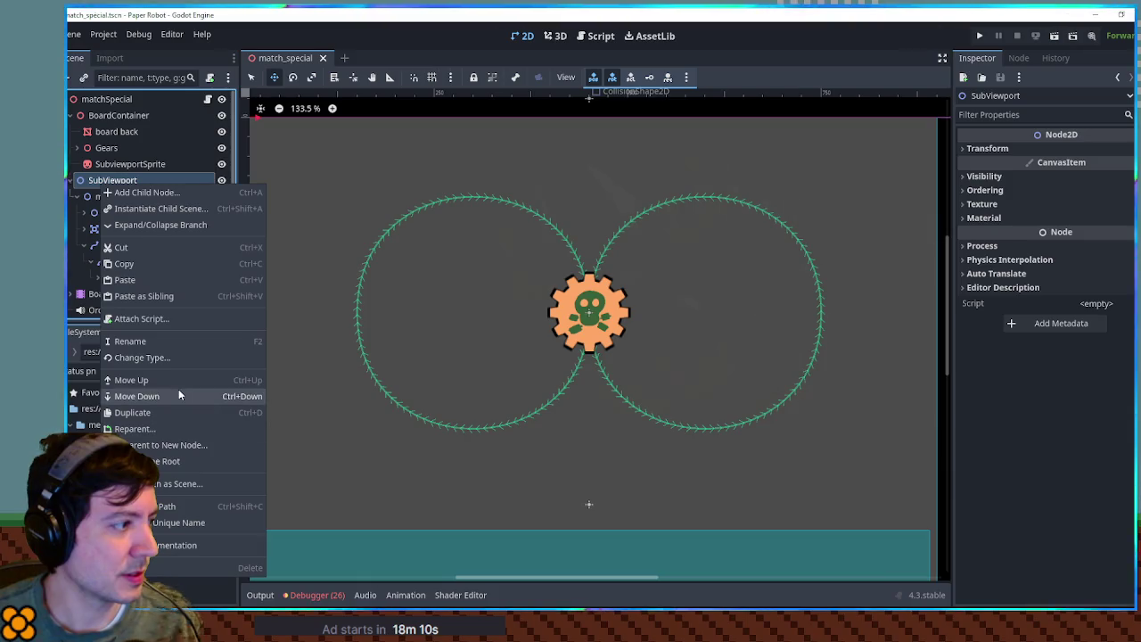
key(Escape)
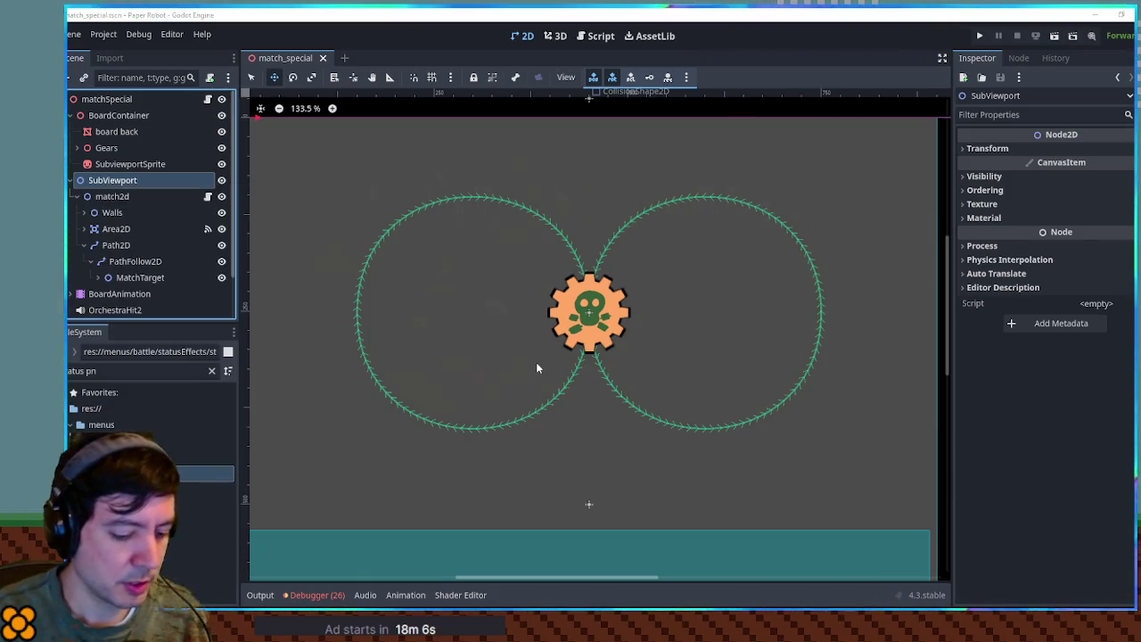
key(Return)
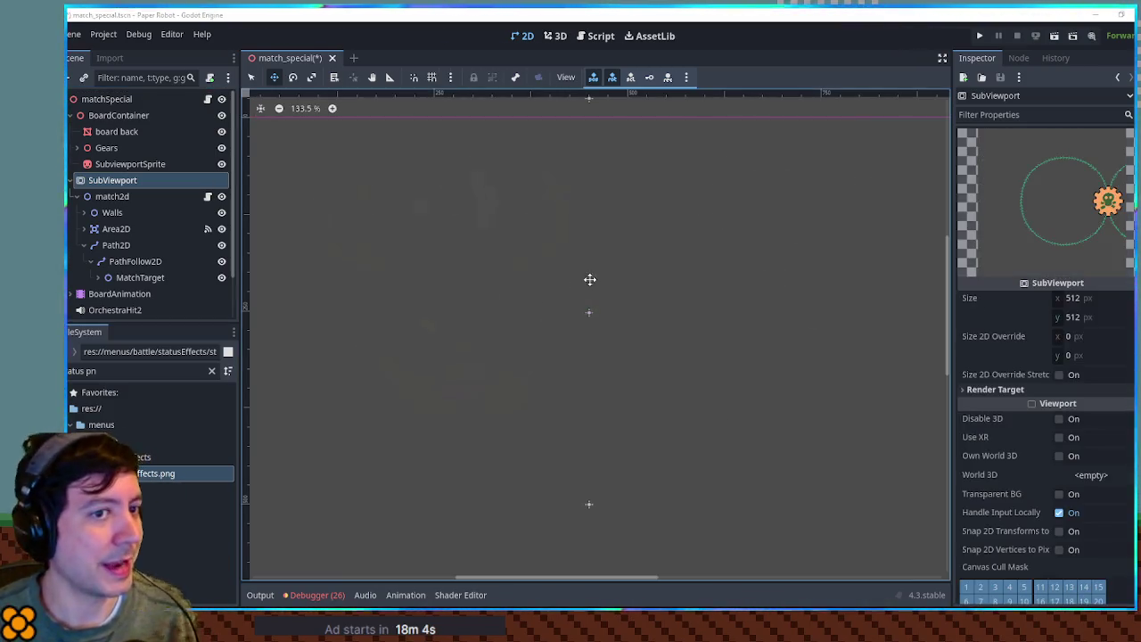
- Select SubviewportSprite in the 3D view and inspect its viewport texture
click(560, 36)
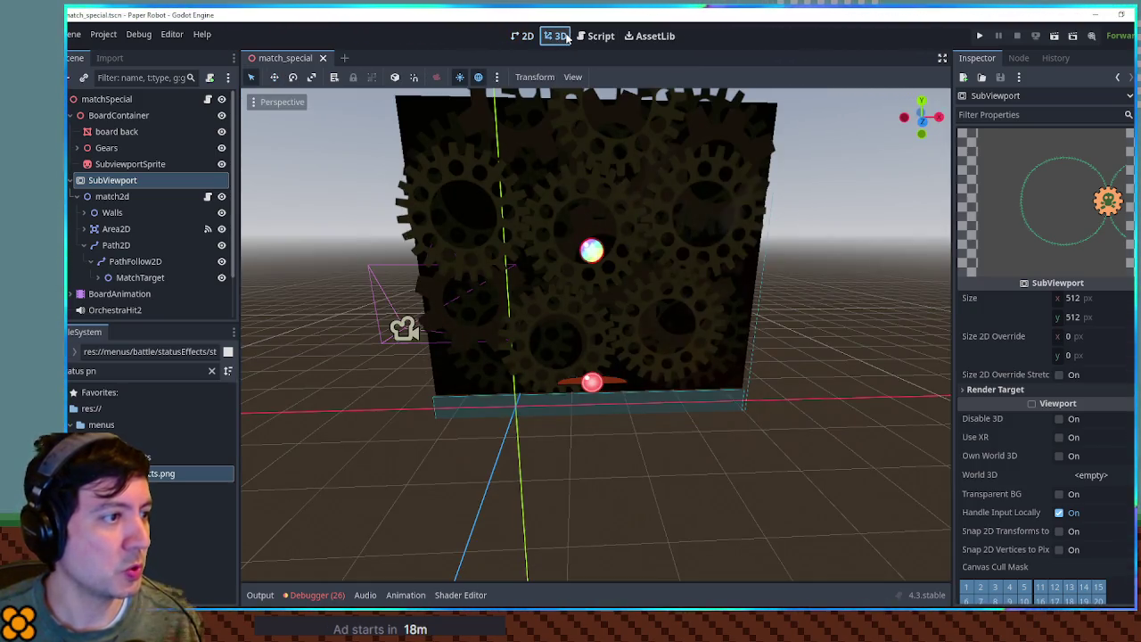
click(125, 164)
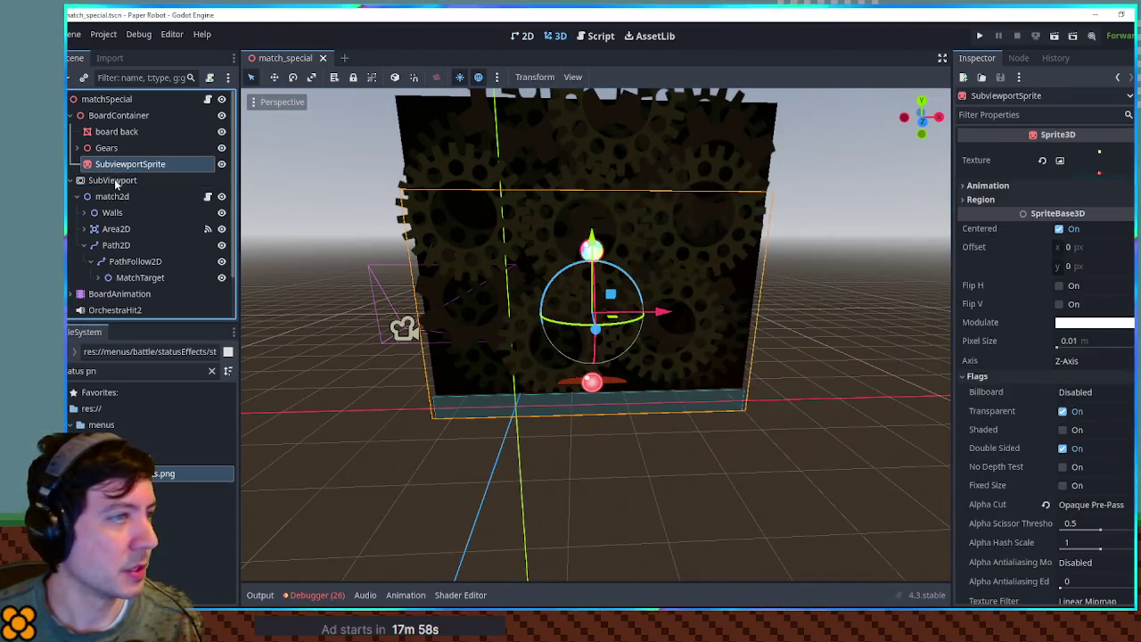
click(114, 182)
click(1134, 166)
- Set the ViewportTexture's Viewport Path to SubViewport and save the scene
click(1092, 161)
click(1092, 160)
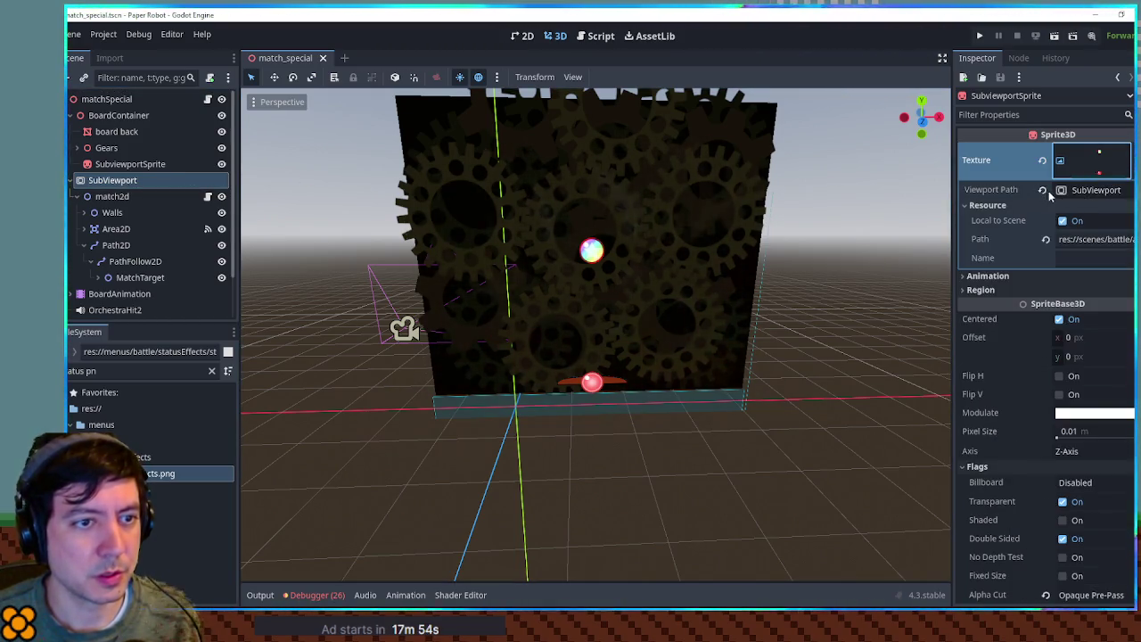
click(1089, 190)
double_click(588, 329)
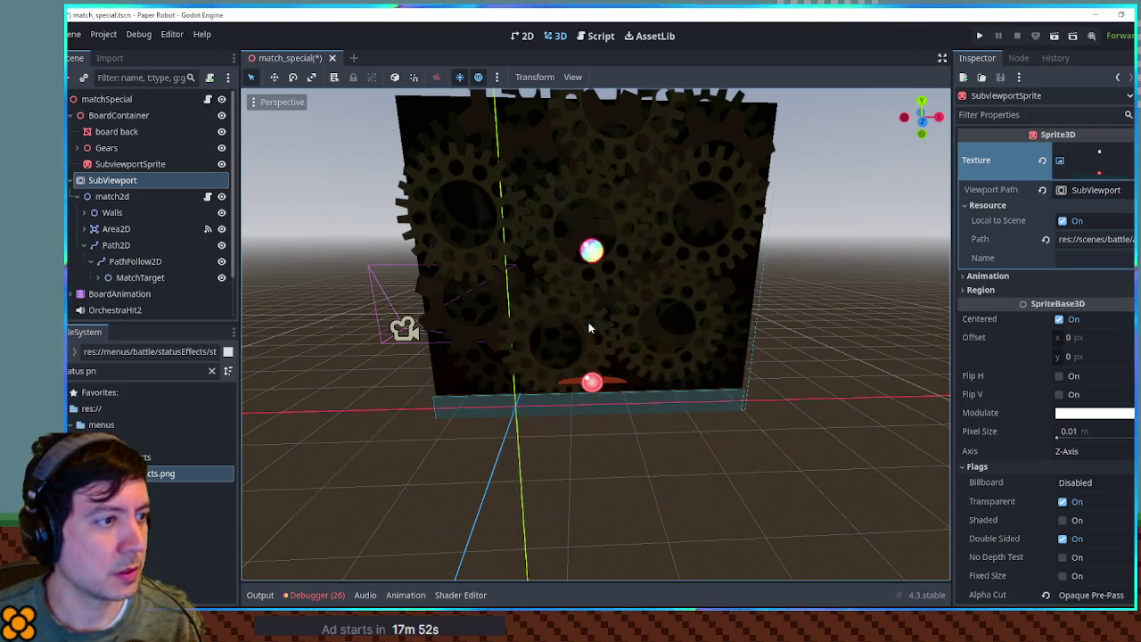
click(1064, 221)
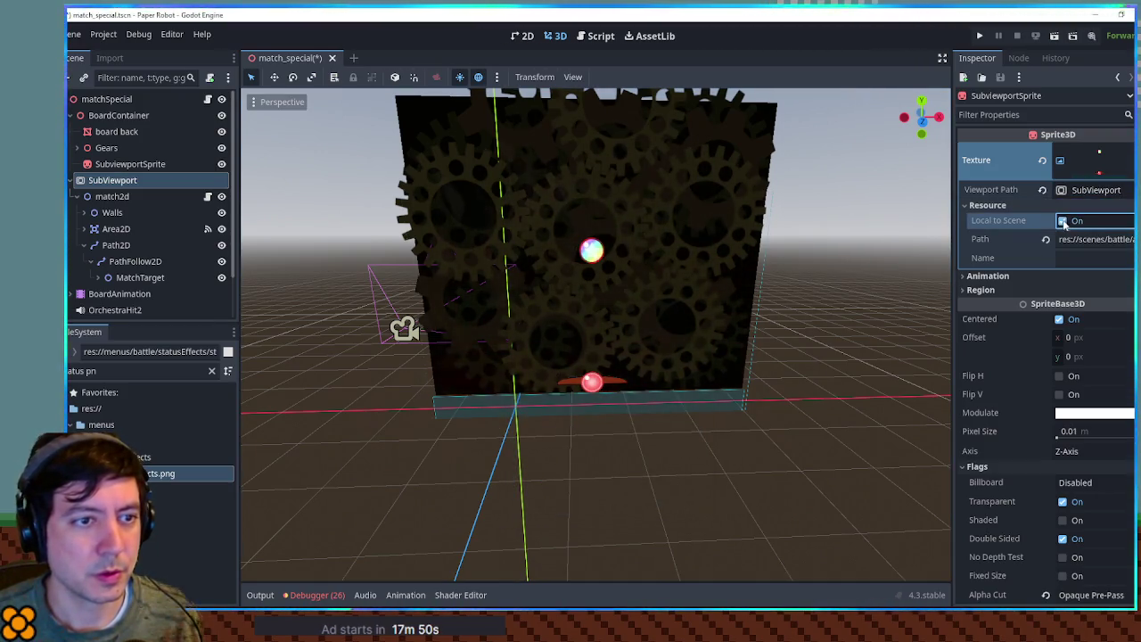
click(1064, 221)
click(1089, 190)
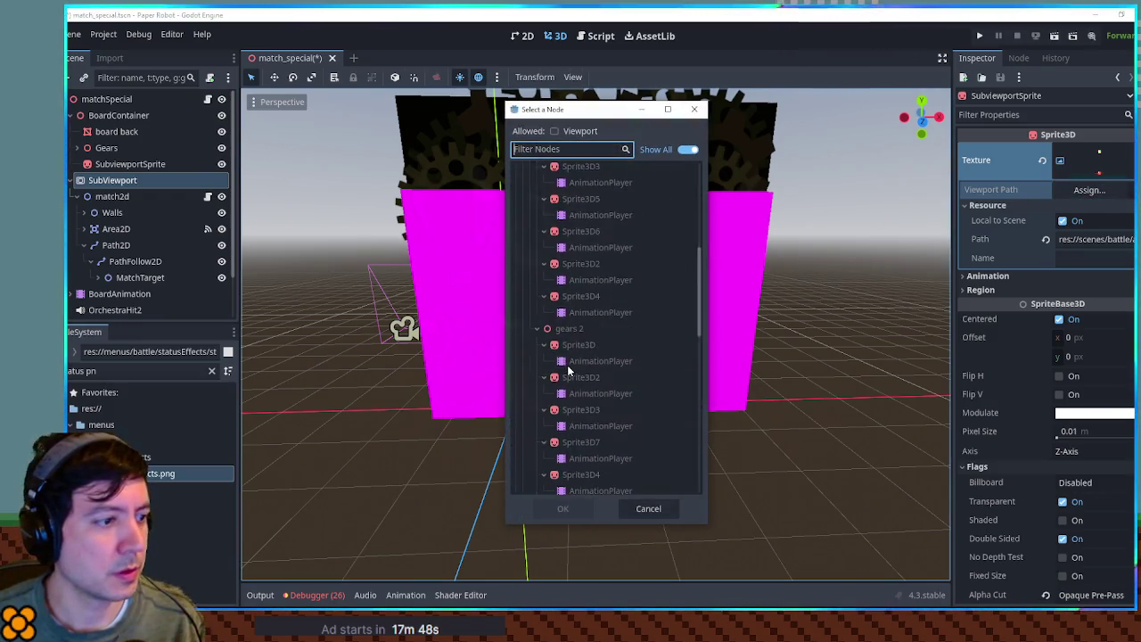
text(sub)
double_click(580, 219)
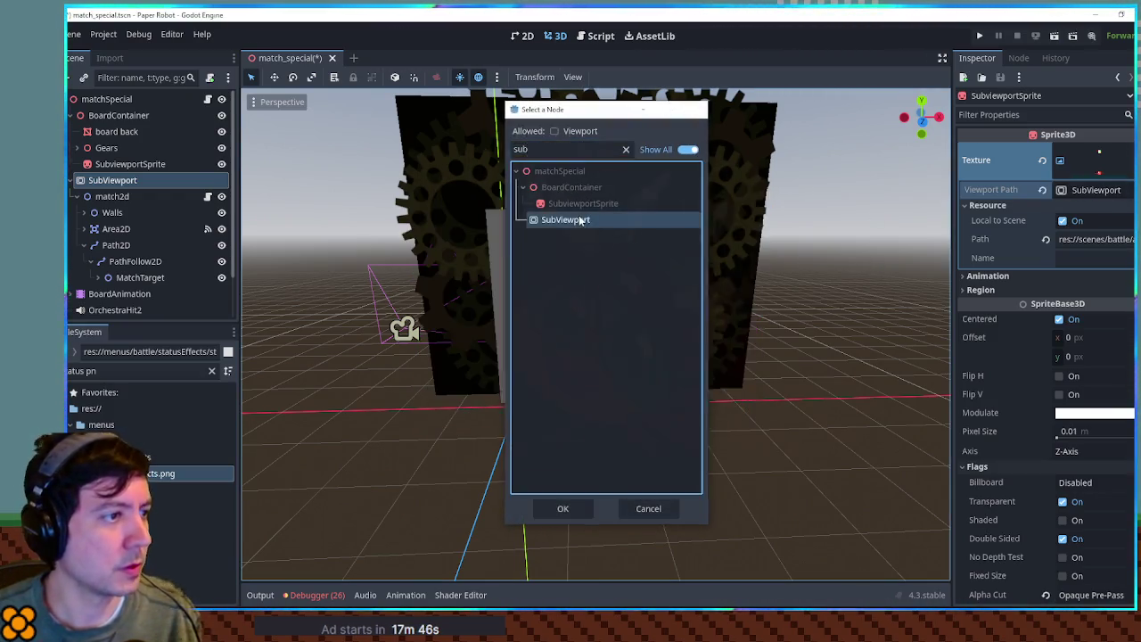
key(ctrl+s)
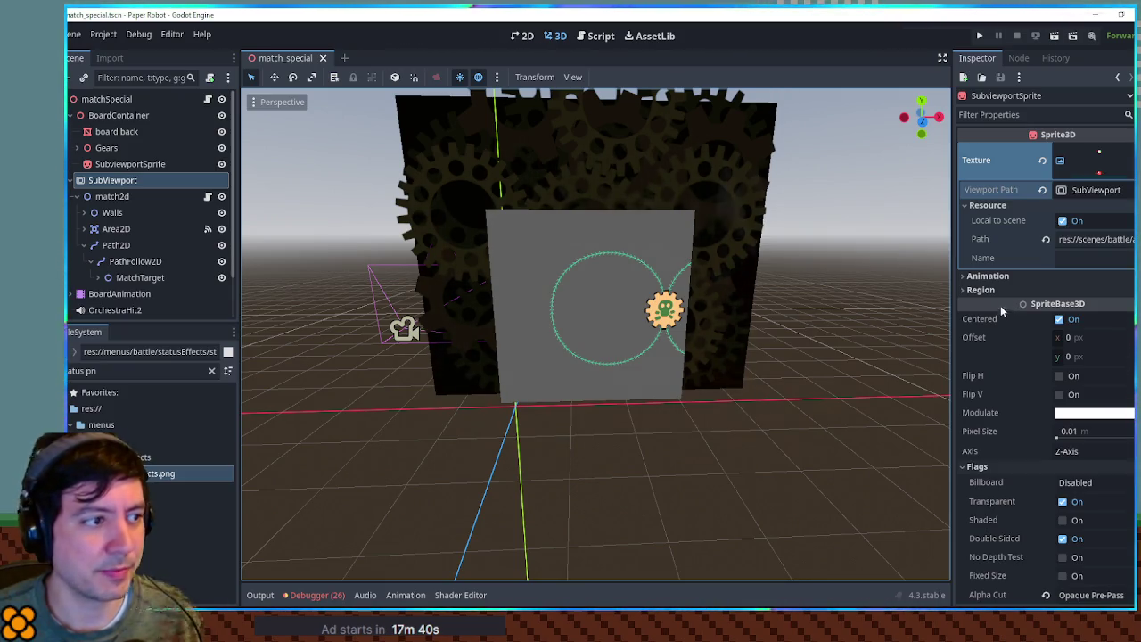
- Filter FileSystem for 'special tsc' and open breakout_special.tscn
triple_click(142, 371)
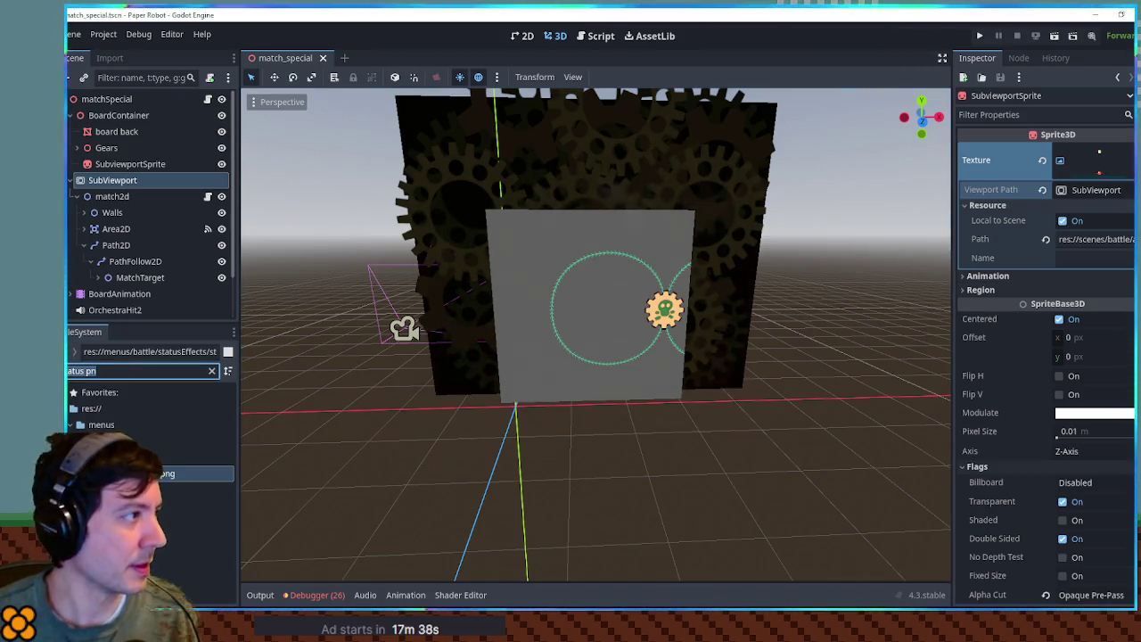
text(special tsc)
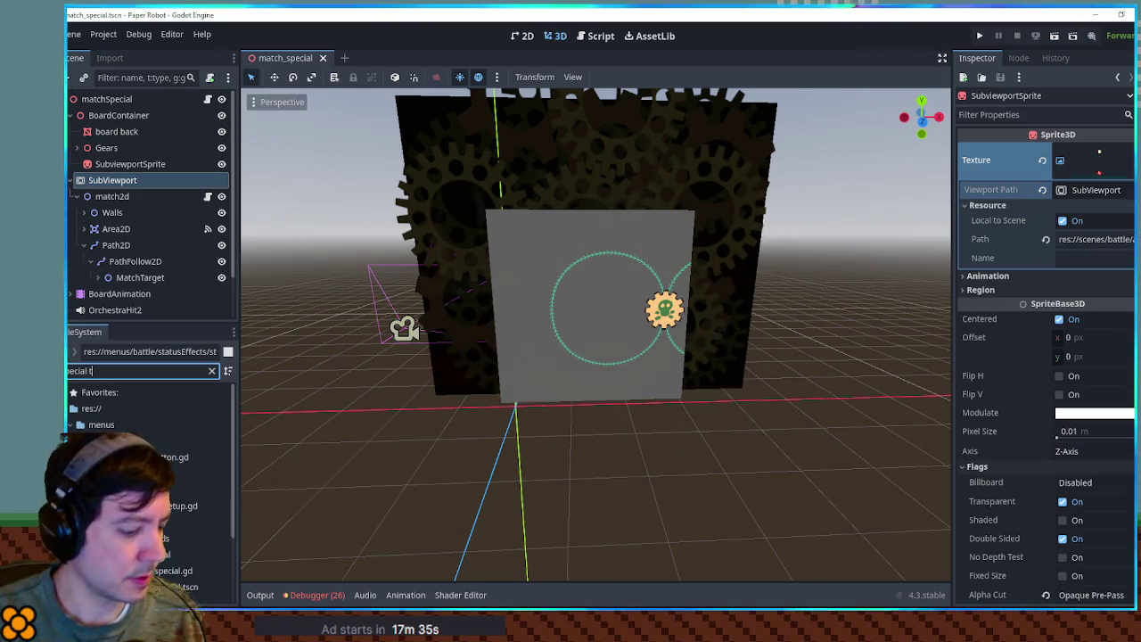
double_click(178, 489)
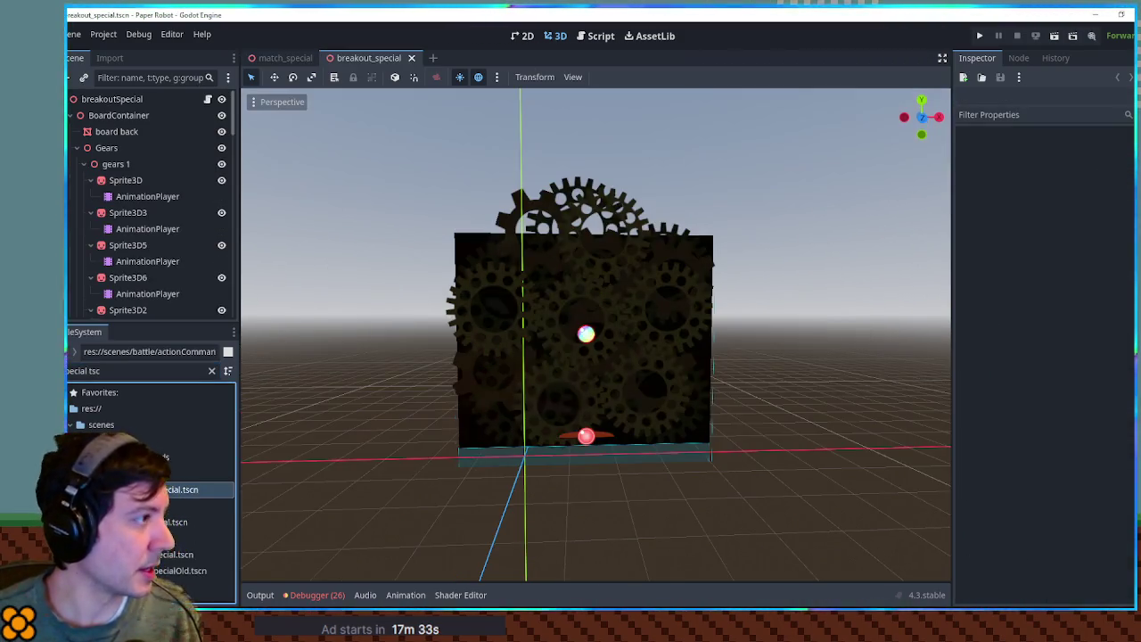
click(91, 131)
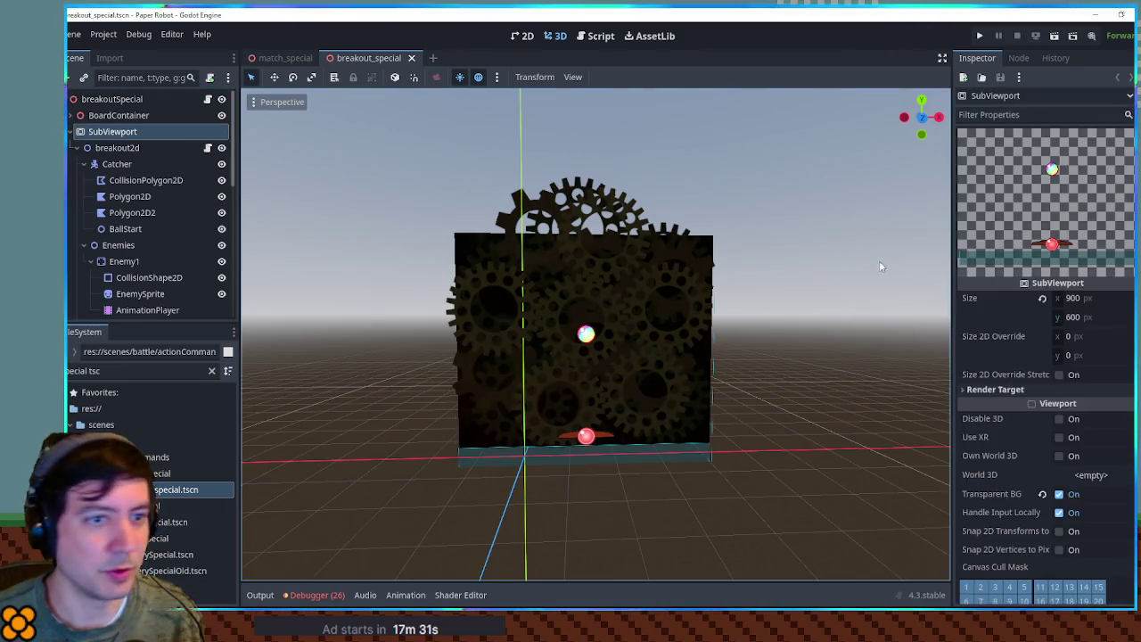
click(283, 58)
click(124, 178)
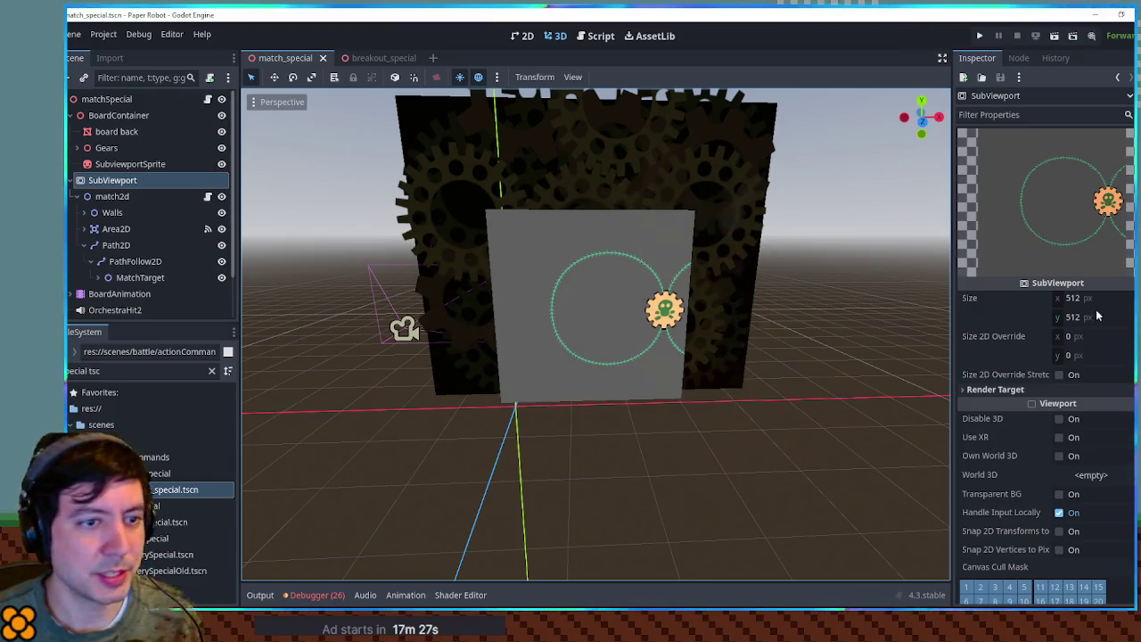
click(1079, 298)
text(900)
click(1095, 318)
text(600)
key(Return)
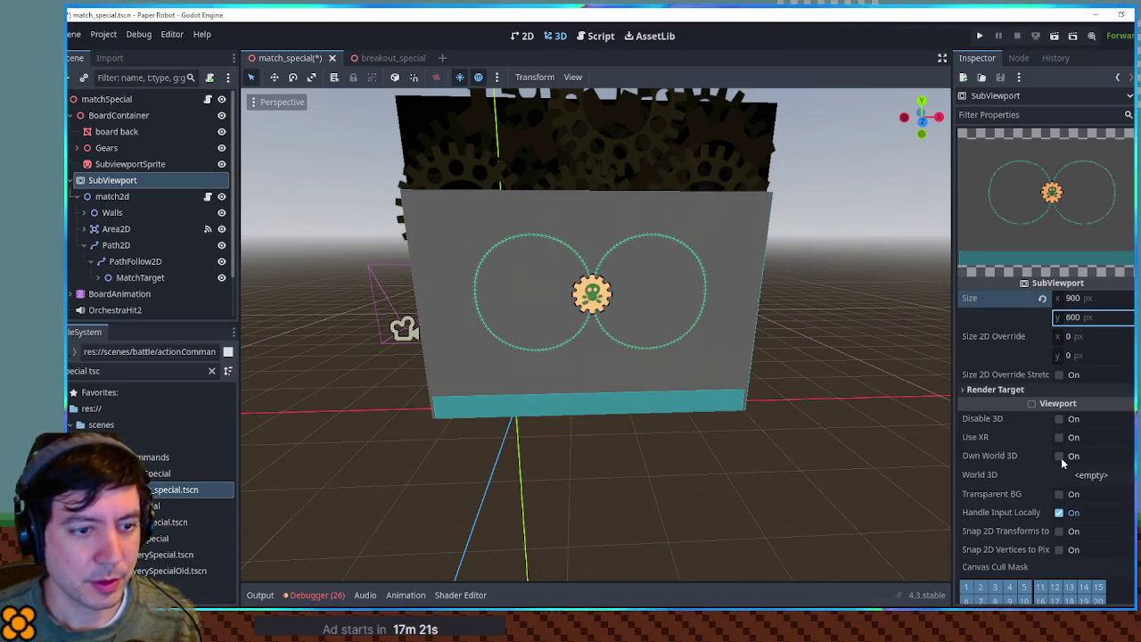
click(1059, 494)
key(ctrl+s)
mouse_move(764, 375)
mouse_down()
mouse_move(815, 324)
mouse_move(741, 373)
mouse_move(774, 372)
mouse_move(758, 357)
mouse_up()
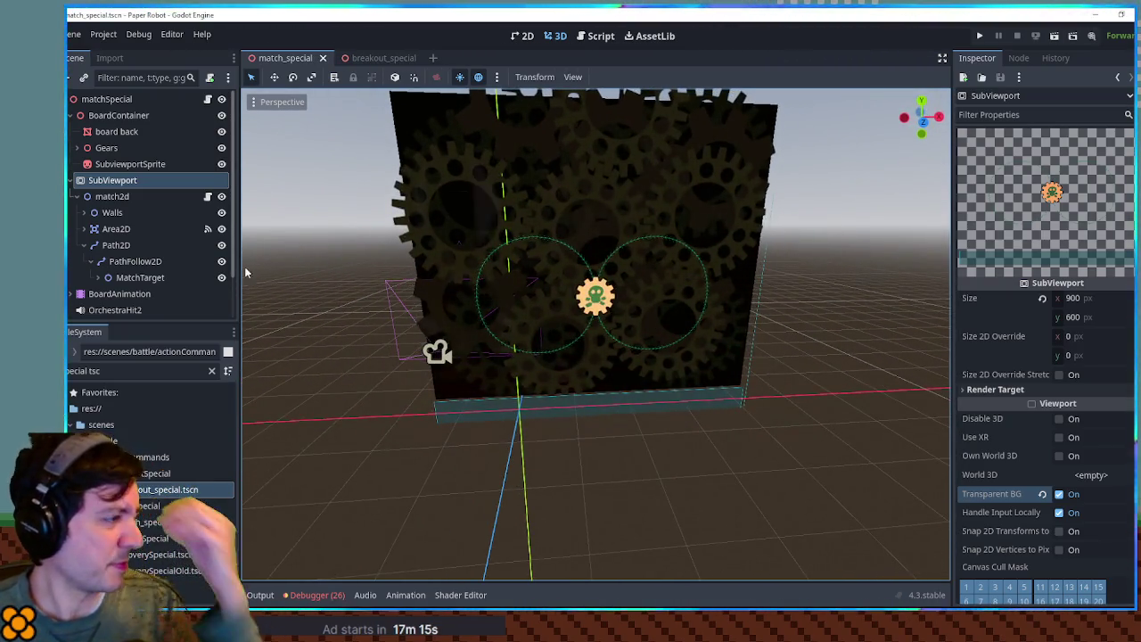
click(596, 36)
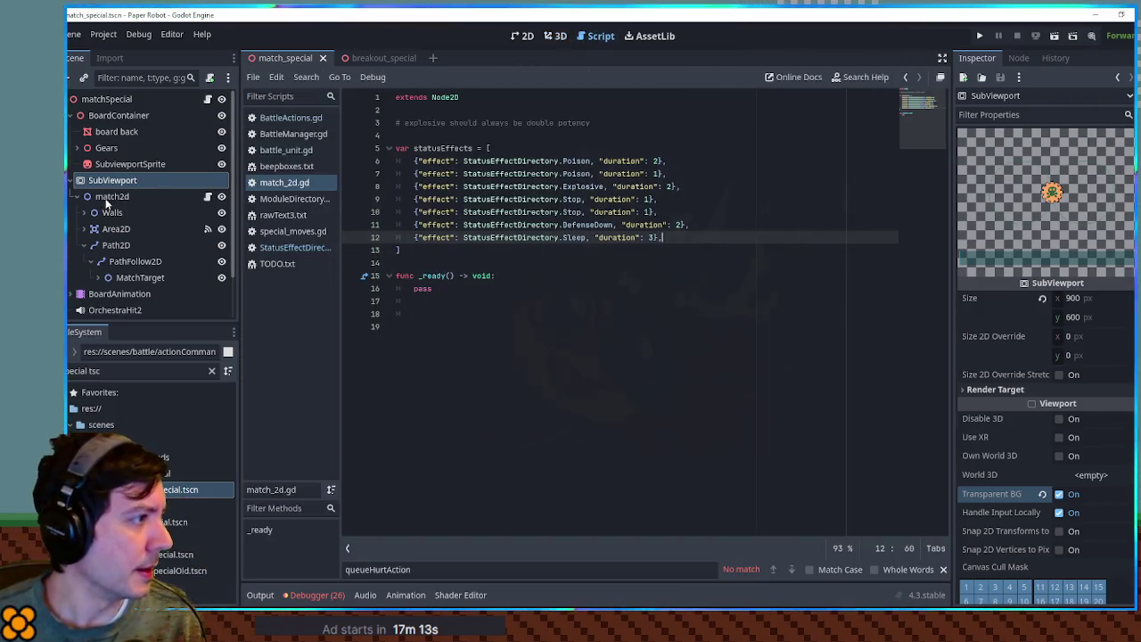
- Select the PathFollow2D node, leaving its name unchanged
click(131, 260)
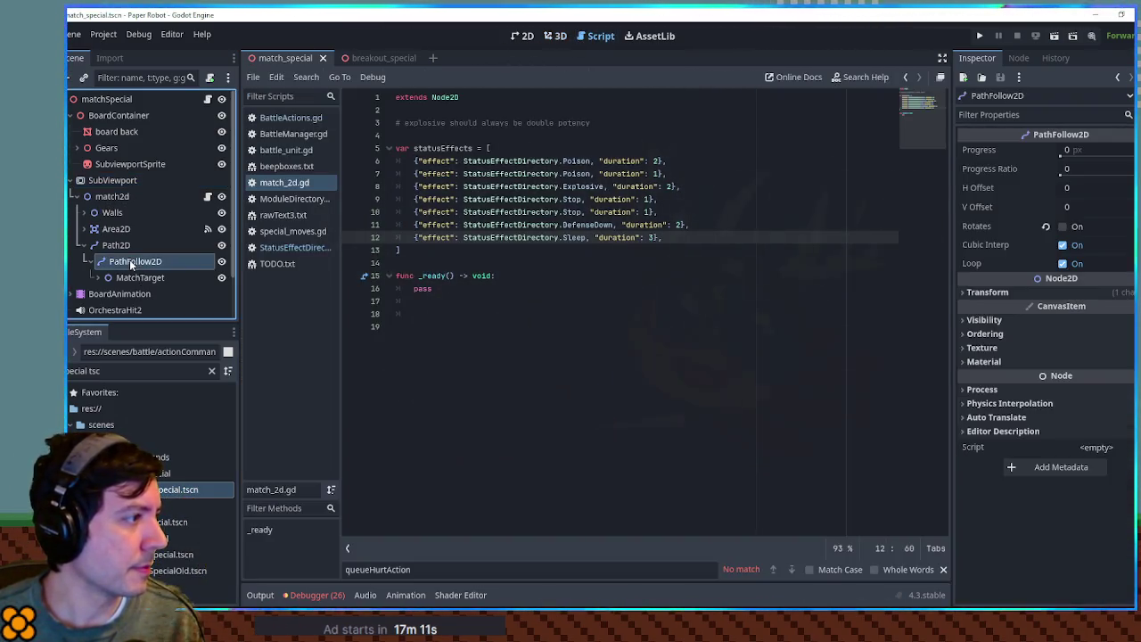
key(F2)
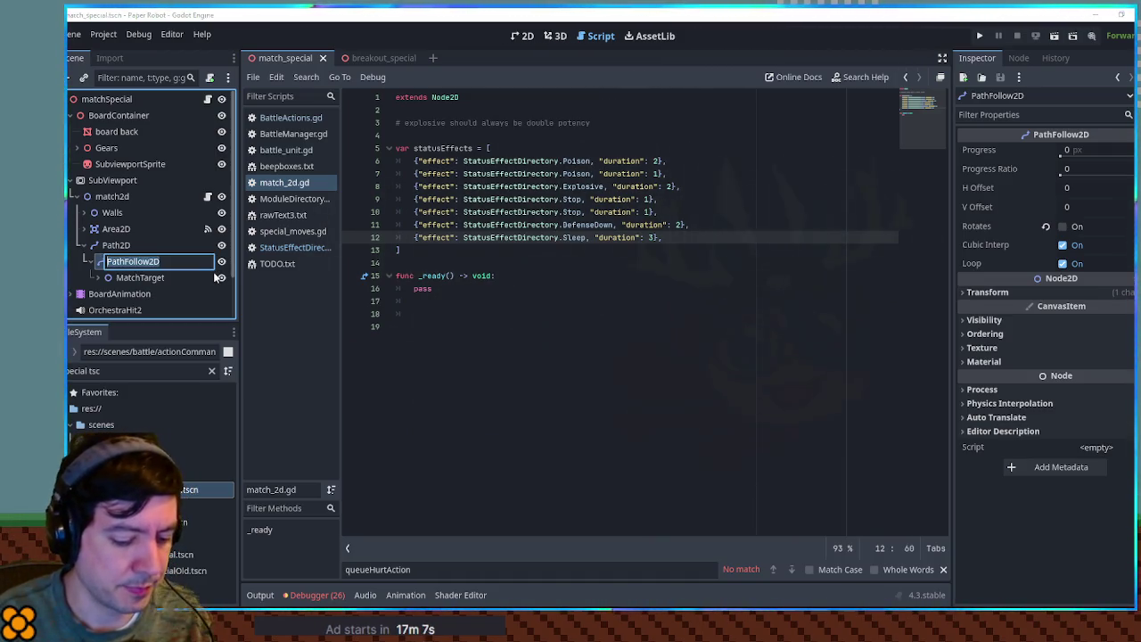
key(Escape)
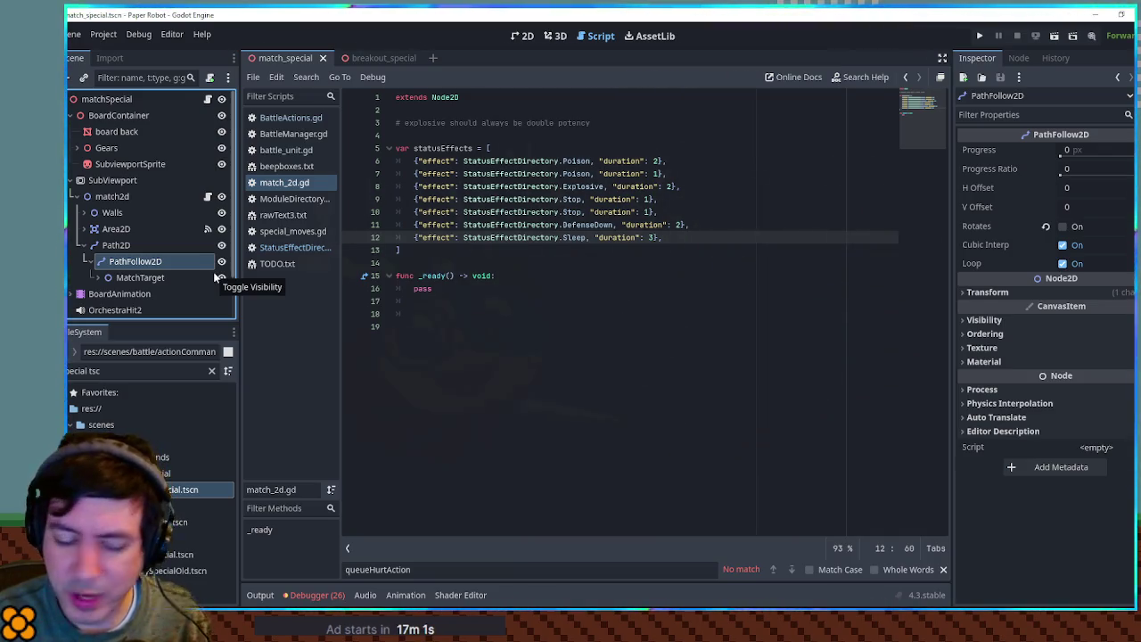
- Search all project scripts for '.duplicate', browse the results, and close the panel
click(654, 375)
key(ctrl+shift+f)
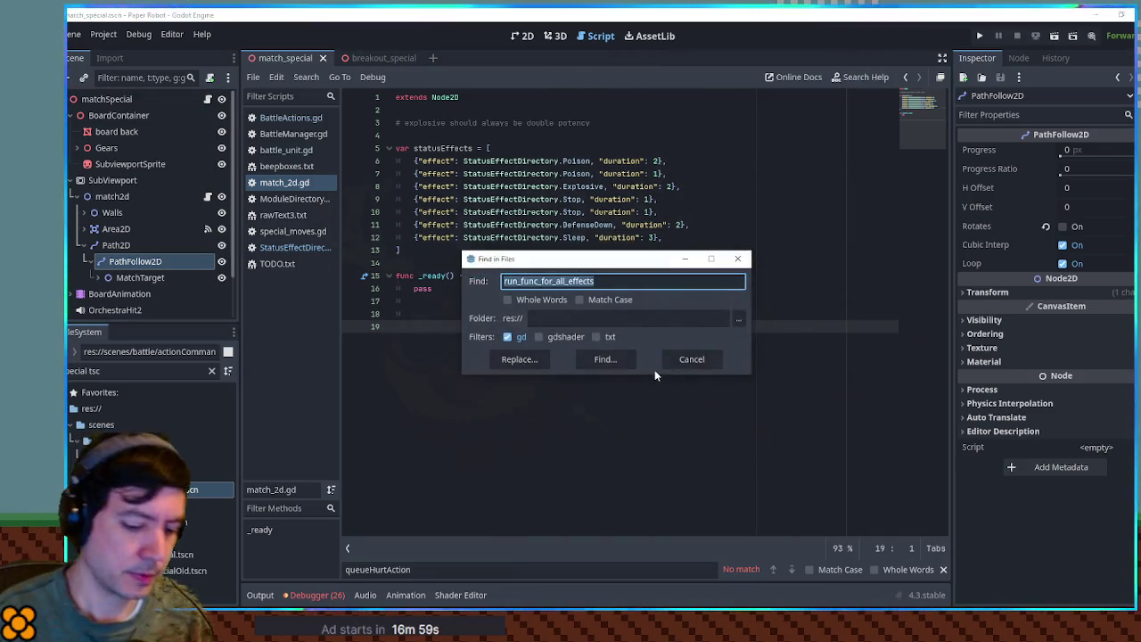
text(.duplicate)
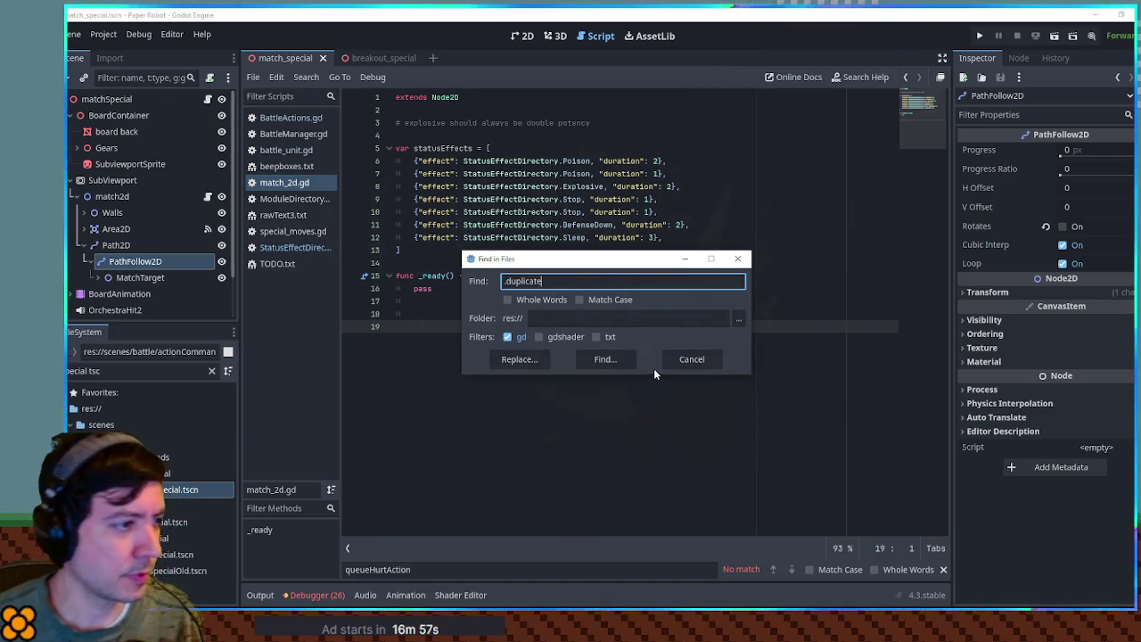
click(614, 360)
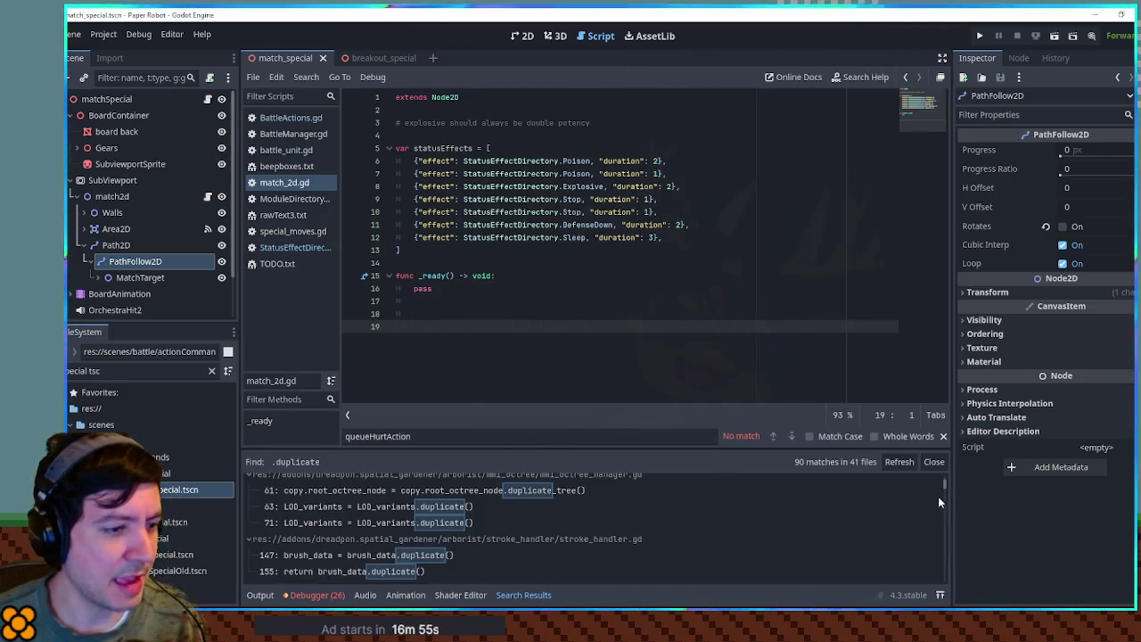
drag(944, 482, 947, 584)
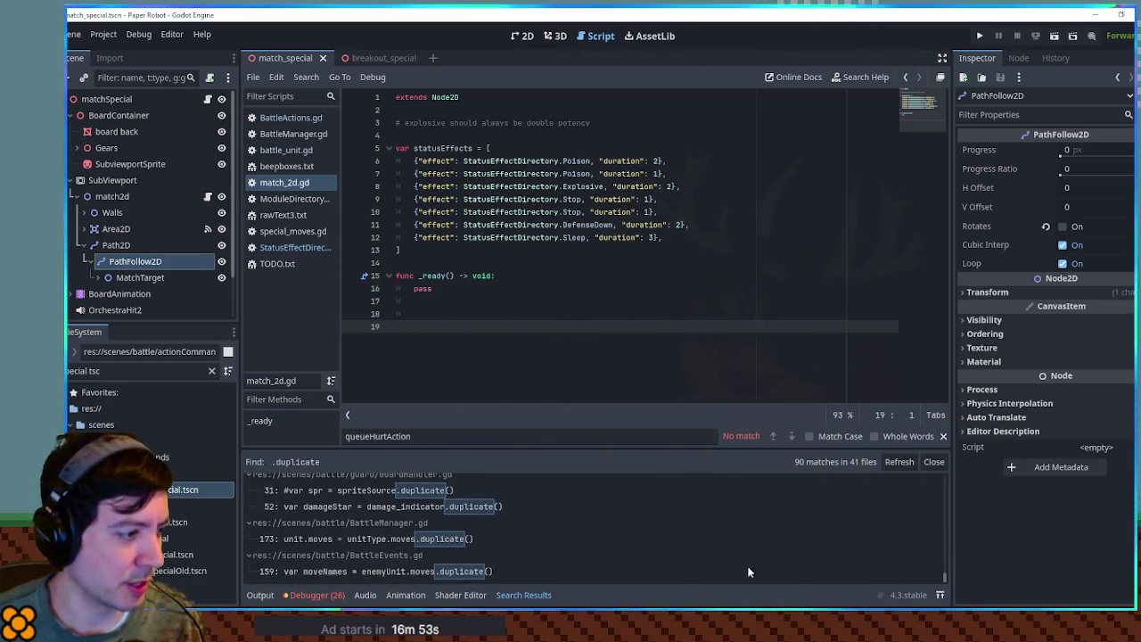
click(934, 462)
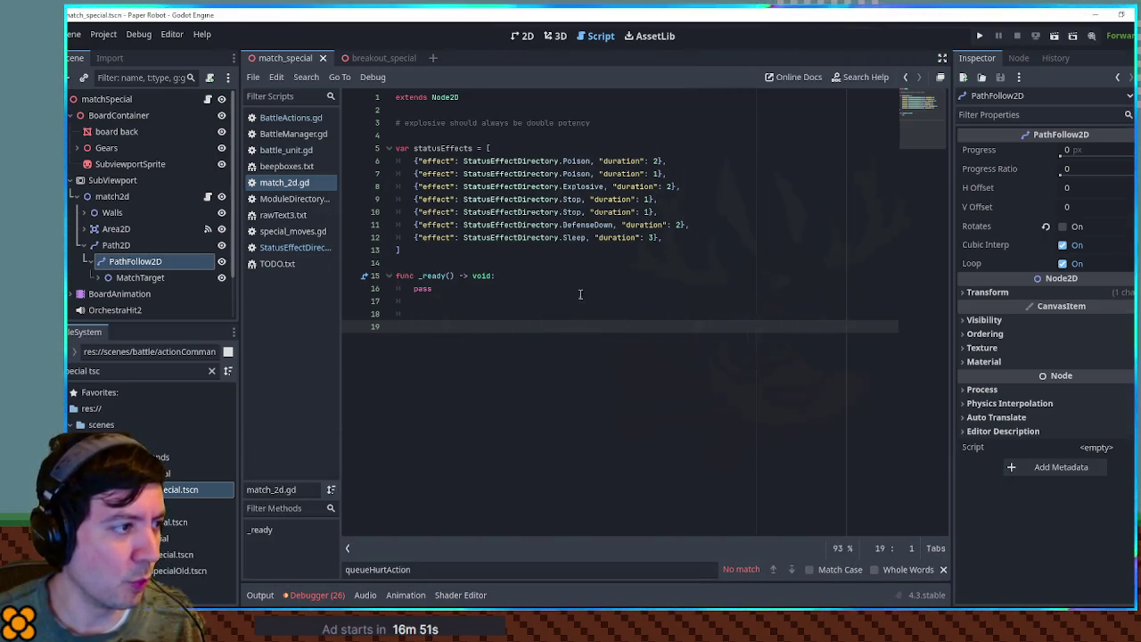
- Rename the PathFollow2D node to MatchTarget
double_click(158, 262)
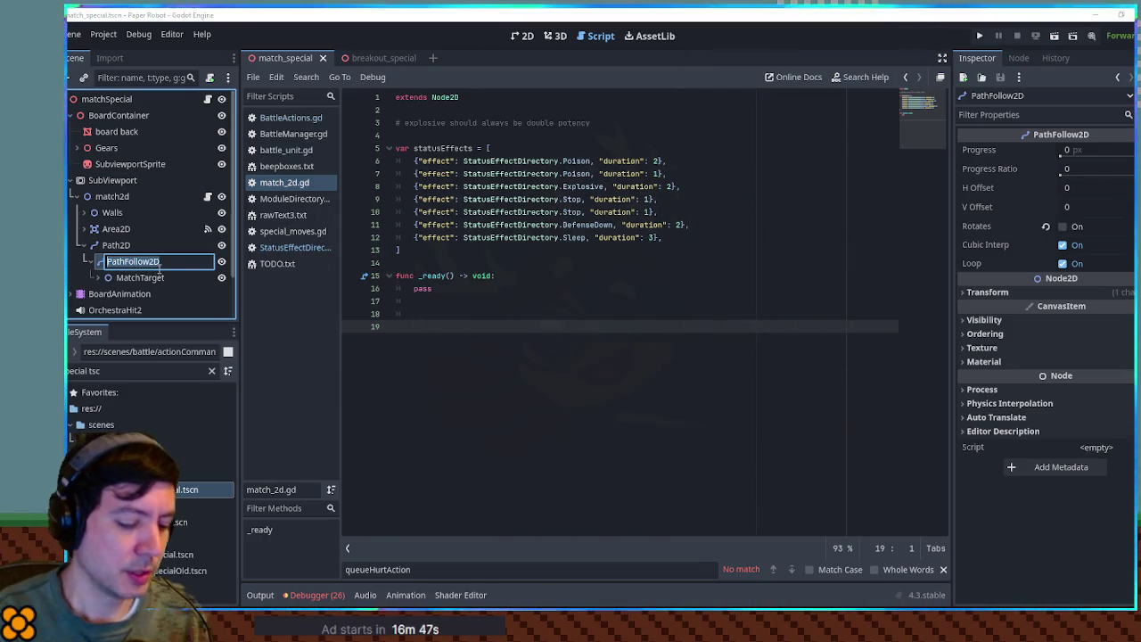
double_click(158, 267)
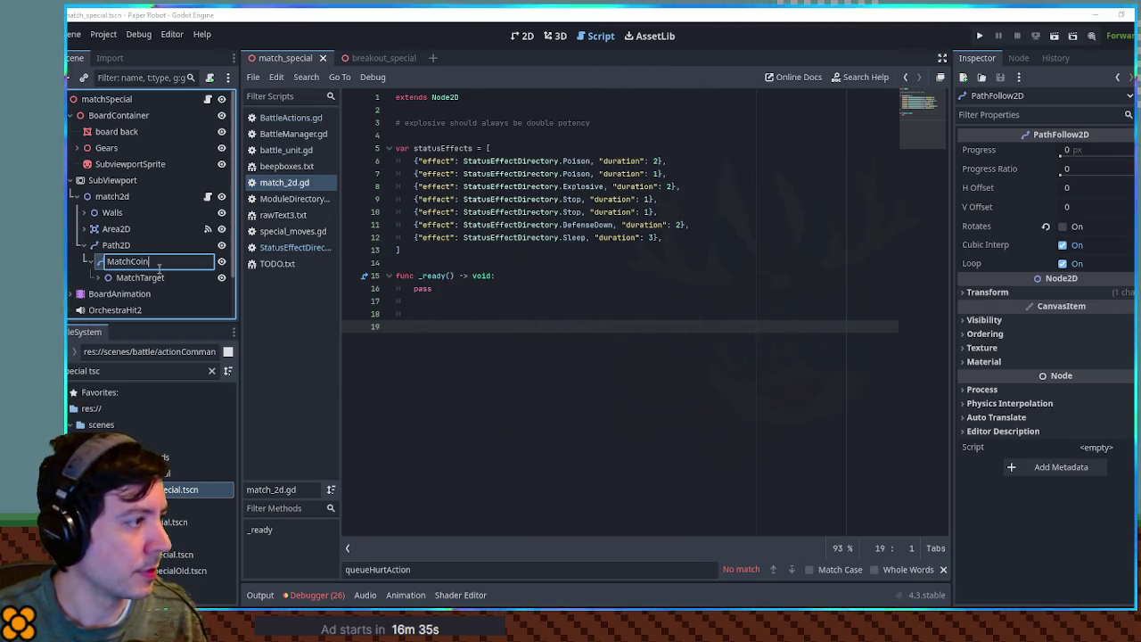
text(get)
key(Return)
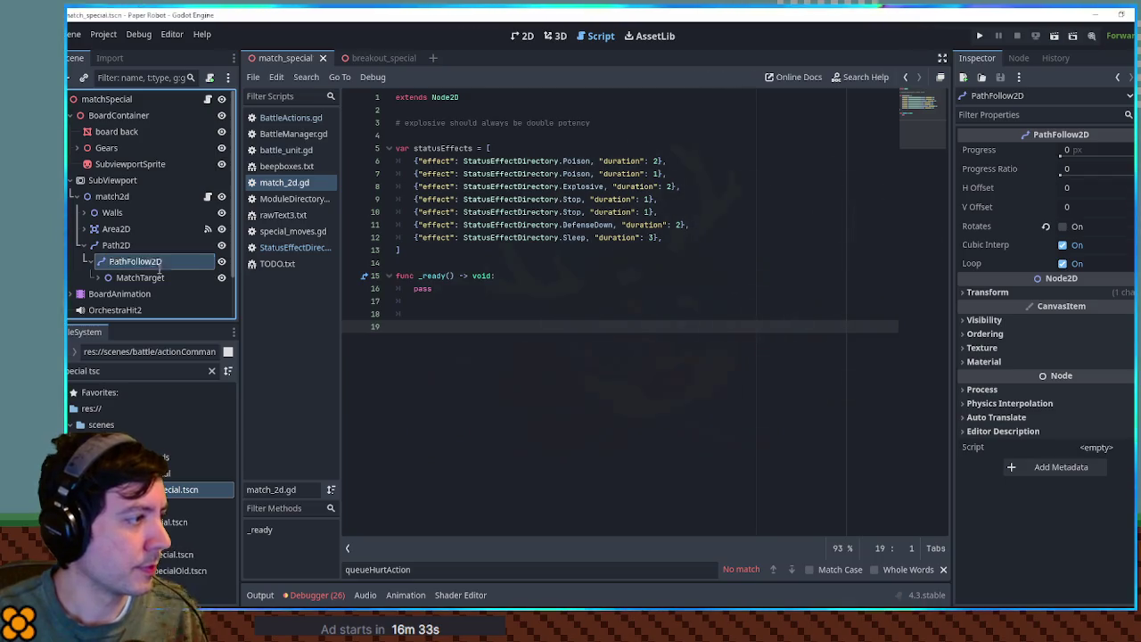
- Rename MatchTarget's child sprite holder to Gear
click(132, 278)
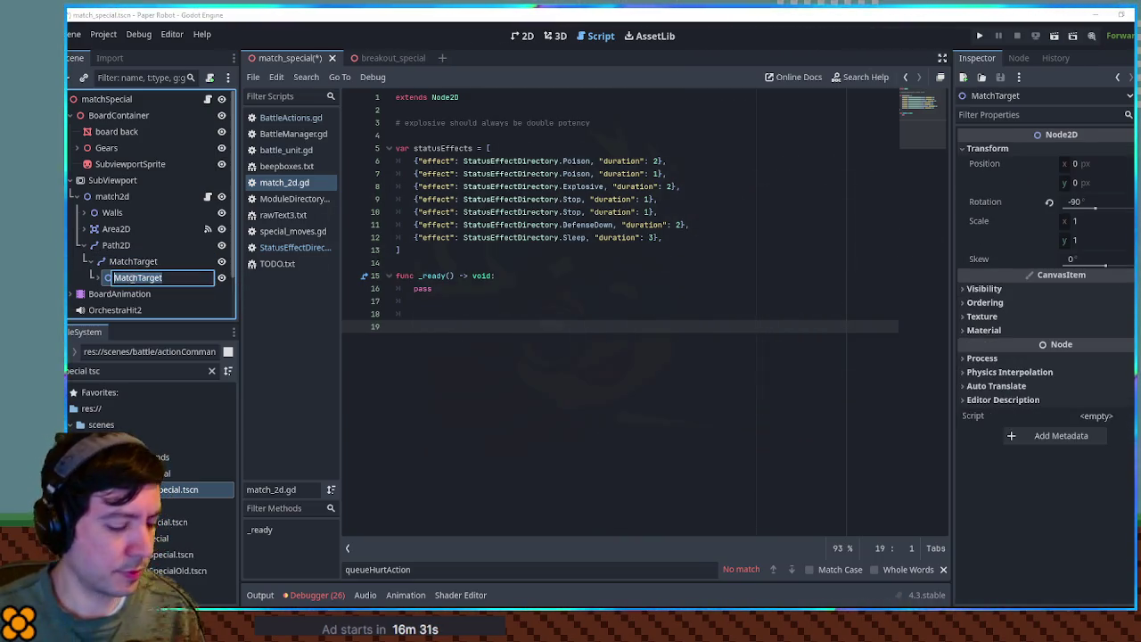
double_click(132, 279)
text(Gear)
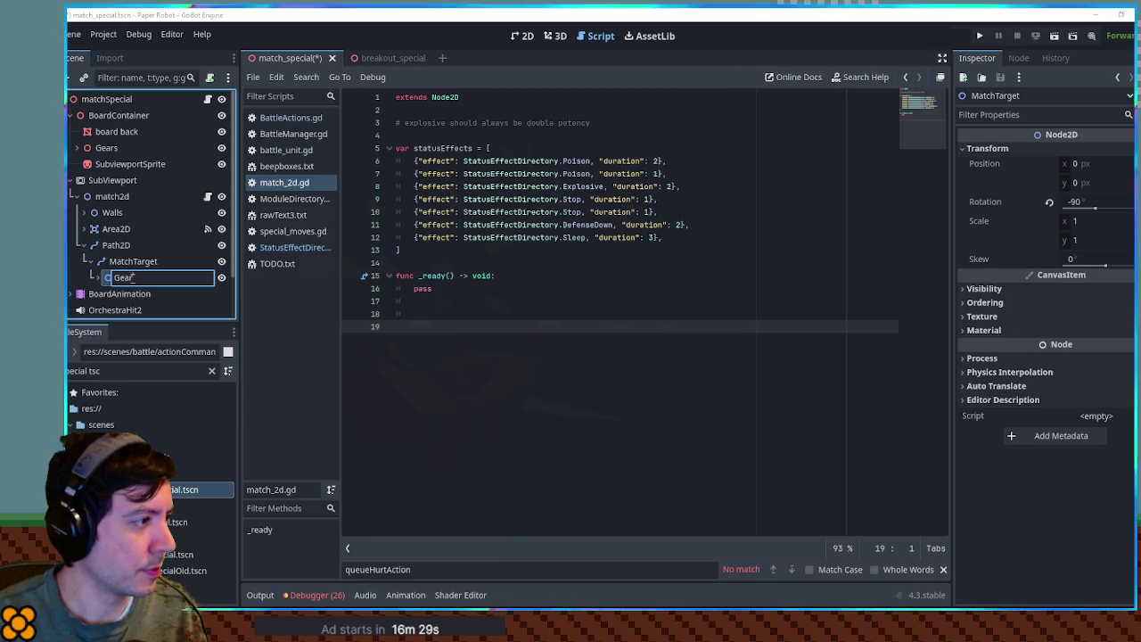
key(Return)
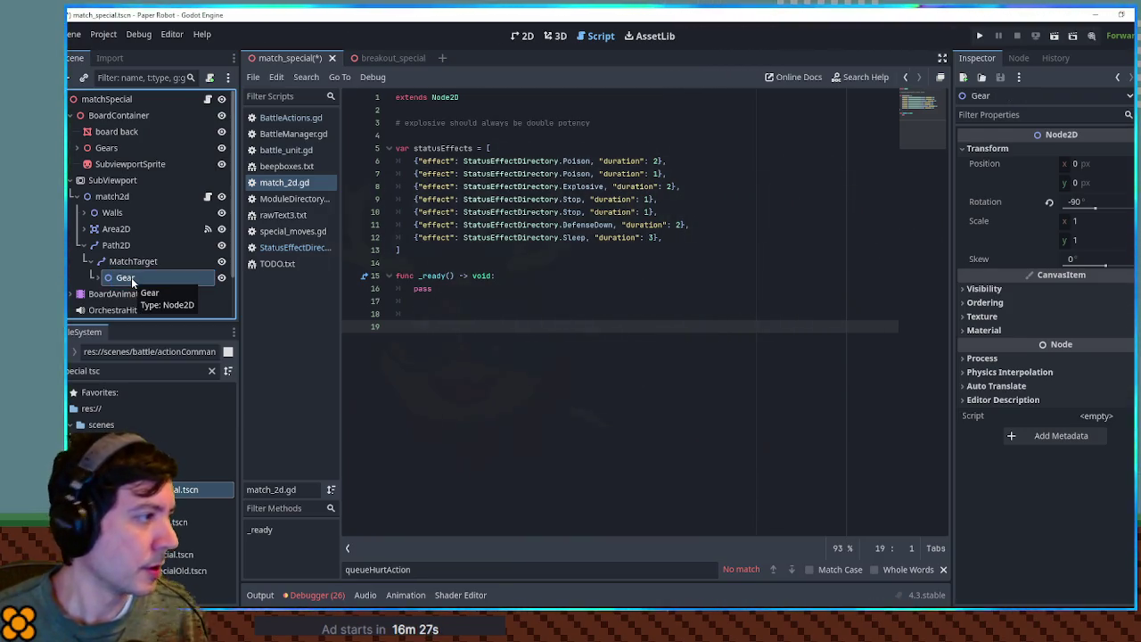
click(96, 277)
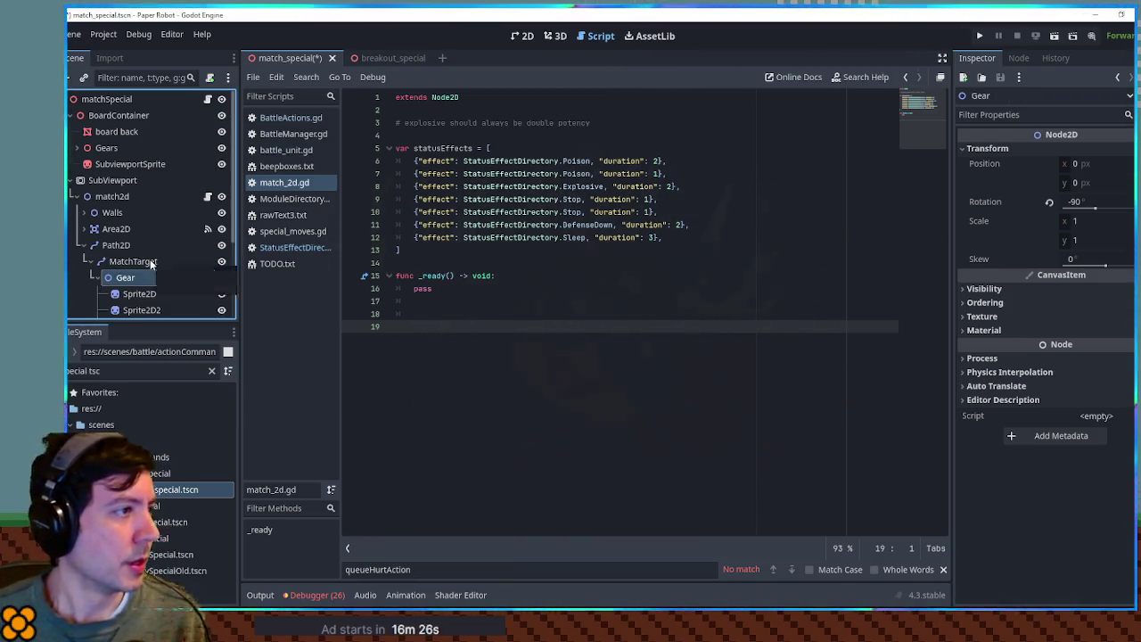
mouse_move(142, 259)
mouse_down()
mouse_move(388, 258)
mouse_move(460, 110)
mouse_up()
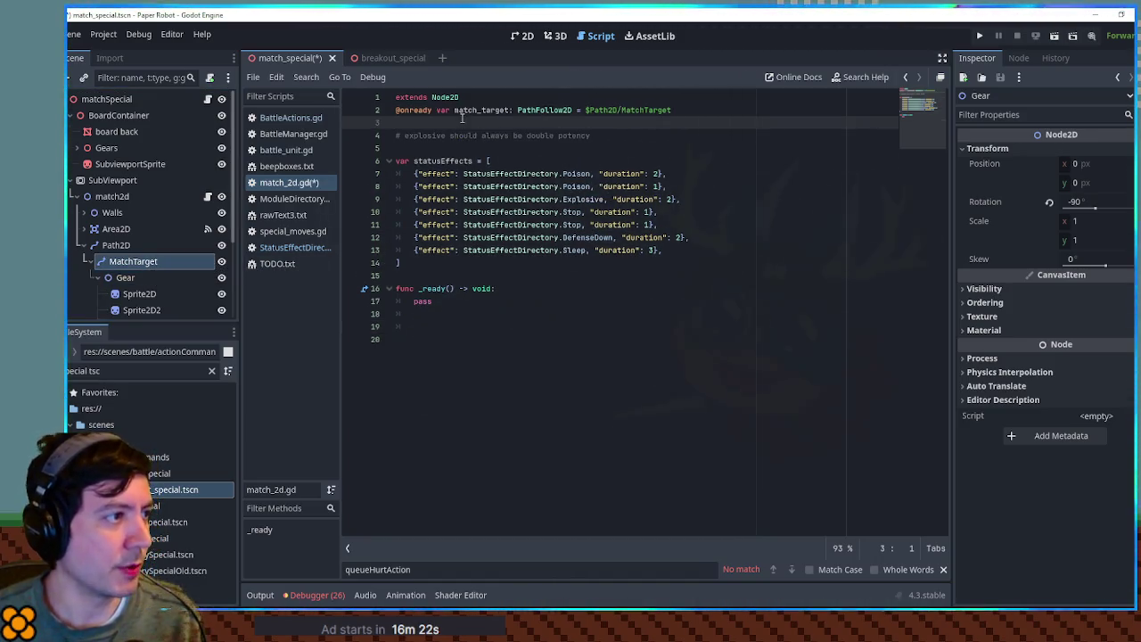
click(434, 314)
- Test-run the scene with F6, close the game window and close breakout_special.gd
key(F6)
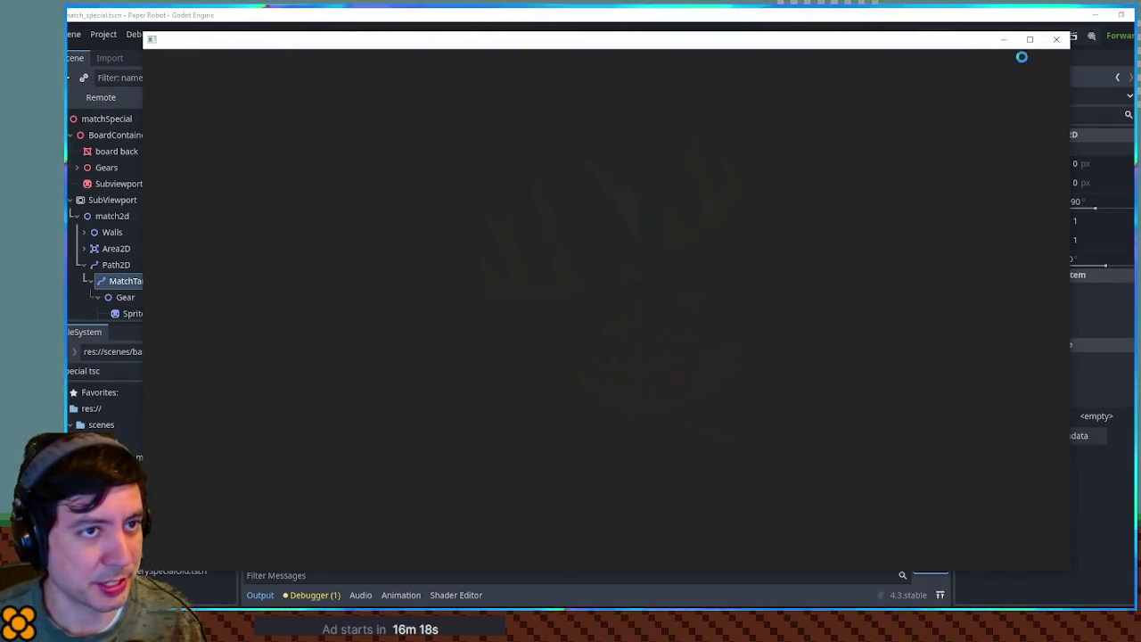
click(1057, 39)
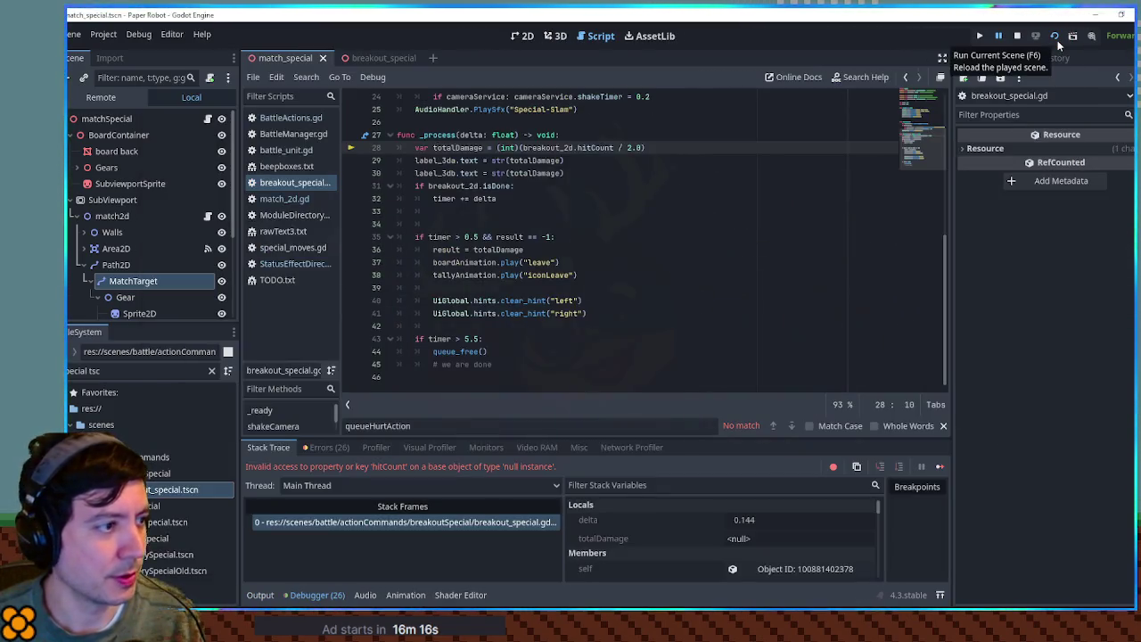
middle_click(313, 182)
- Select the matchSpecial root and start replacing its attached script
click(178, 118)
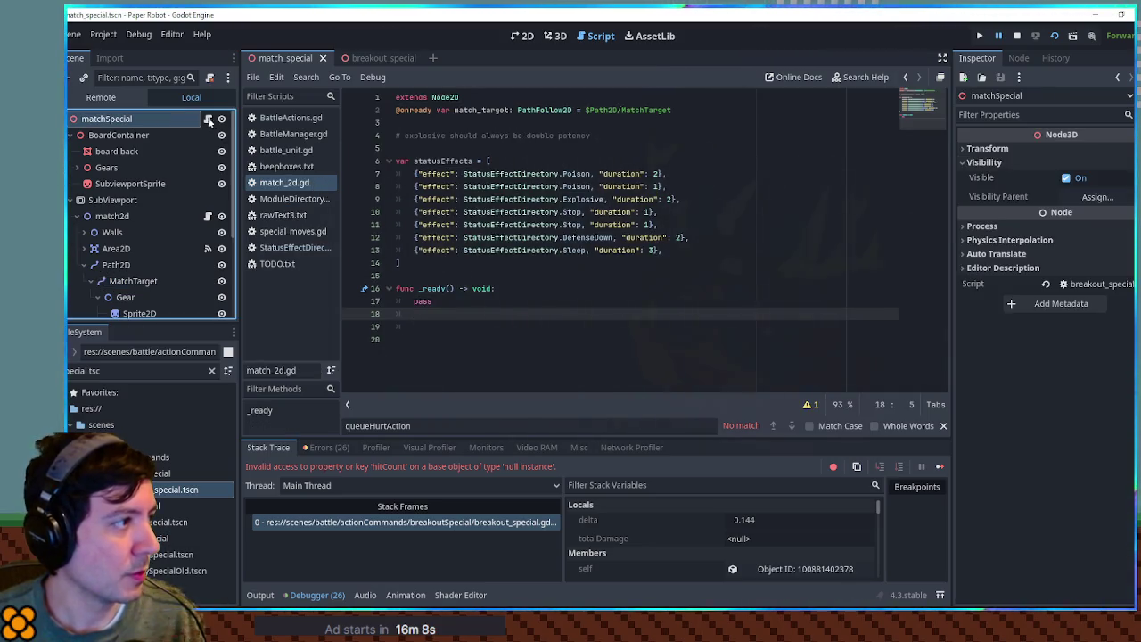
click(208, 119)
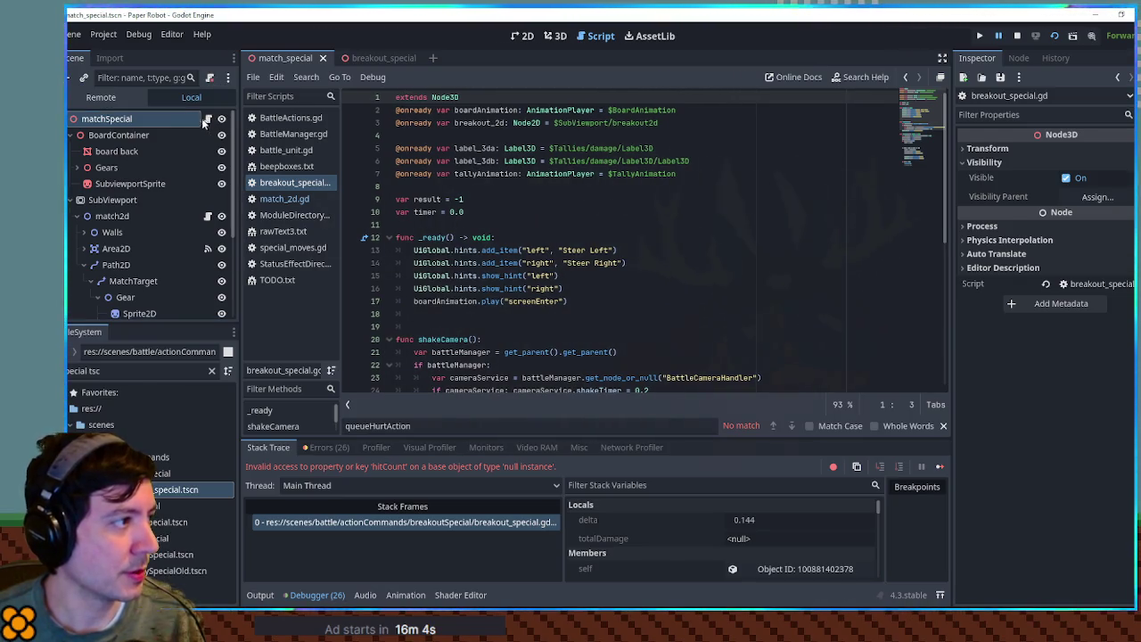
click(210, 77)
- Attach the existing match_special.gd to matchSpecial, save, and run the scene
click(210, 78)
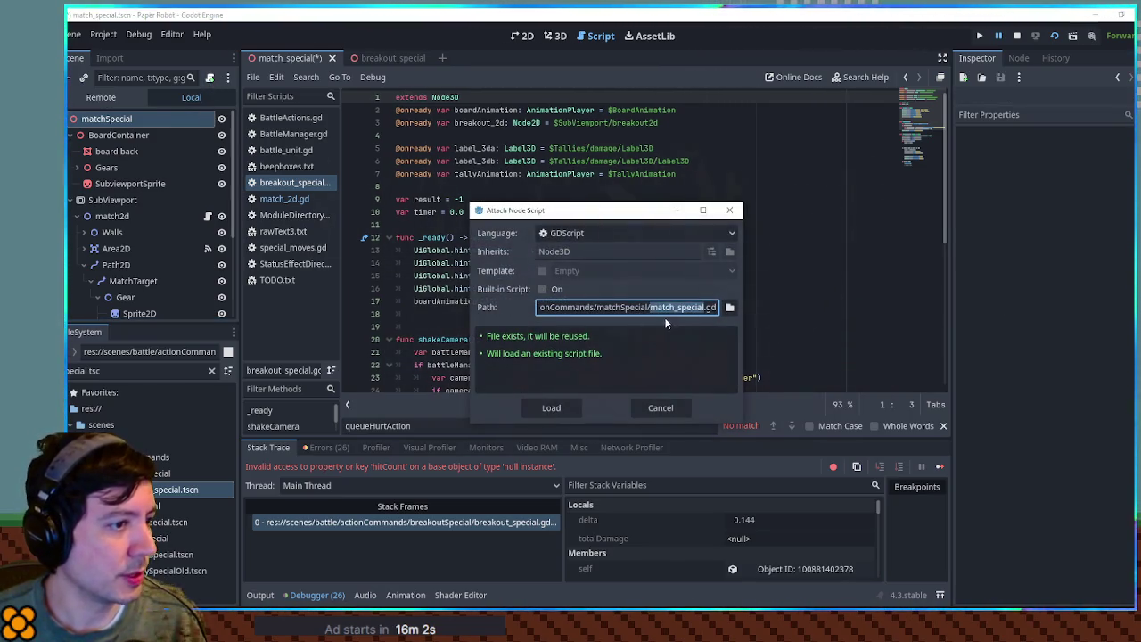
click(568, 407)
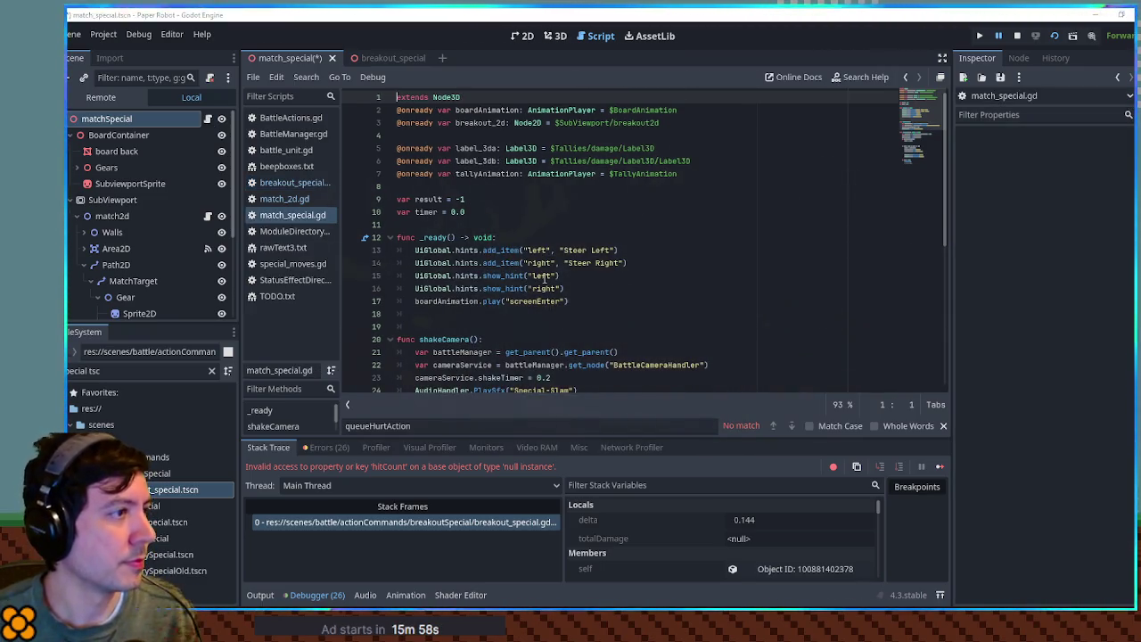
key(ctrl+s)
key(F5)
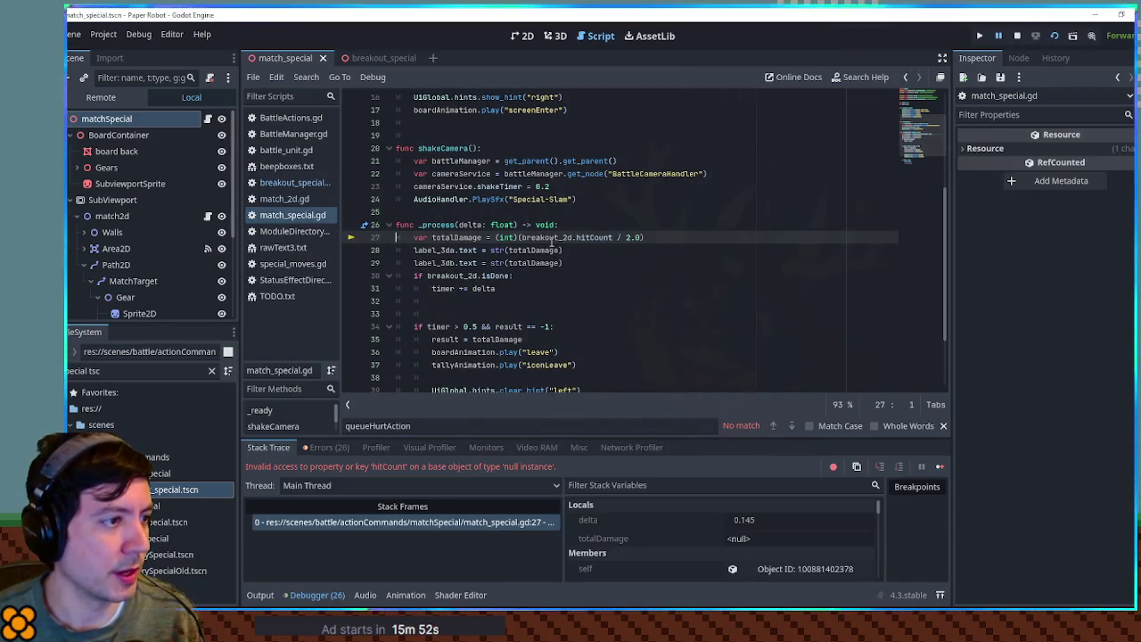
- Inspect the totalDamage error on line 27 and comment out the breakout_2d declaration on line 3
mouse_move(552, 240)
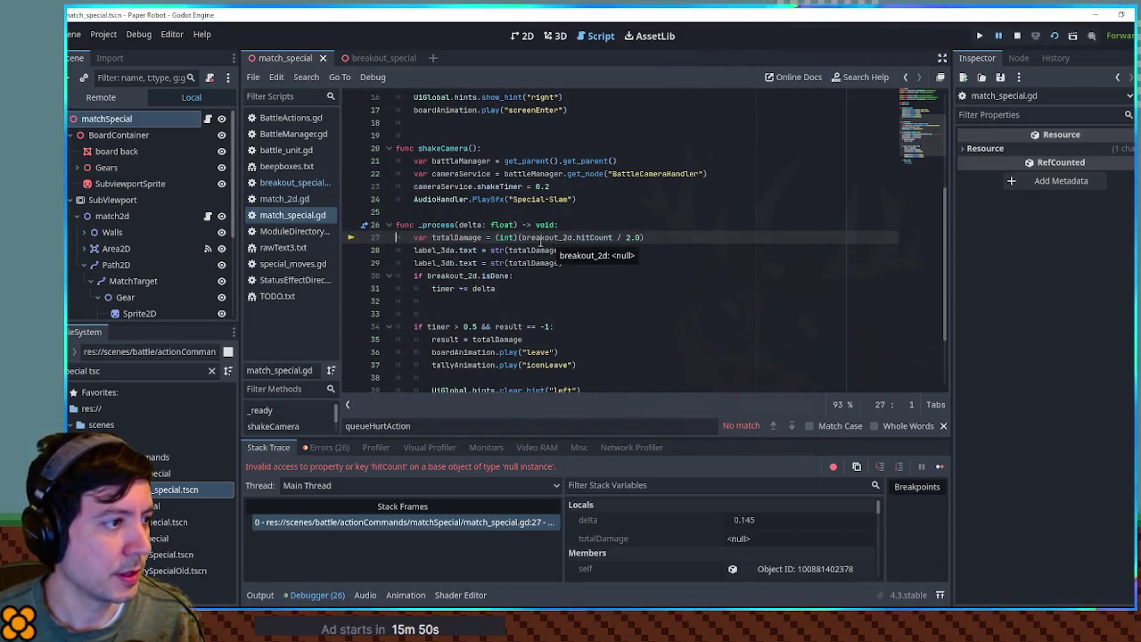
double_click(456, 238)
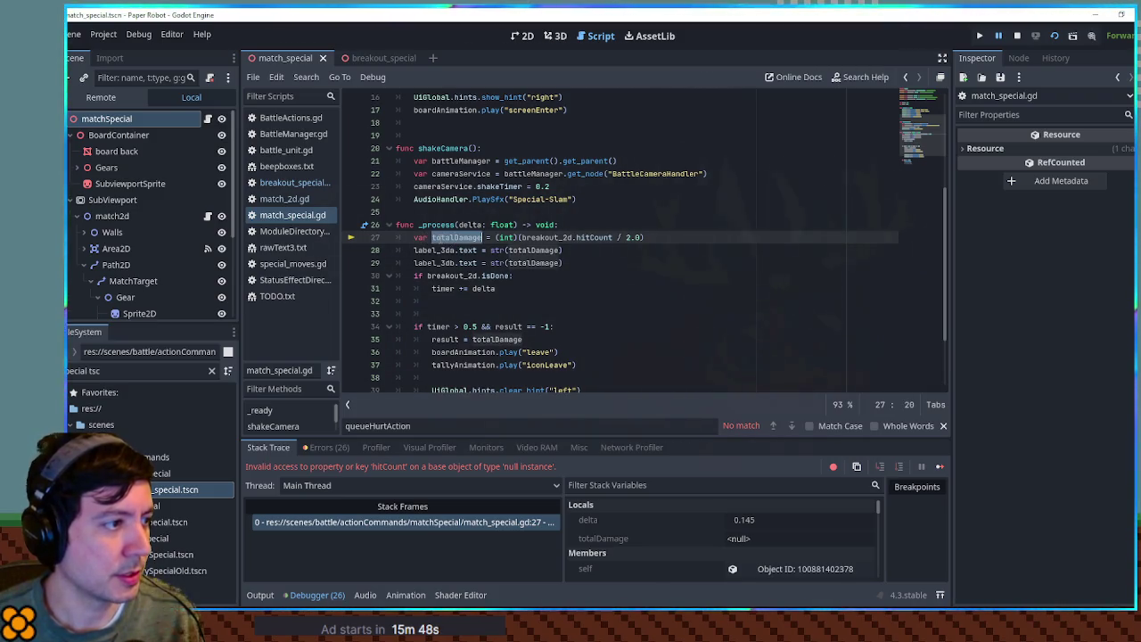
scroll(566, 238, up, 5)
scroll(571, 238, down, 6)
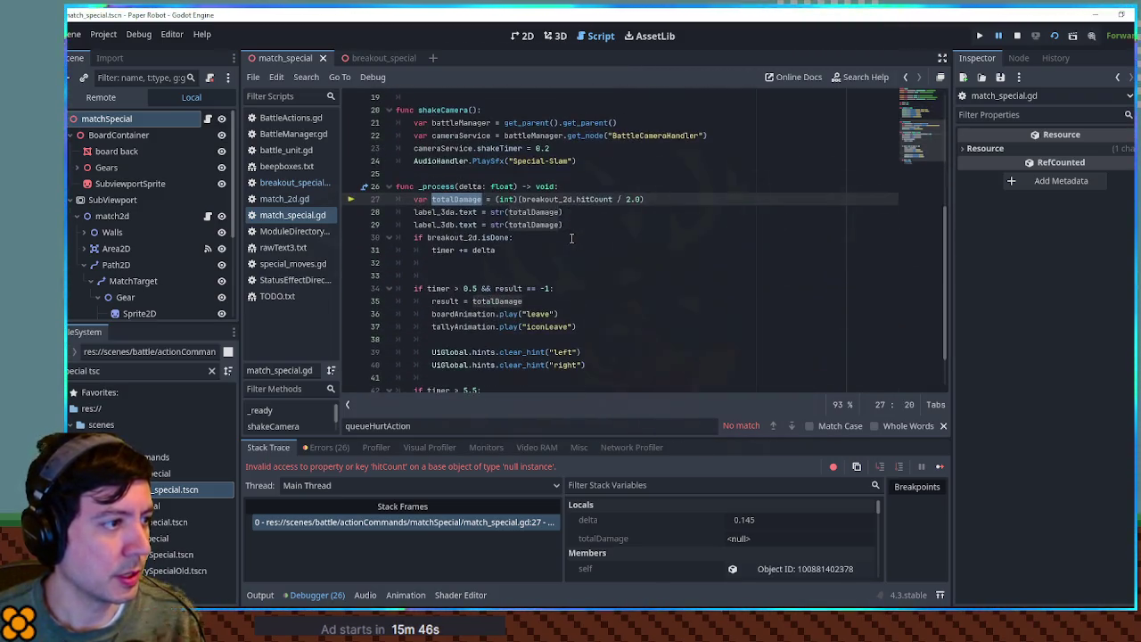
click(569, 199)
scroll(708, 217, up, 5)
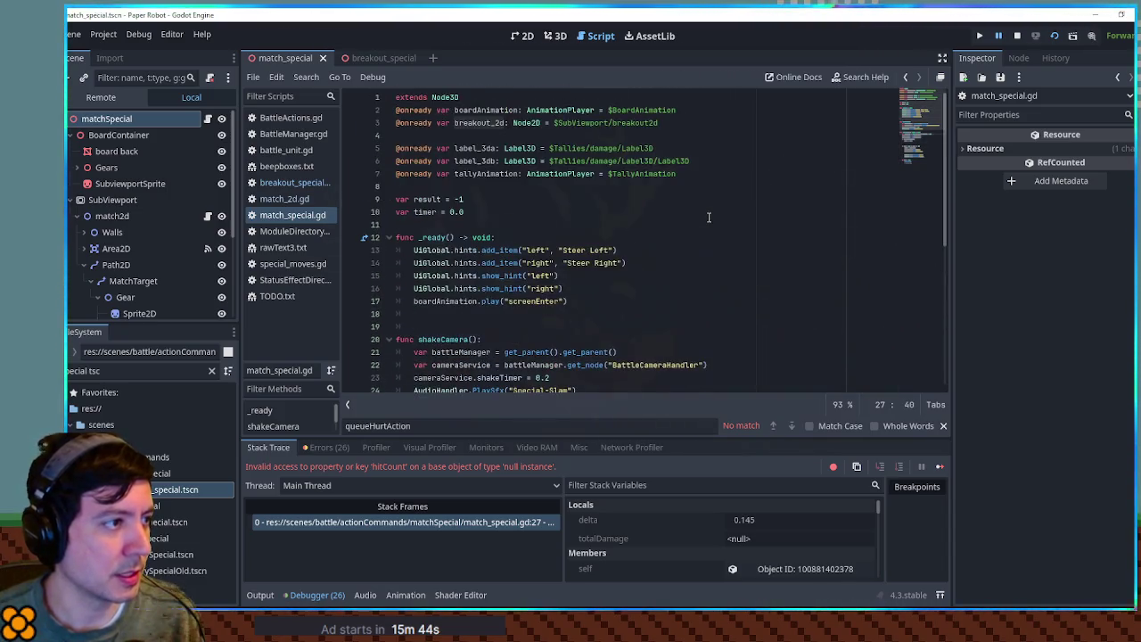
click(484, 124)
click(398, 124)
text(#)
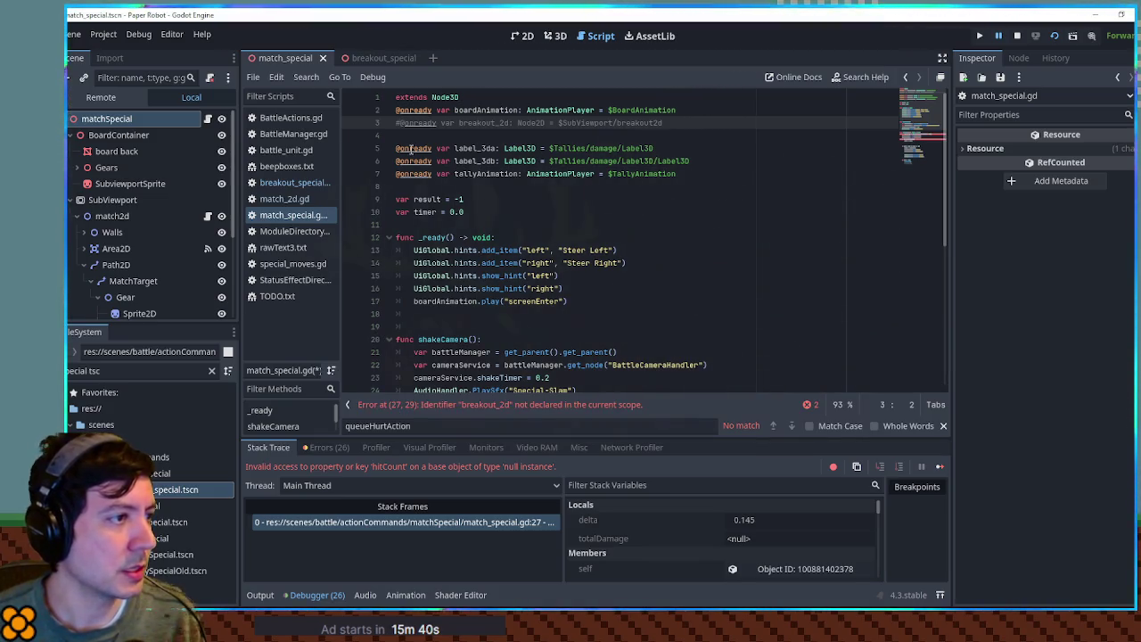
- Search match_special.gd for the remaining uses of breakout_2d
double_click(498, 126)
key(ctrl+f)
scroll(402, 165, down, 7)
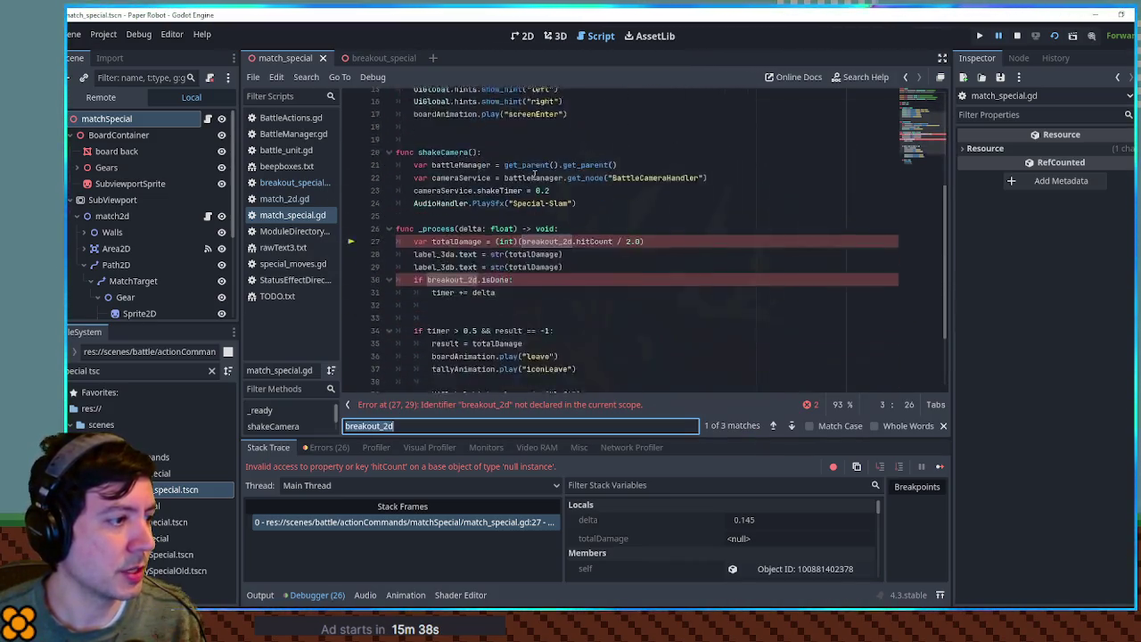
- Comment out _process's breakout_2d damage lines 27–31 and the result line, save, and test-run
click(414, 162)
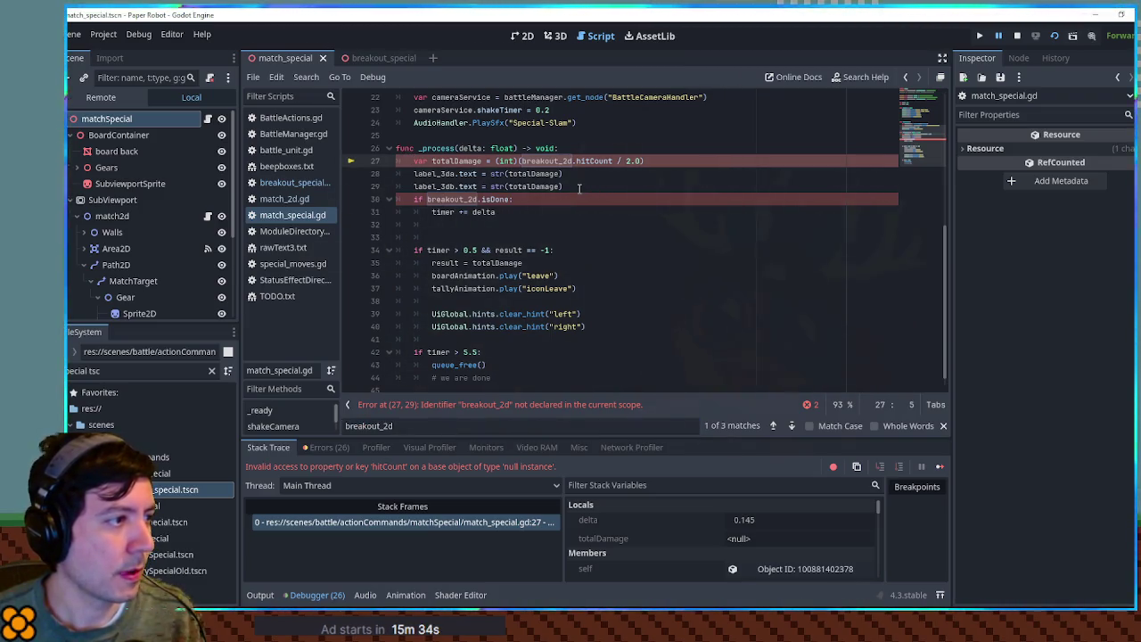
scroll(568, 215, up, 3)
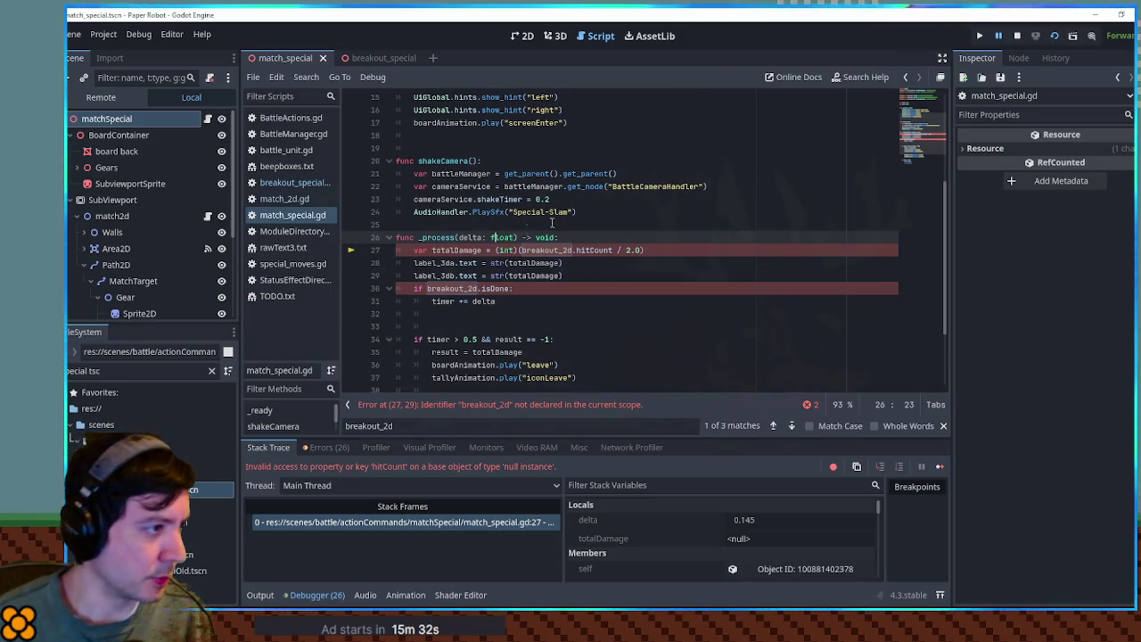
drag(412, 252, 473, 303)
key(ctrl+k)
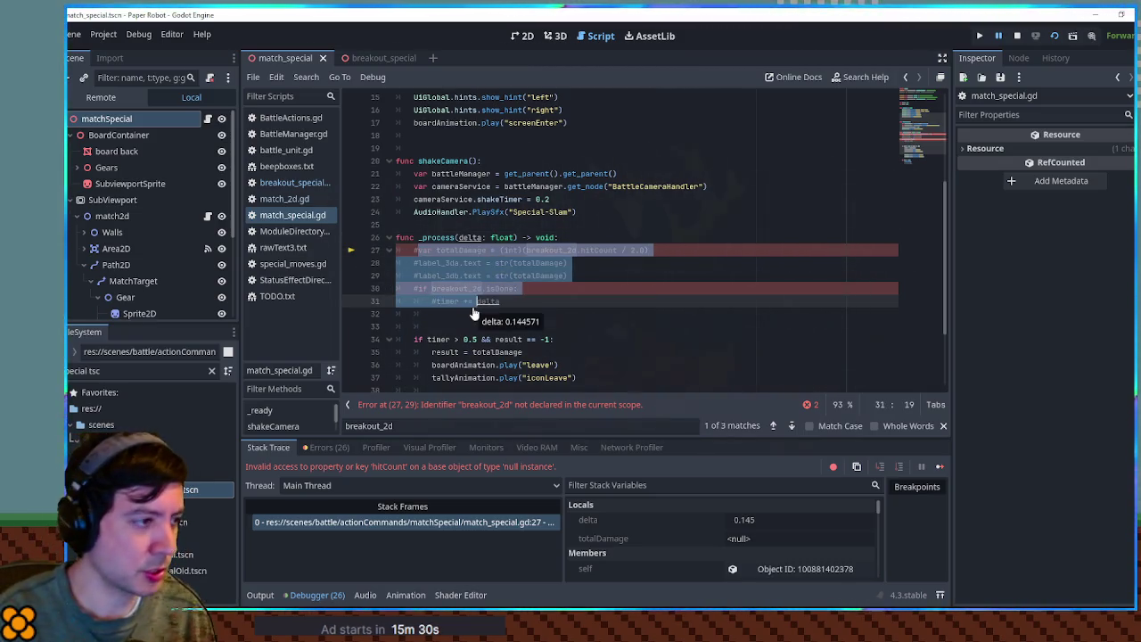
click(664, 339)
scroll(663, 346, down, 3)
key(ctrl+s)
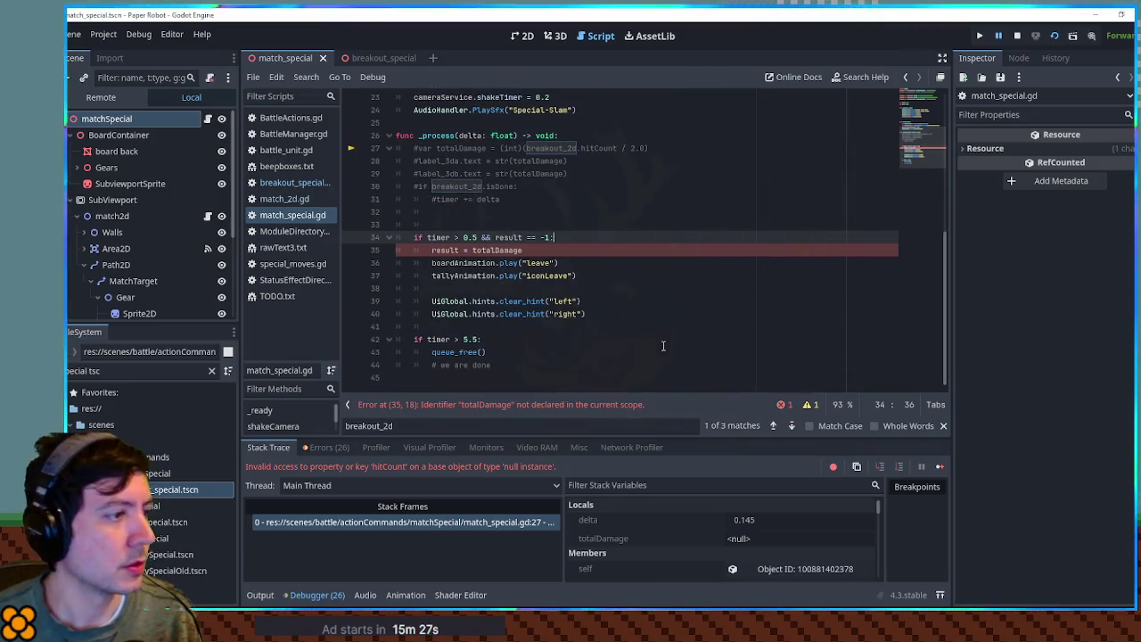
click(434, 250)
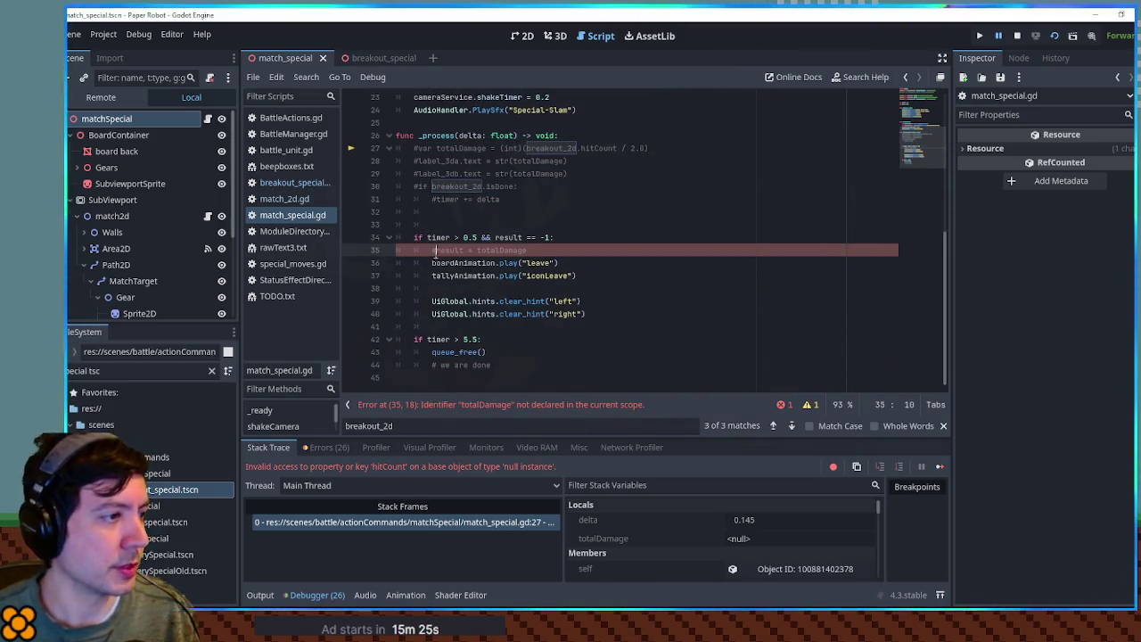
click(620, 211)
key(F6)
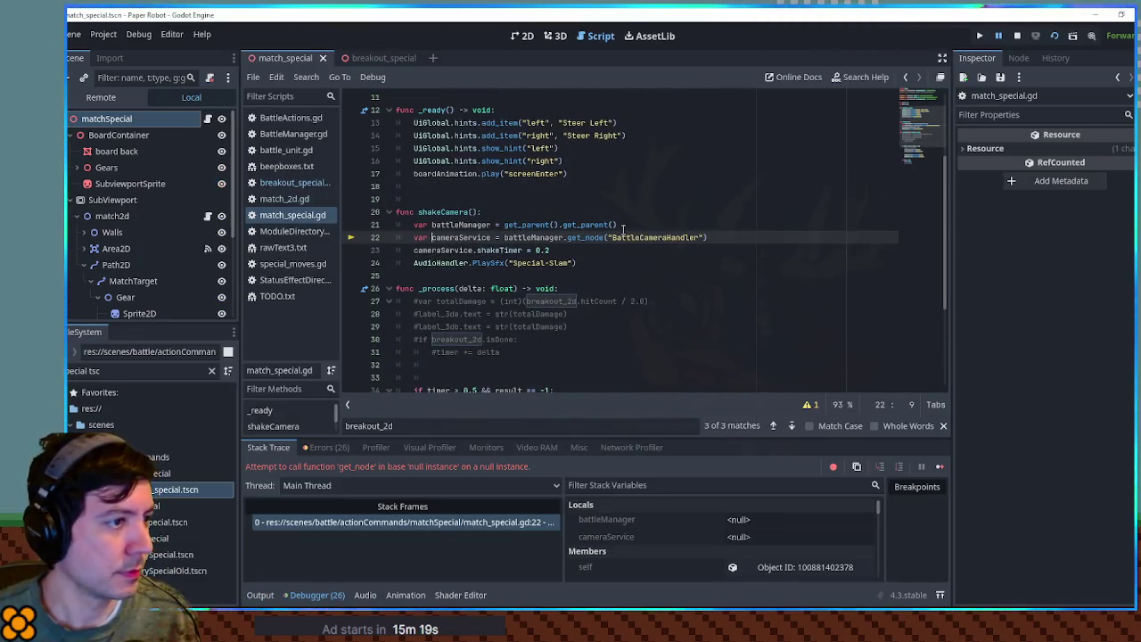
- Replace shakeCamera with the null-safe version copied from breakout_special.gd and run the scene
click(290, 183)
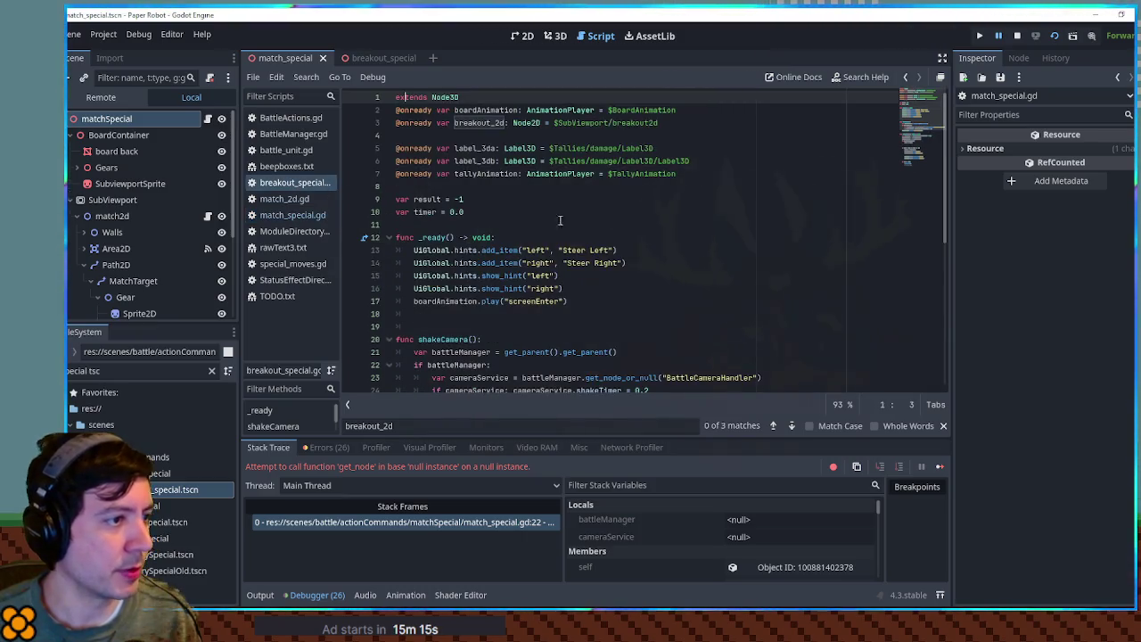
scroll(706, 246, down, 3)
mouse_move(598, 326)
mouse_down()
mouse_move(651, 312)
mouse_move(633, 266)
mouse_move(589, 250)
mouse_move(587, 216)
mouse_up()
click(287, 216)
text(var battleManager = get_parent().get_parent() 	if battleManager: 		var cameraService = battleManager.get_node_or_null("BattleCameraHandler") 		if cameraService: cameraService.shakeTimer = 0.2 	AudioHandler.PlaySfx("Special-Slam"))
key(F6)
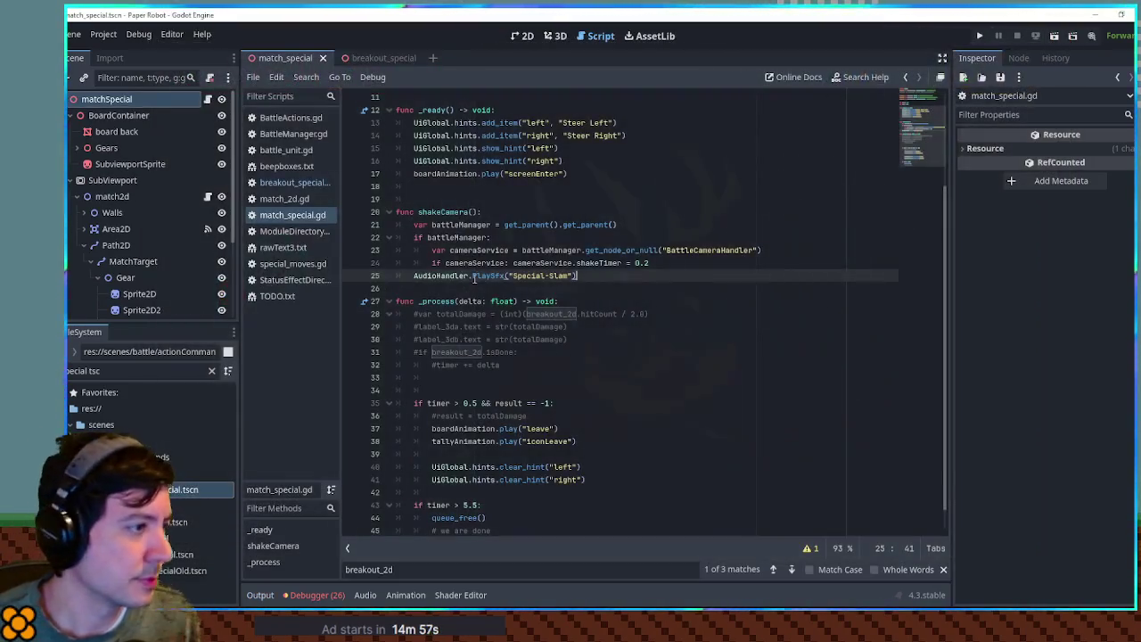
- In match_2d.gd, replace the pass placeholder in _ready with a for loop over a range
click(286, 199)
click(483, 300)
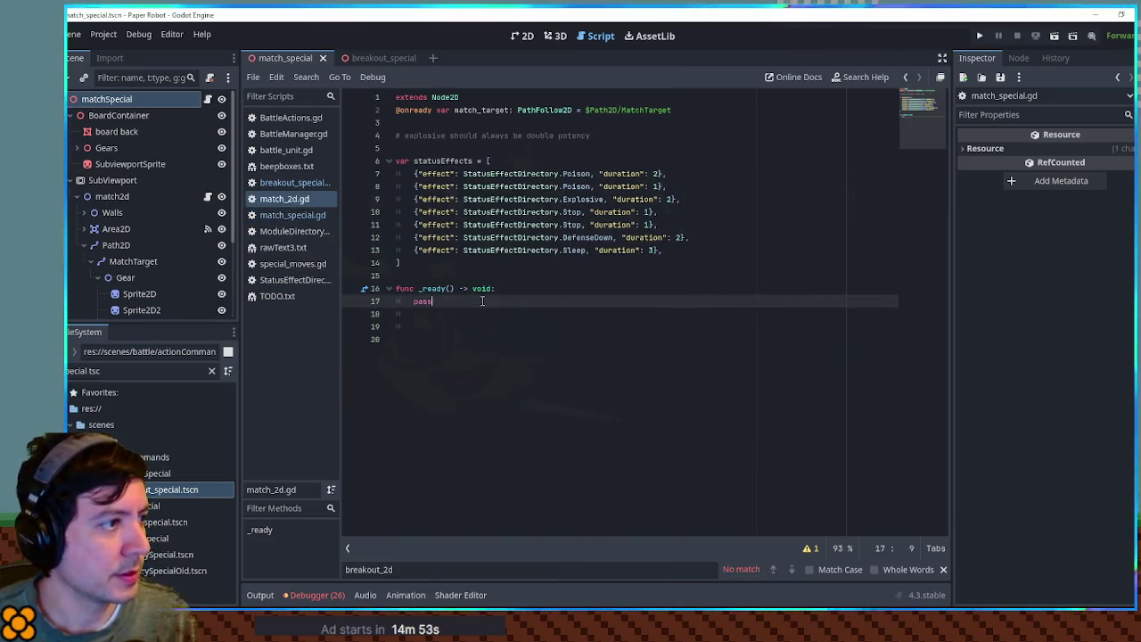
double_click(486, 107)
double_click(434, 304)
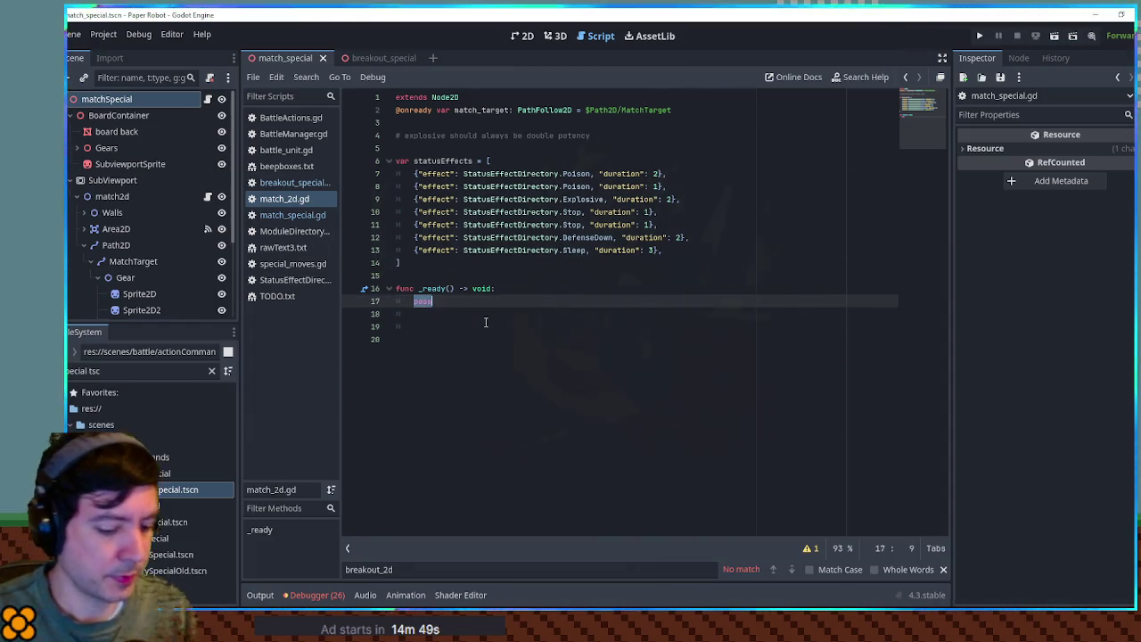
text(for i in range(14)
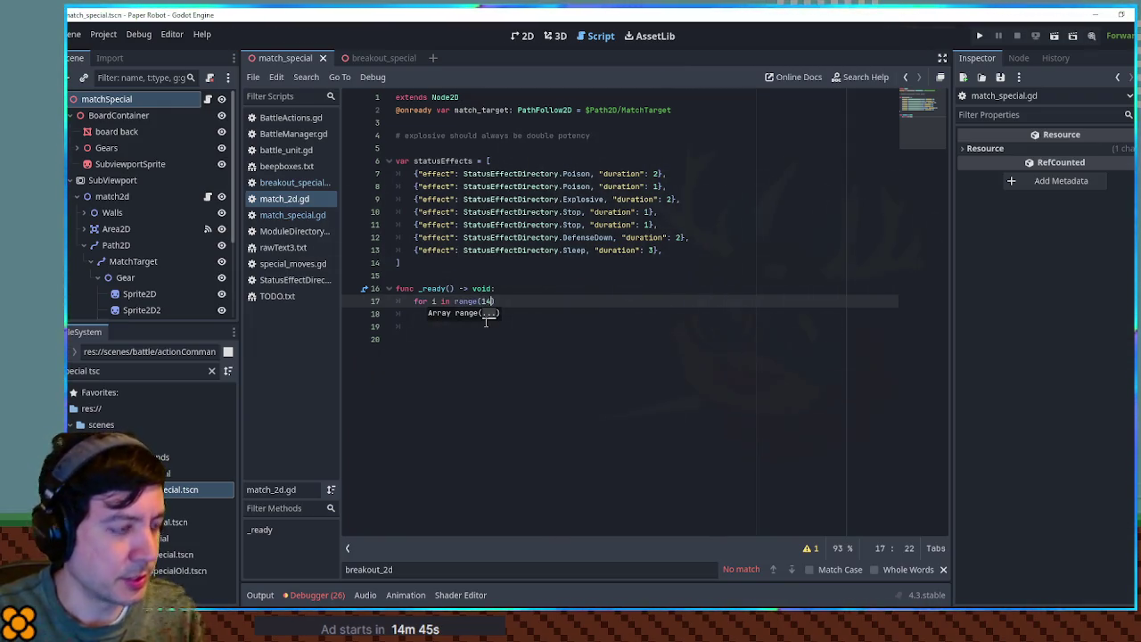
key(BackSpace)
text(3))
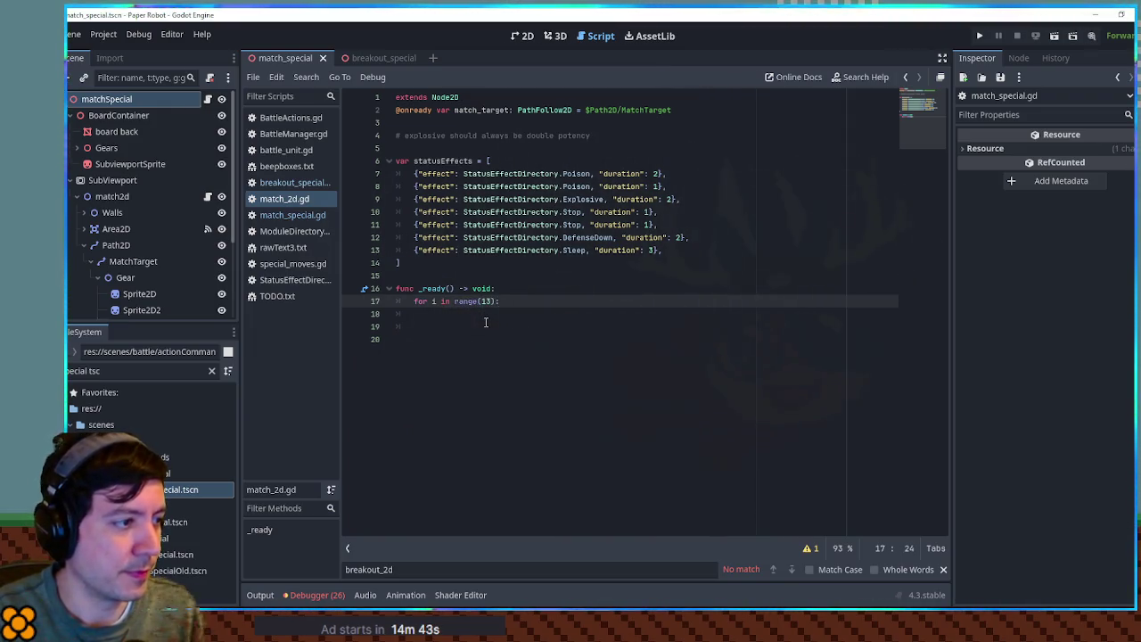
key(Return)
- Add a line above the loop and begin the loop body with a duplicate() call
key(Up)
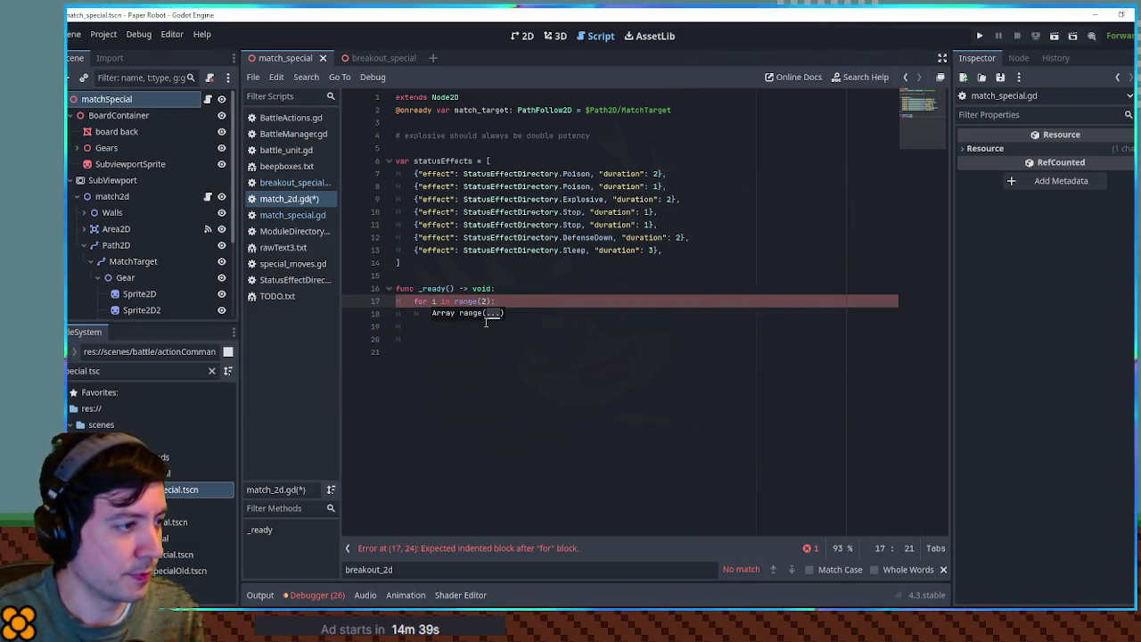
key(ctrl+shift+Return)
text(var coinCount = 2)
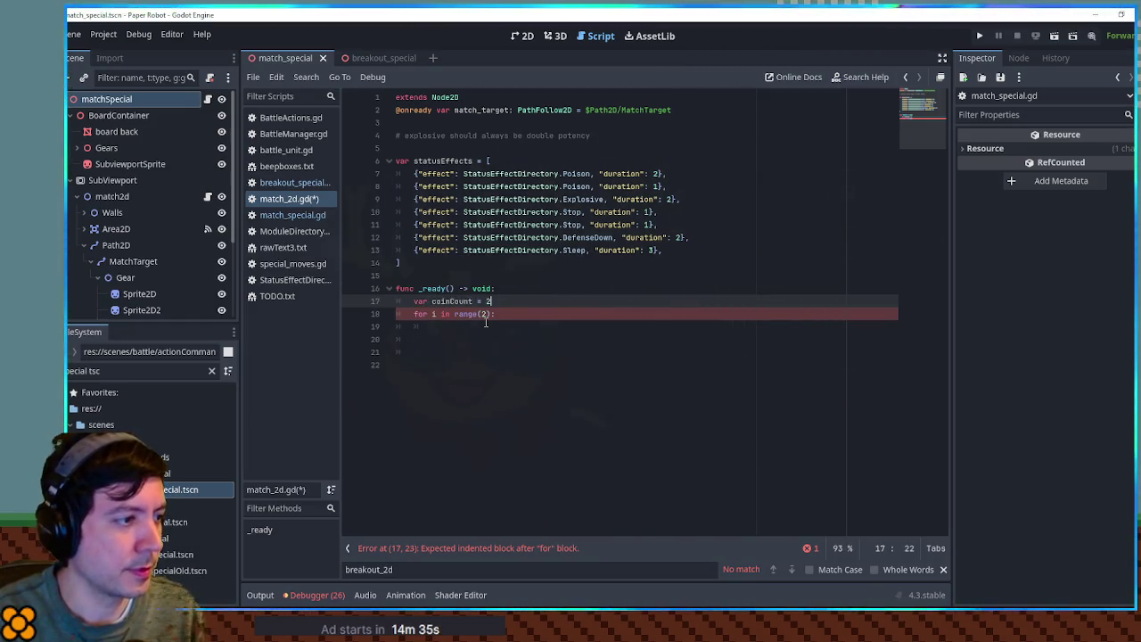
key(Down)
key(End)
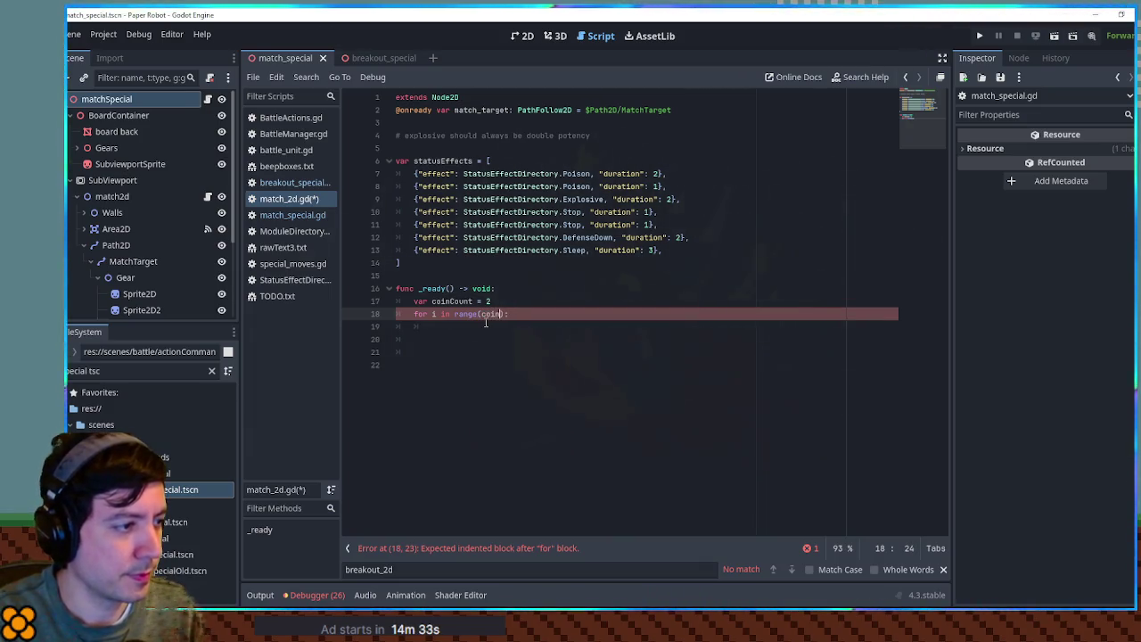
key(ctrl+Return)
text(match_target.du)
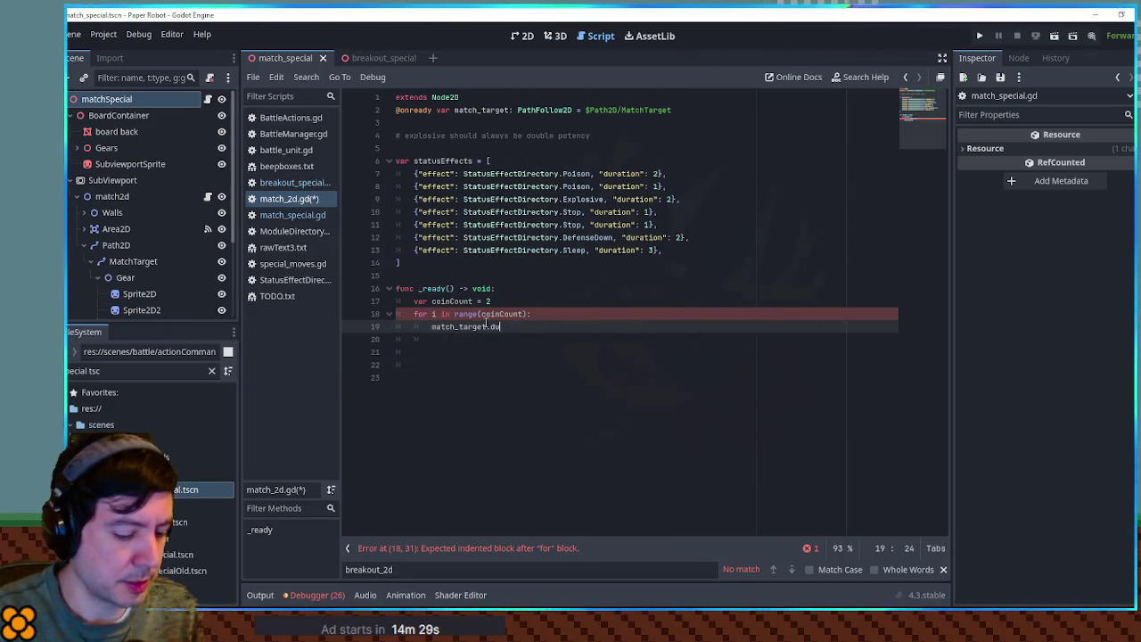
text(pl)
key(Return)
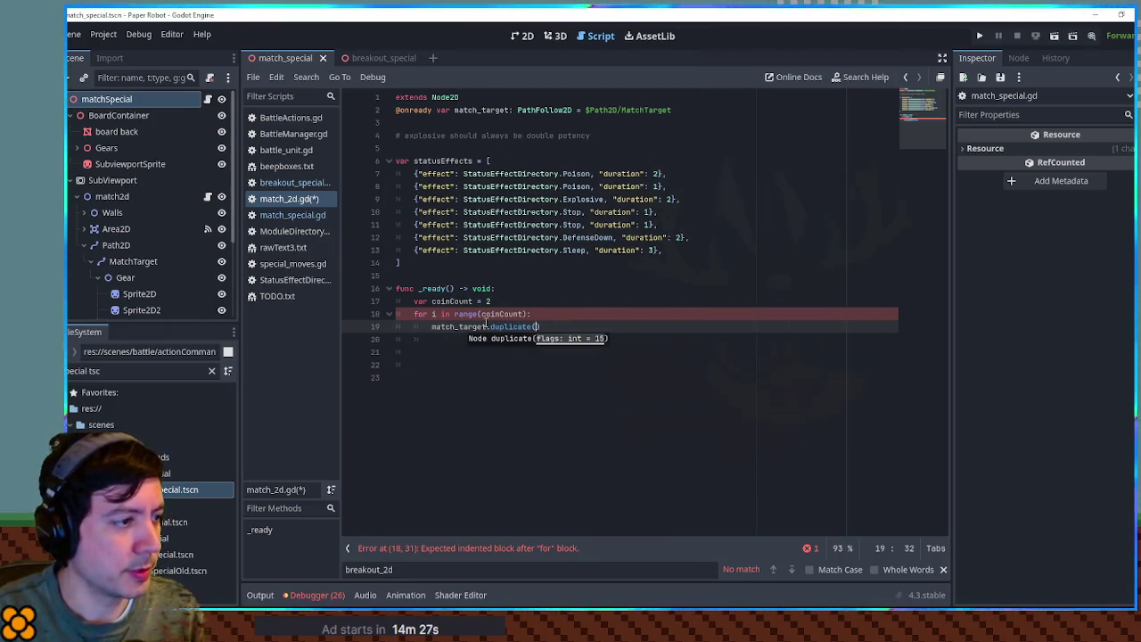
- Store the duplicate in a variable and add it to the path with match_target.add_sibling
key(Home)
text(va)
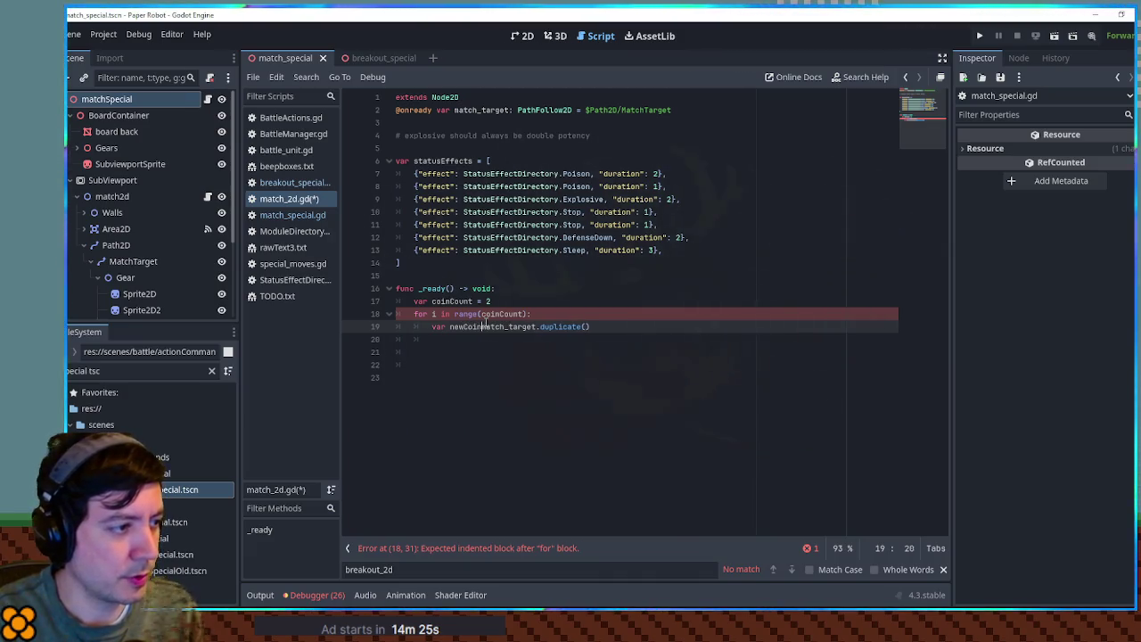
key(ctrl+Return)
text(mat)
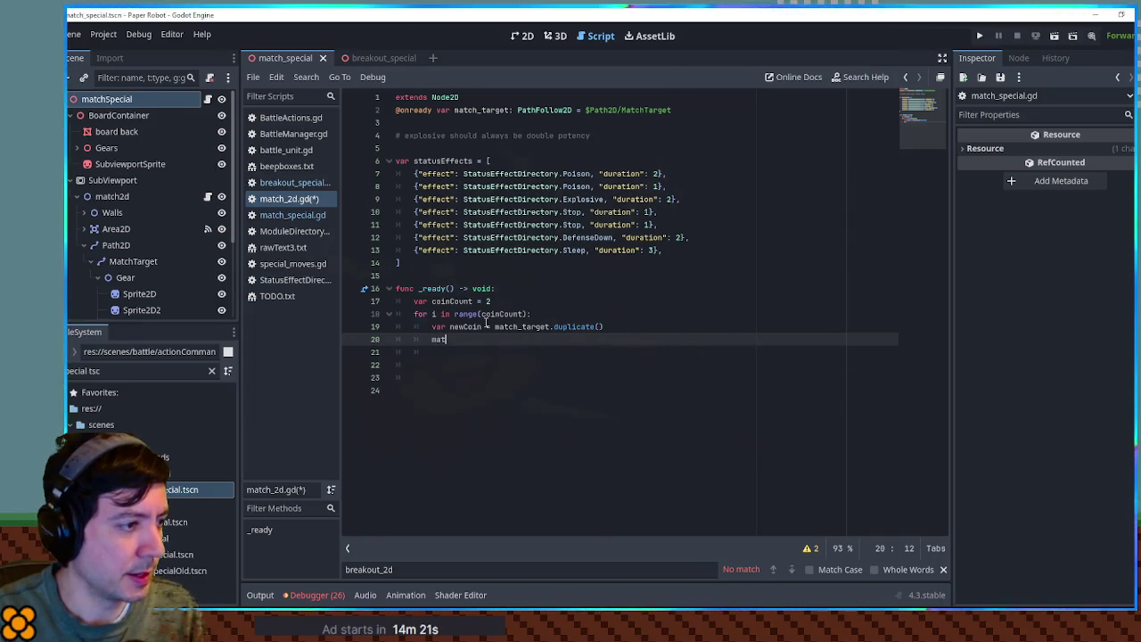
key(Return)
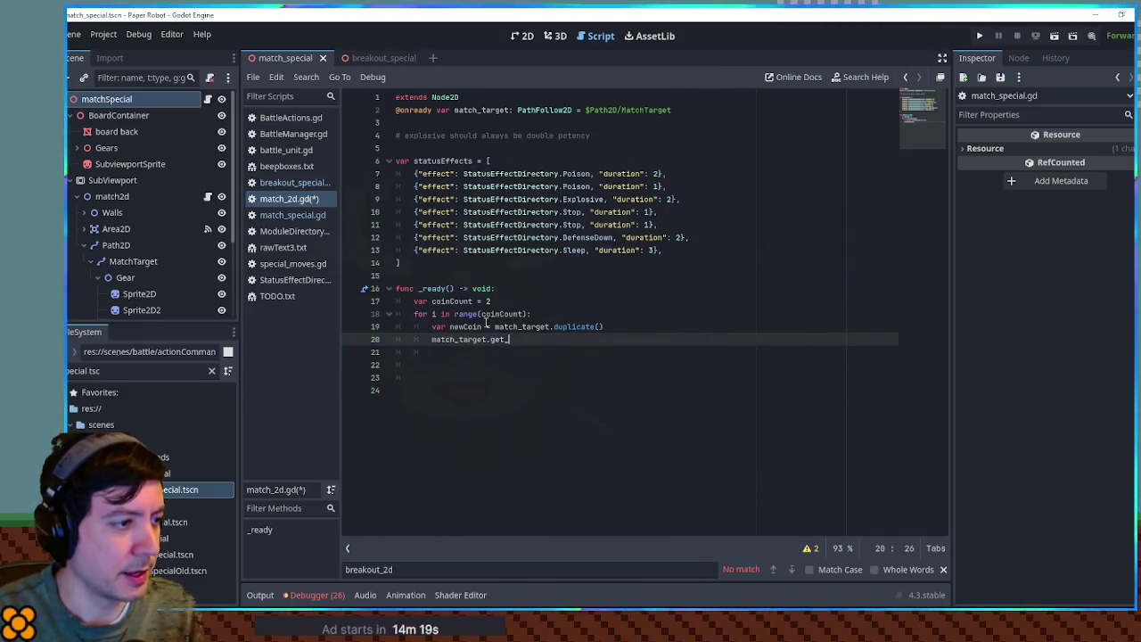
key(BackSpace)
key(BackSpace)
key(BackSpace)
text(add_s)
key(Return)
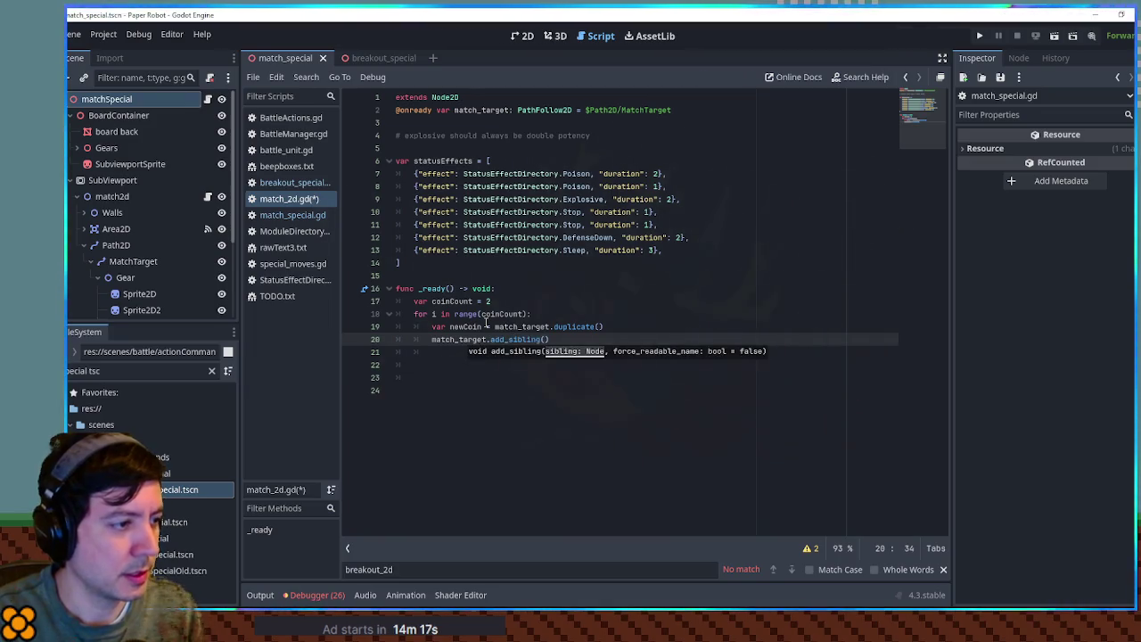
text(newCoin)
key(Escape)
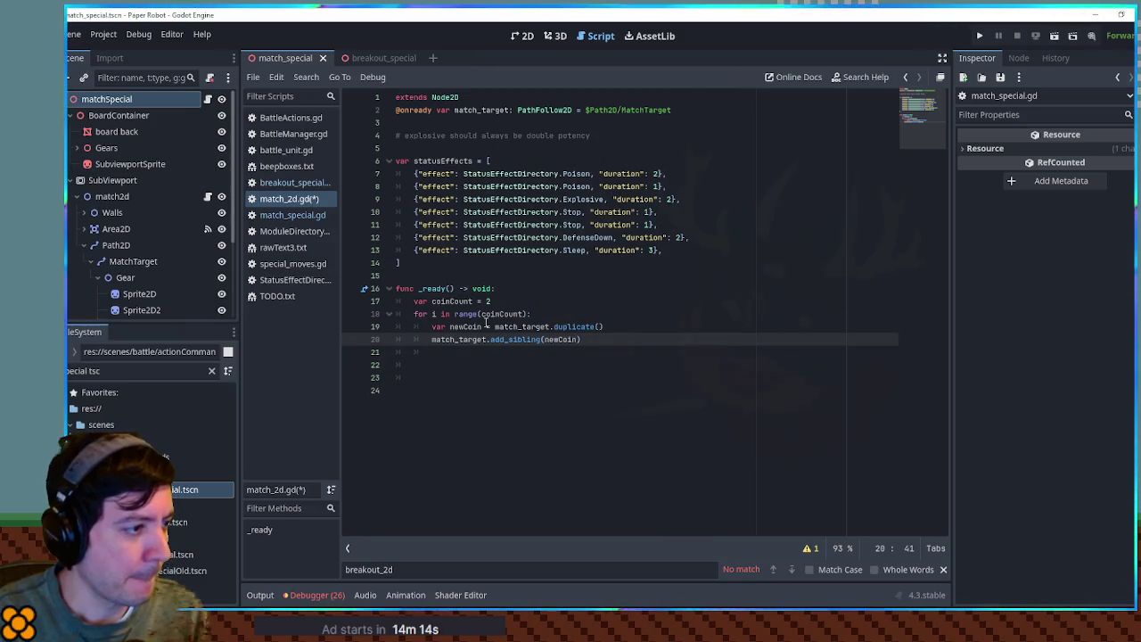
- Name the duplicate variable newCoin and type it as PathFollow2D
key(Up)
key(End)
key(Return)
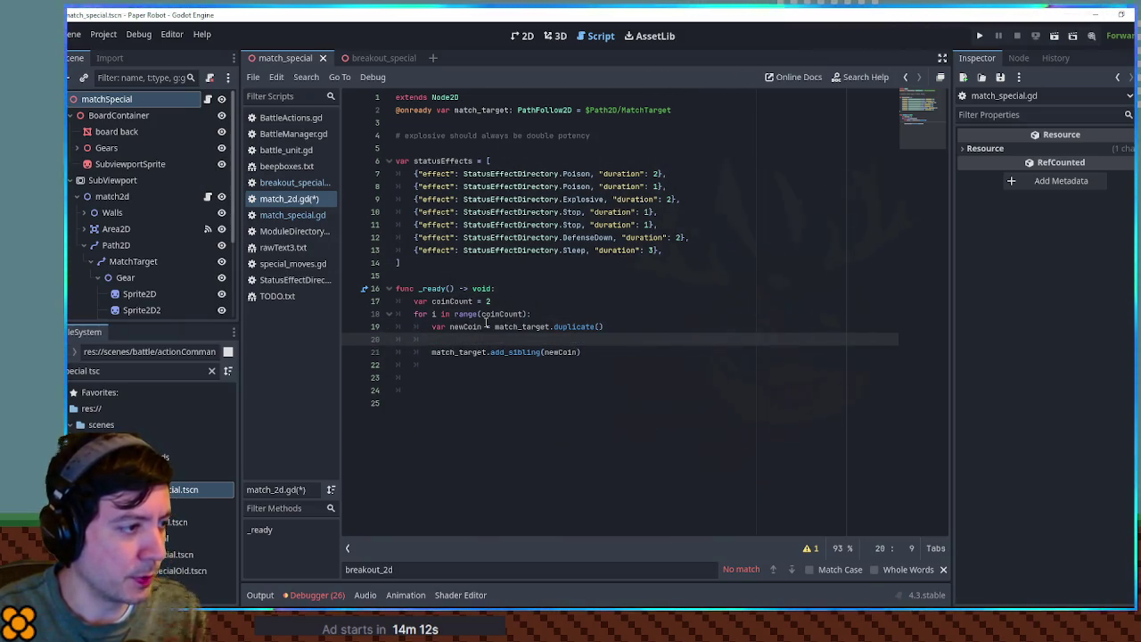
text(newCoin)
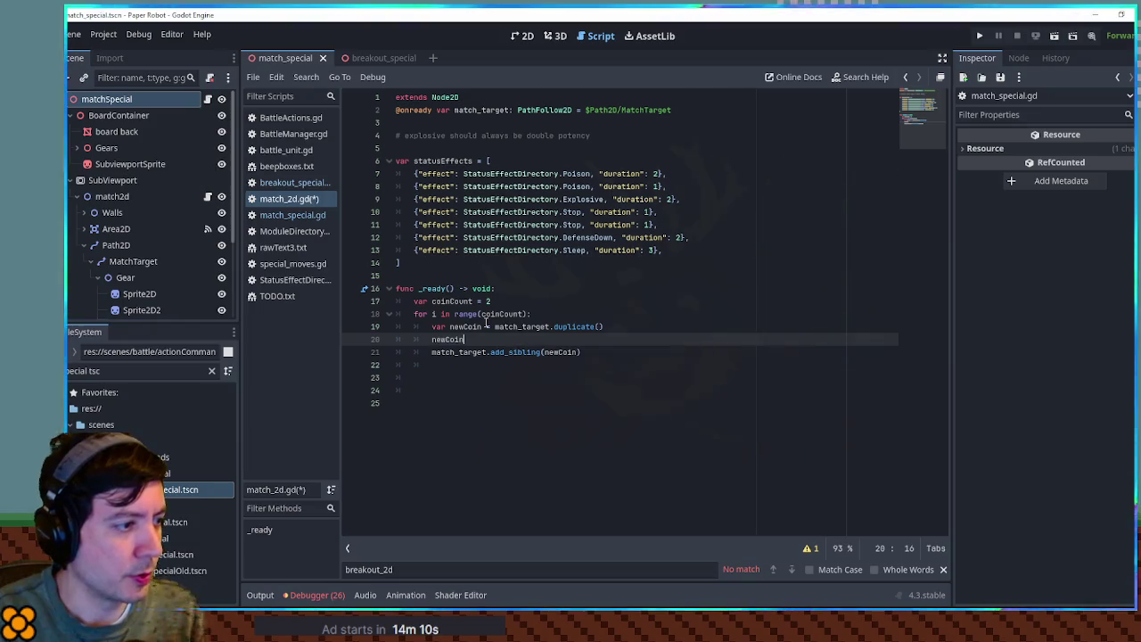
click(484, 326)
text(: PathF)
key(Return)
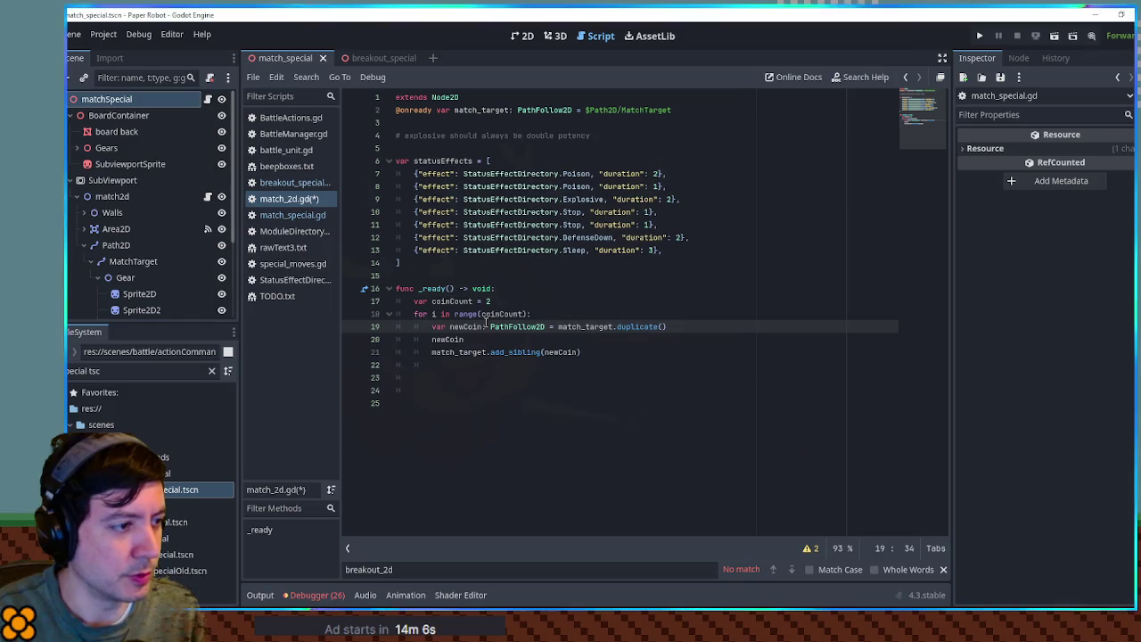
- Set newCoin.progress_ratio to (i + 1.0) / coinCount and save the script
key(Down)
text(.pro)
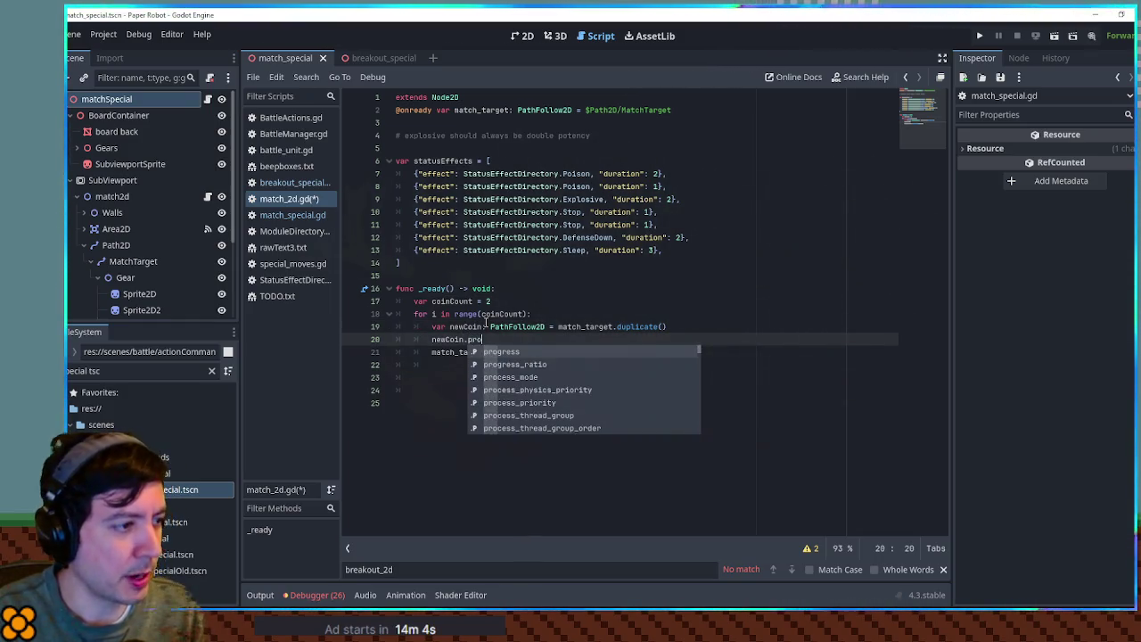
key(Return)
text(= 1.0 / )
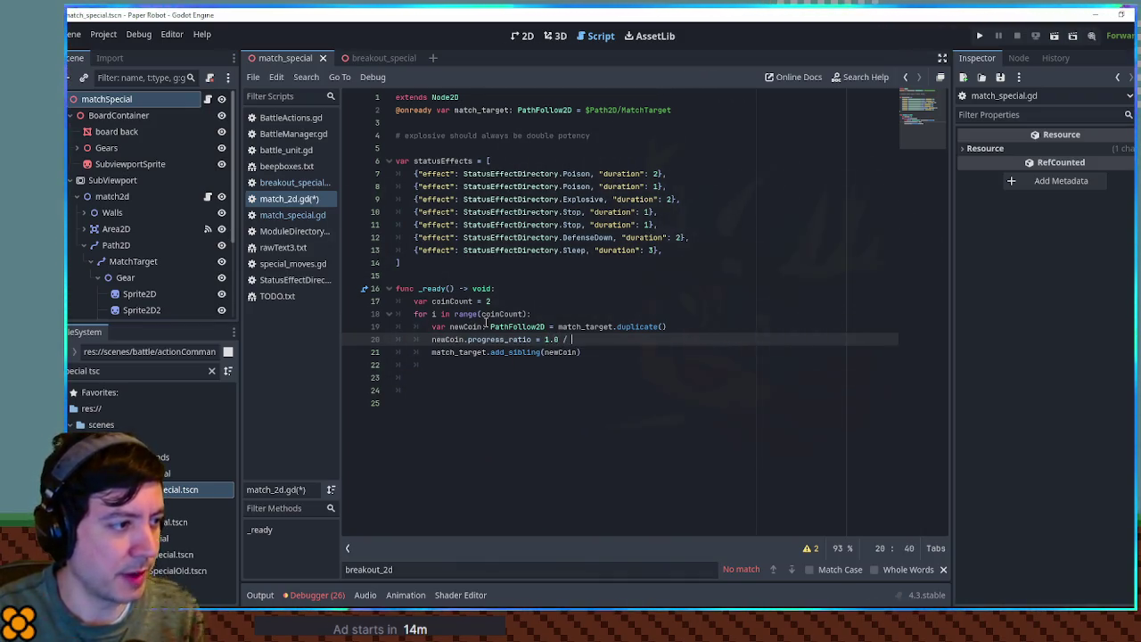
text(coinCount)
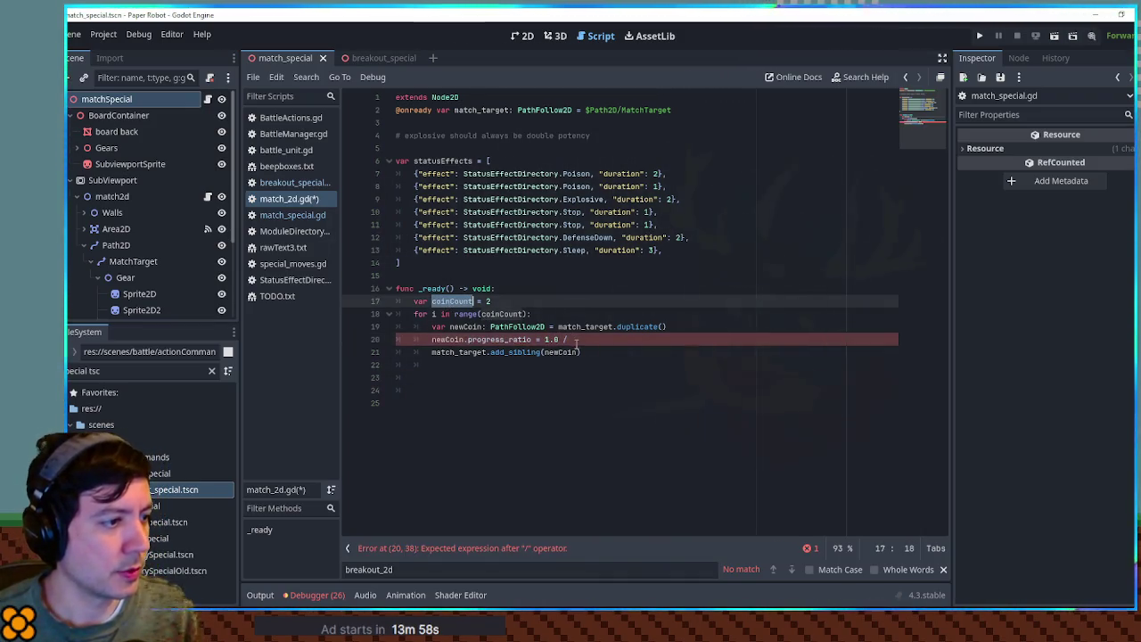
click(538, 339)
text((i +)
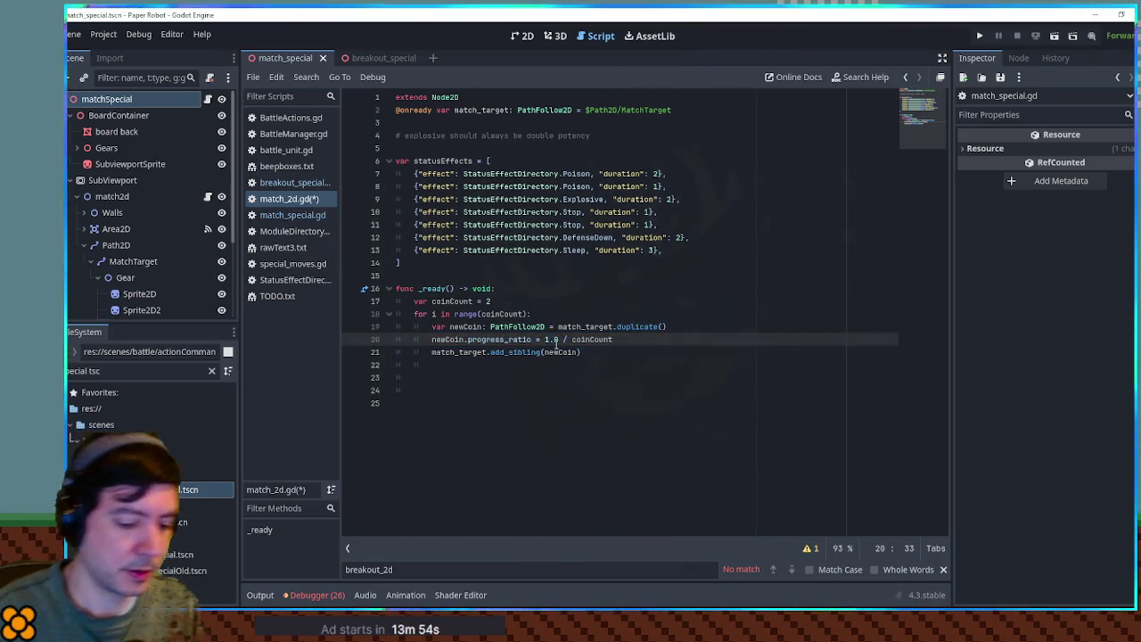
key(Right)
key(Right)
key(Right)
text())
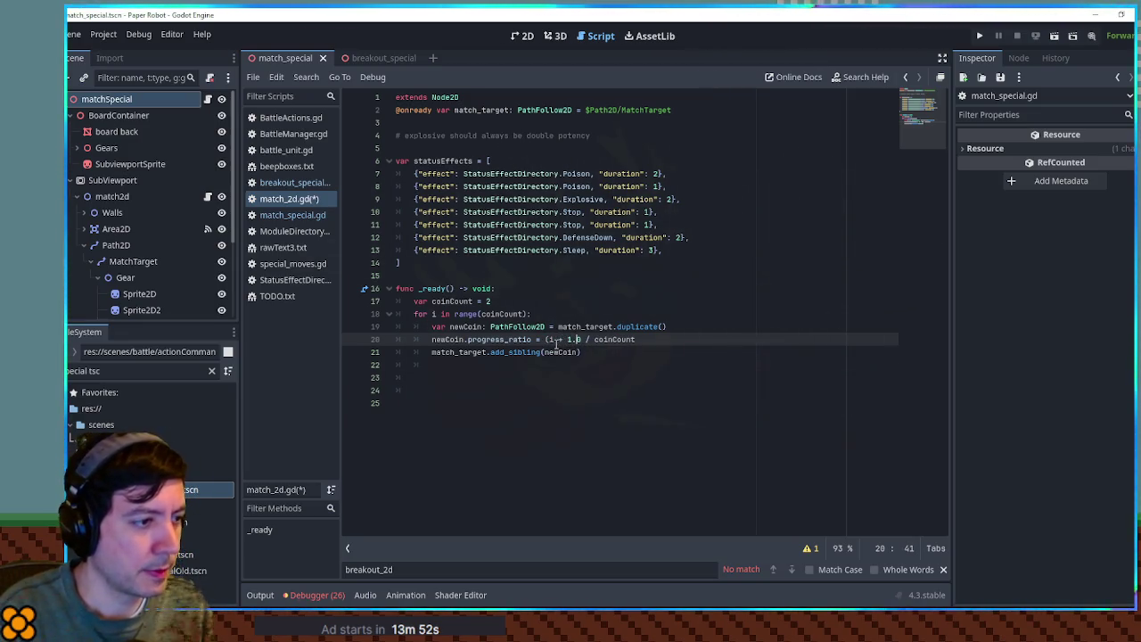
key(ctrl+s)
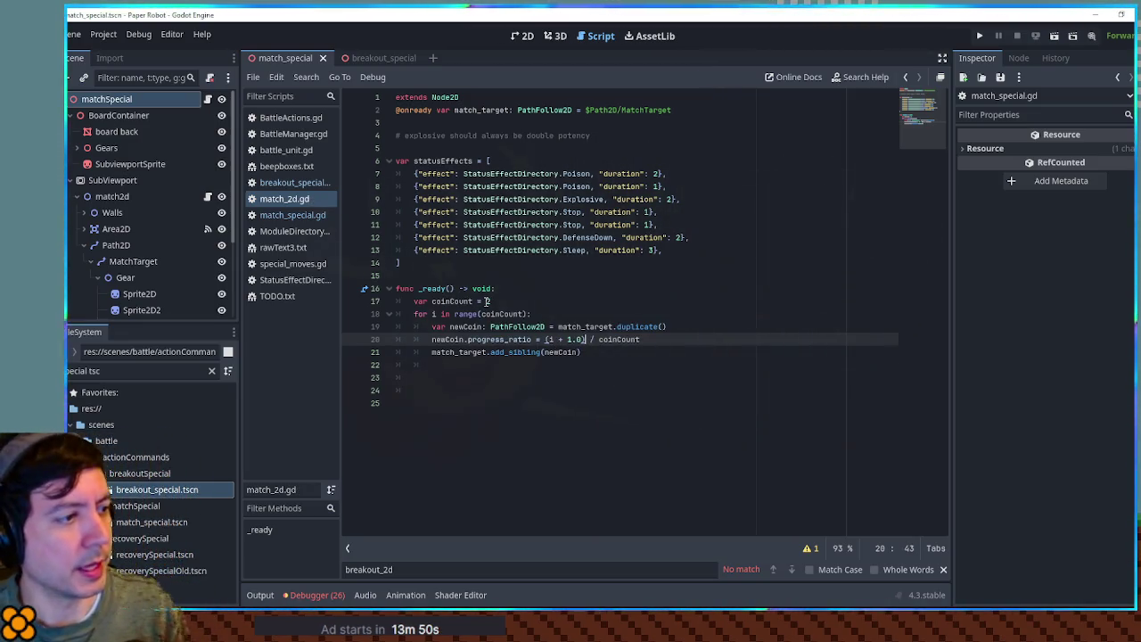
- Change coinCount from 2 to 5 and run the scene
double_click(488, 301)
text(5)
key(F6)
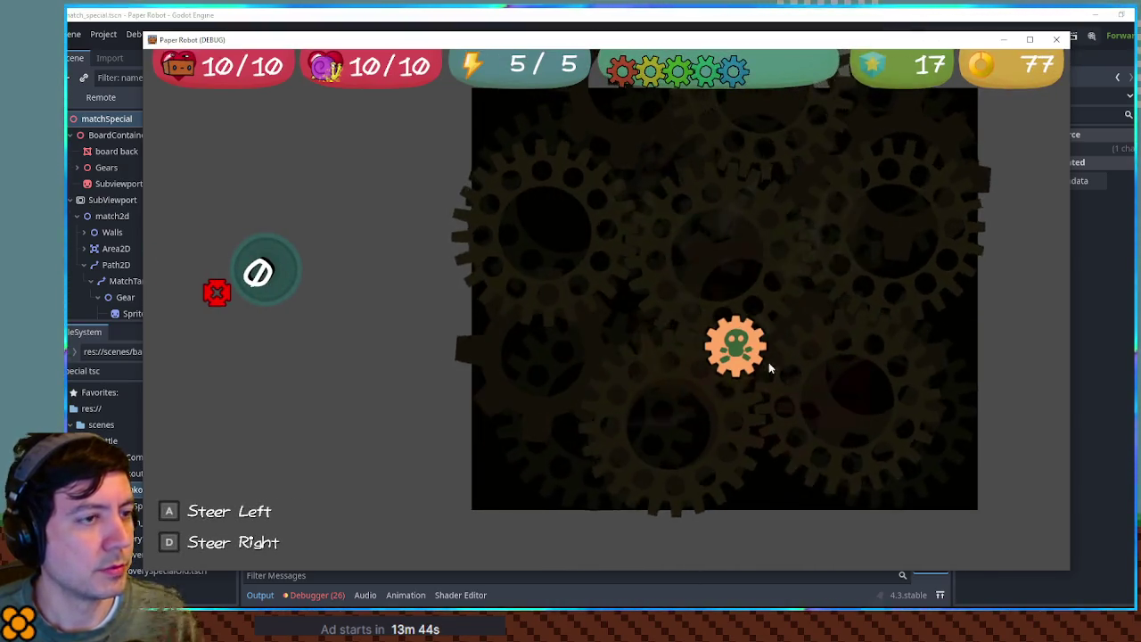
- Expand the running game's Remote tree through matchSpecial, SubViewport and match2d to Path2D
drag(648, 46, 1140, 46)
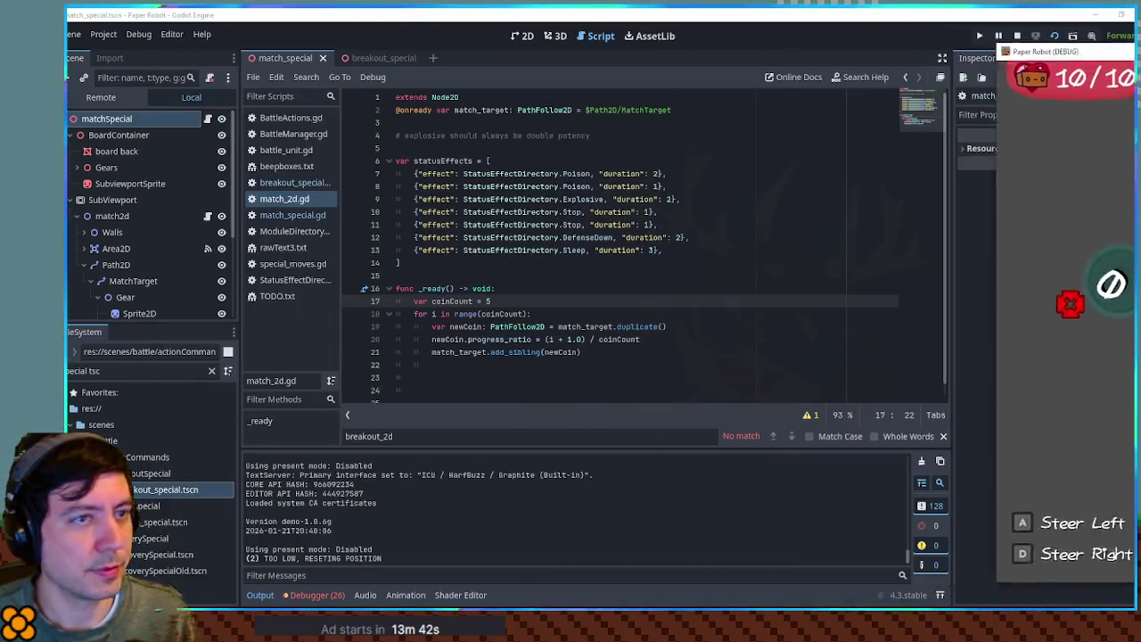
click(130, 96)
scroll(120, 253, down, 5)
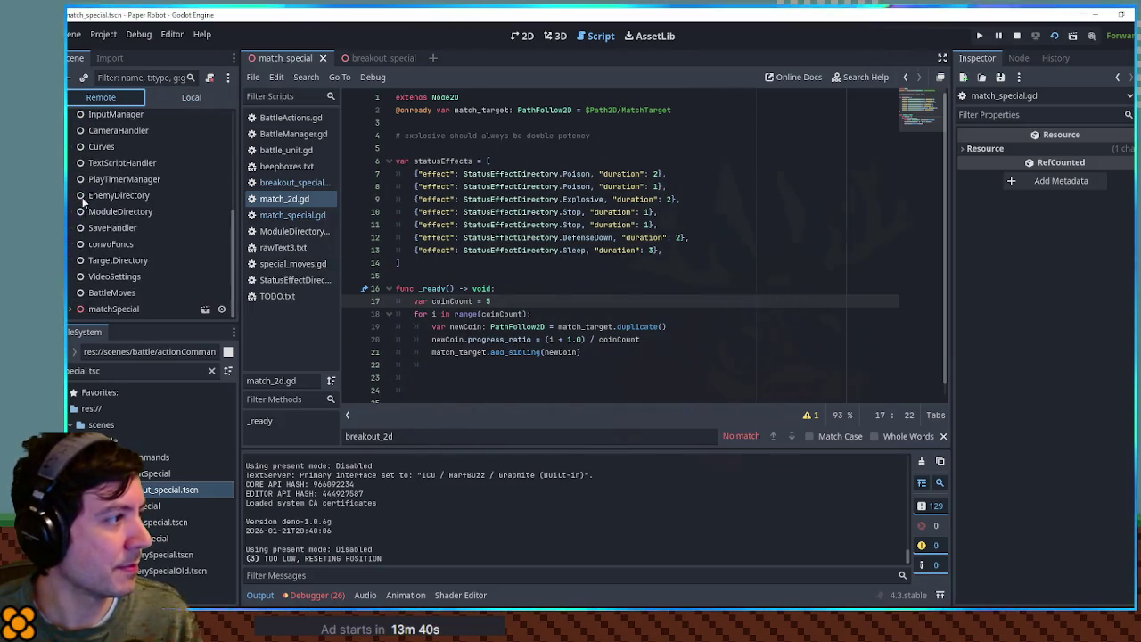
click(69, 309)
scroll(72, 268, down, 3)
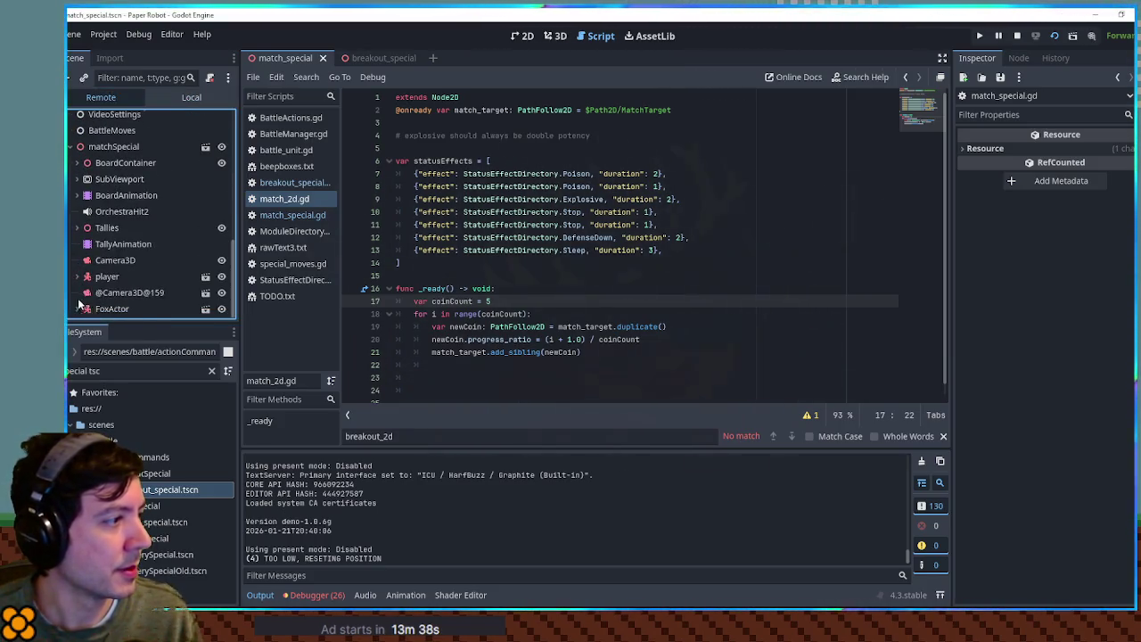
click(80, 179)
click(86, 196)
click(90, 241)
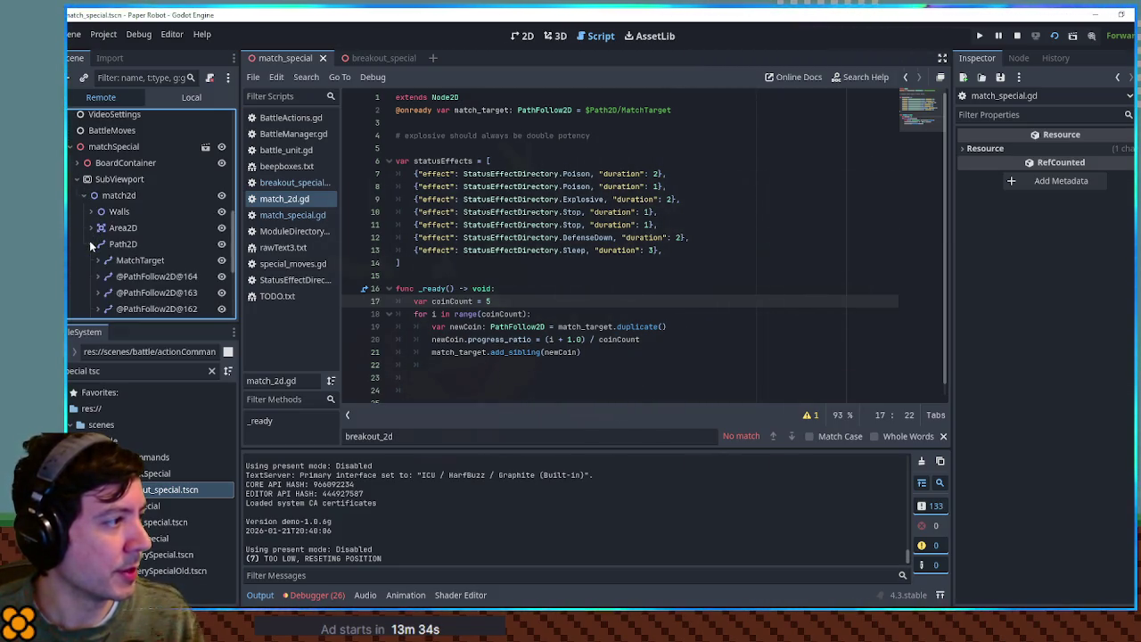
scroll(98, 236, down, 3)
- Inspect the live progress values of MatchTarget and each duplicated coin
click(138, 182)
click(134, 215)
click(143, 248)
click(148, 264)
click(147, 231)
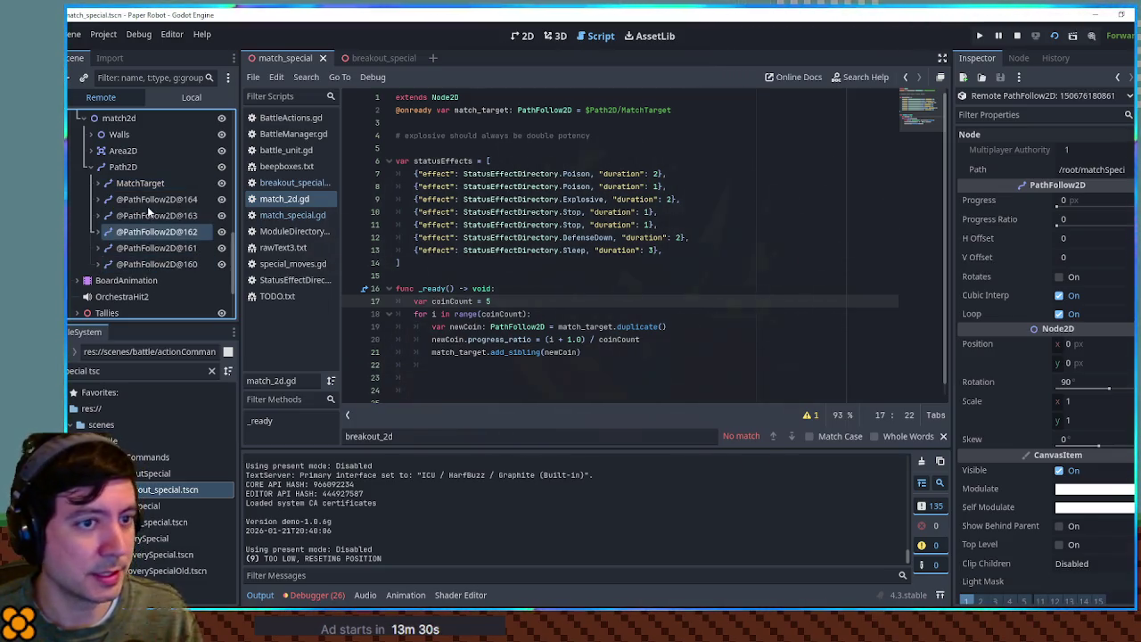
click(147, 199)
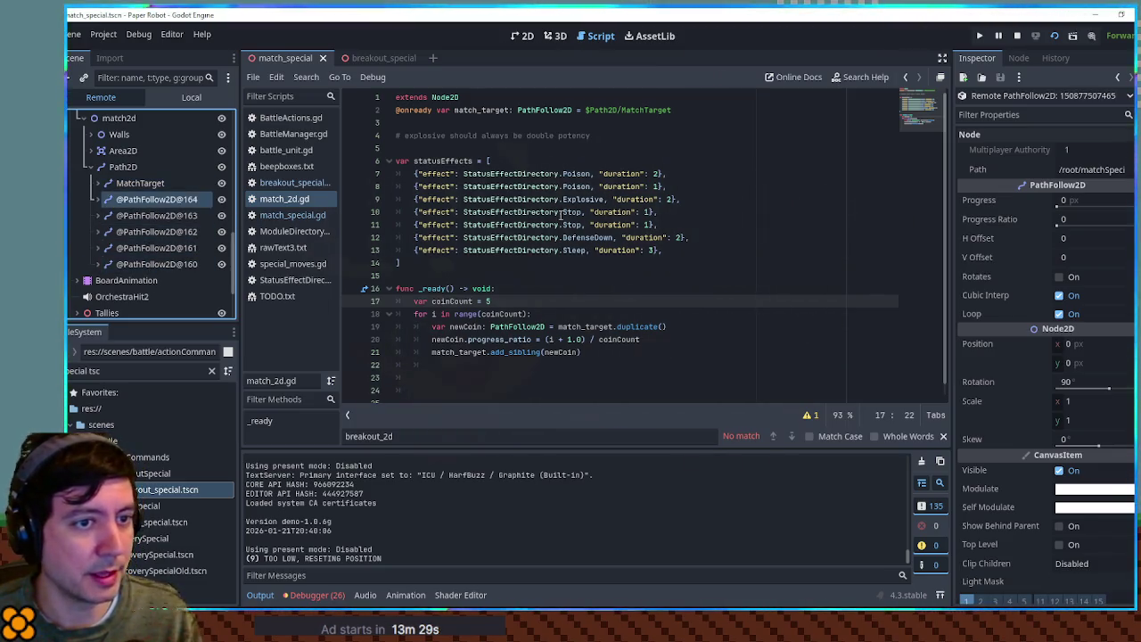
- Add a print(newCoin.progress_ratio) line below line 20 and save the script
double_click(506, 340)
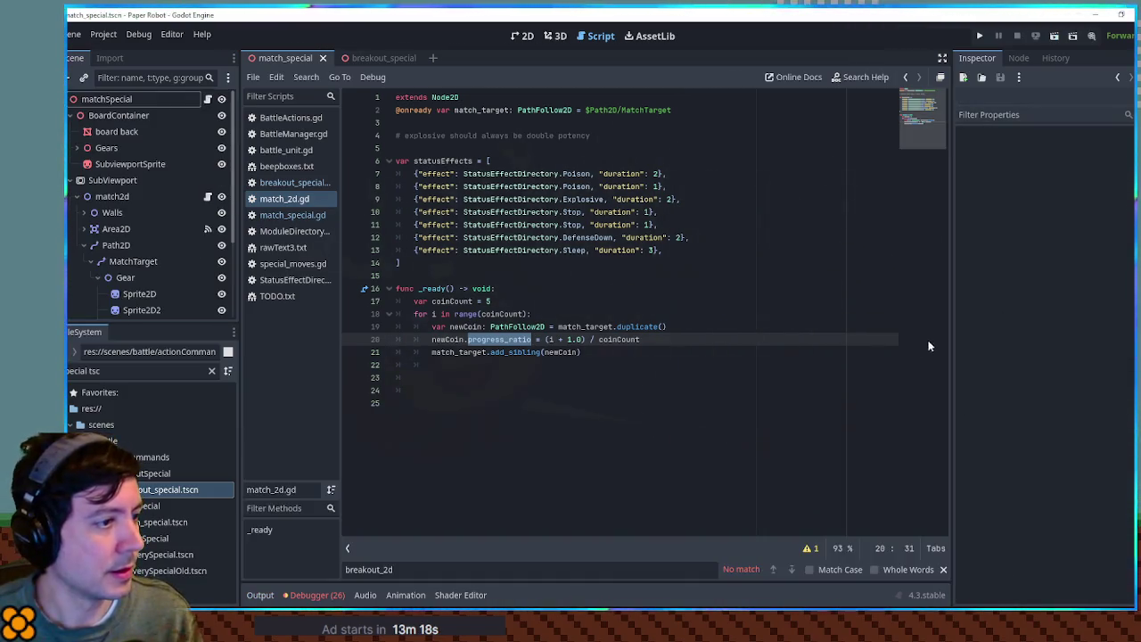
double_click(448, 339)
click(682, 335)
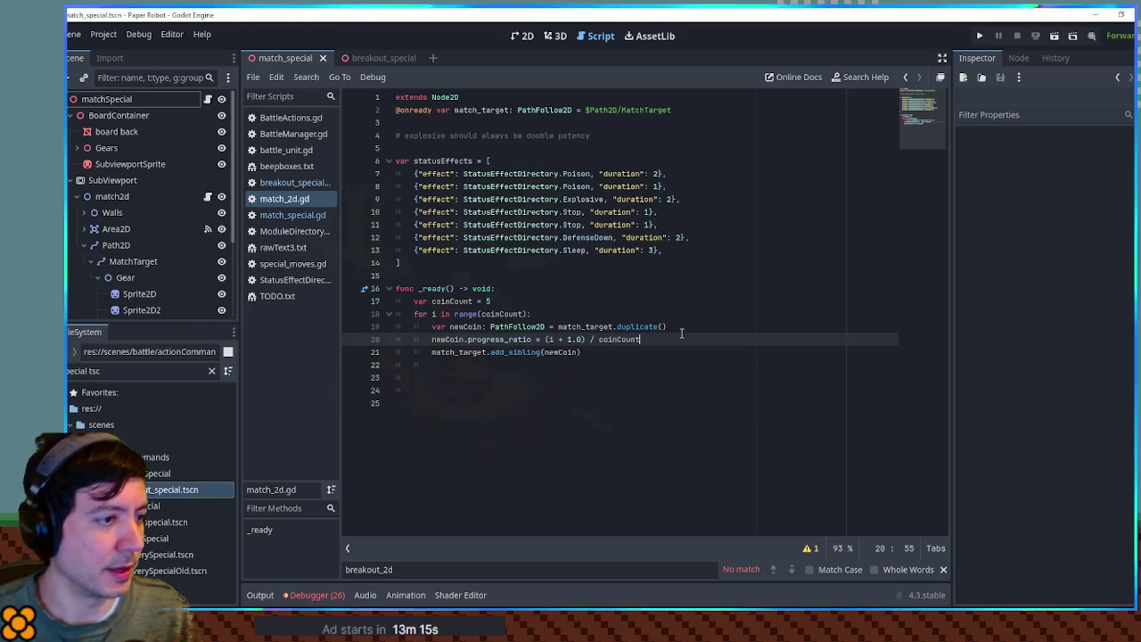
key(Return)
text(print(newCoin.progress_ratio)
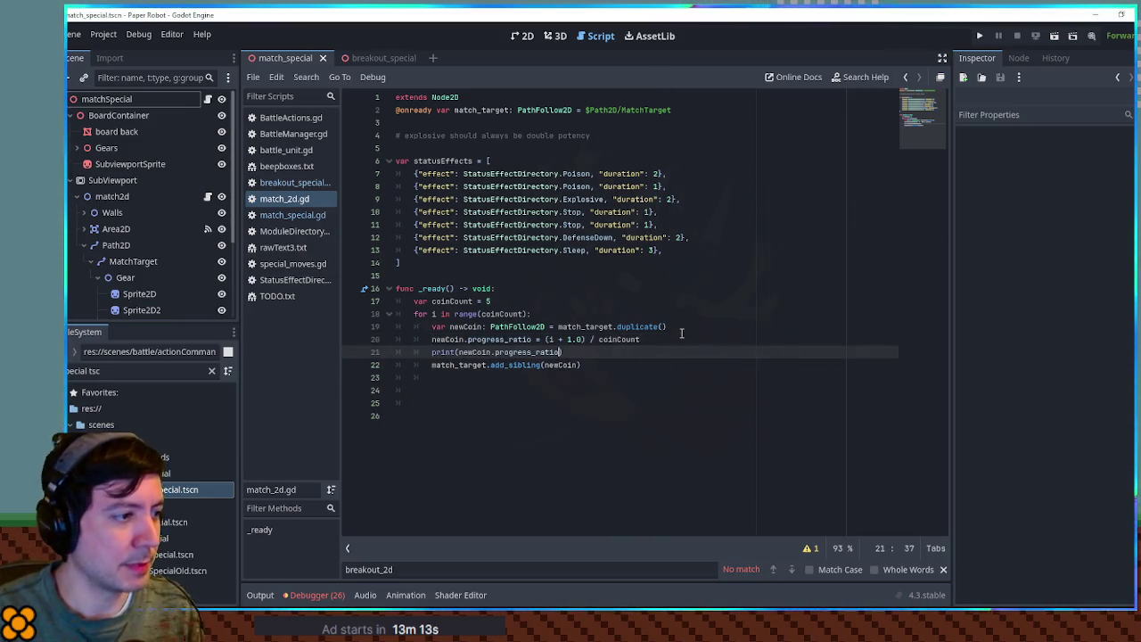
key(ctrl+s)
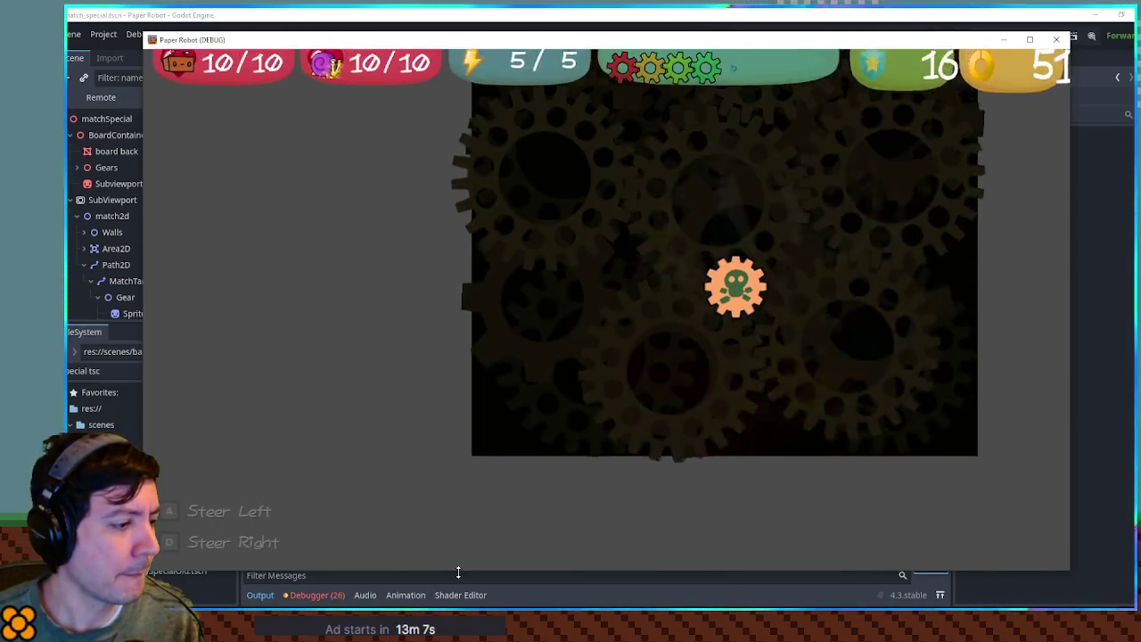
- Check the printed ratios in the output log and close the running game
drag(457, 570, 469, 446)
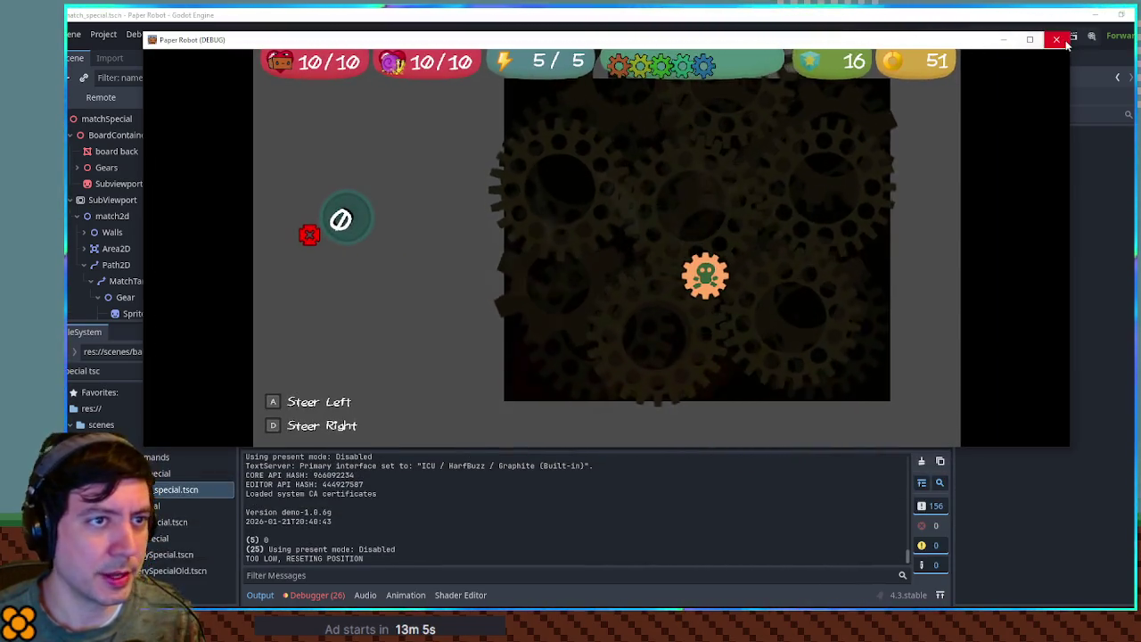
click(1057, 39)
click(502, 303)
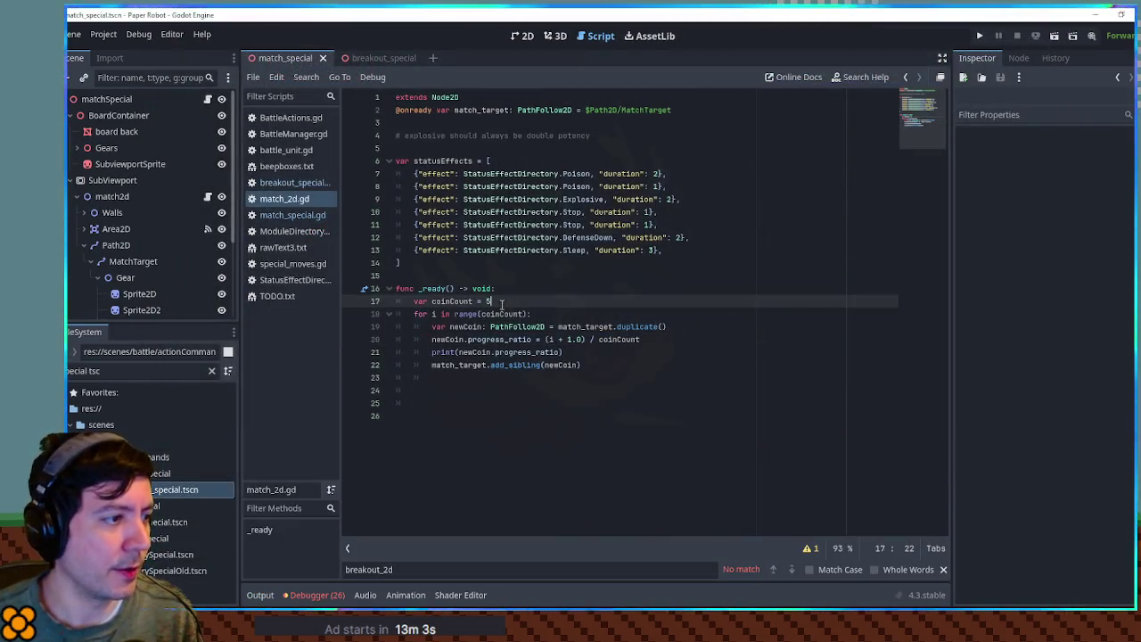
- Change line 20's divisor toward (coinCount + 1.0), delete the print line, and briefly test-run
click(648, 339)
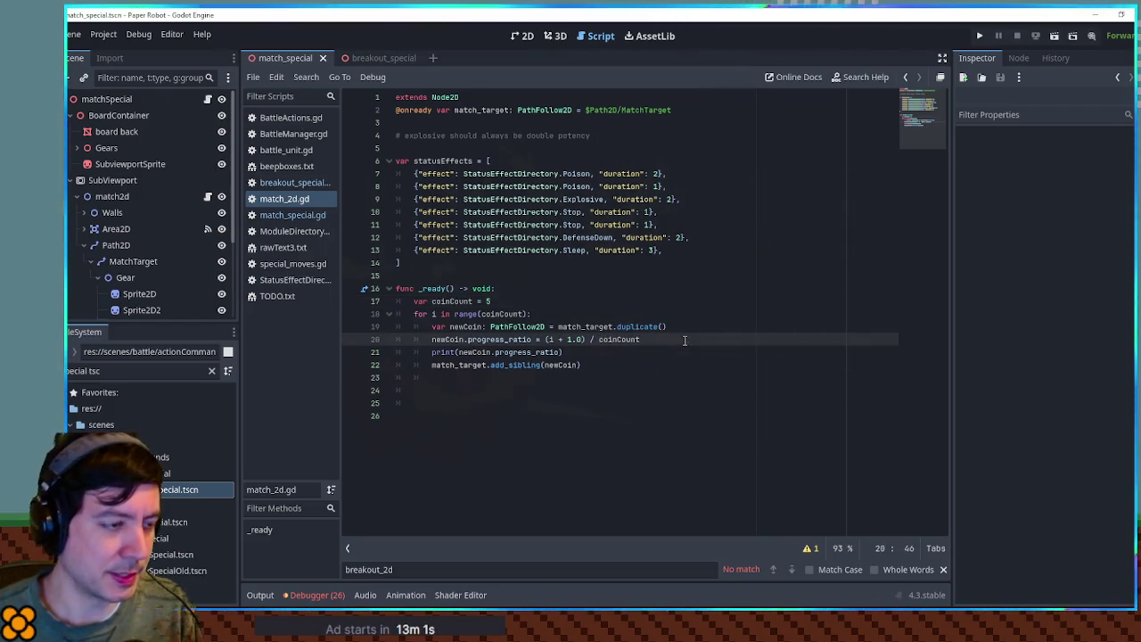
text(()
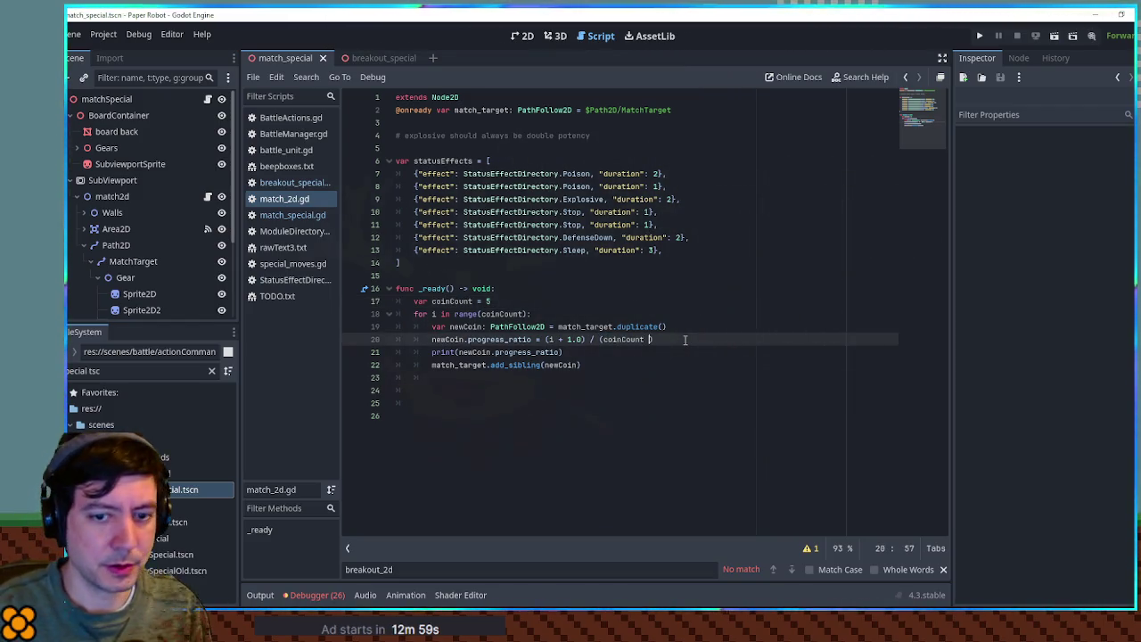
text(+ 1.0)
click(643, 352)
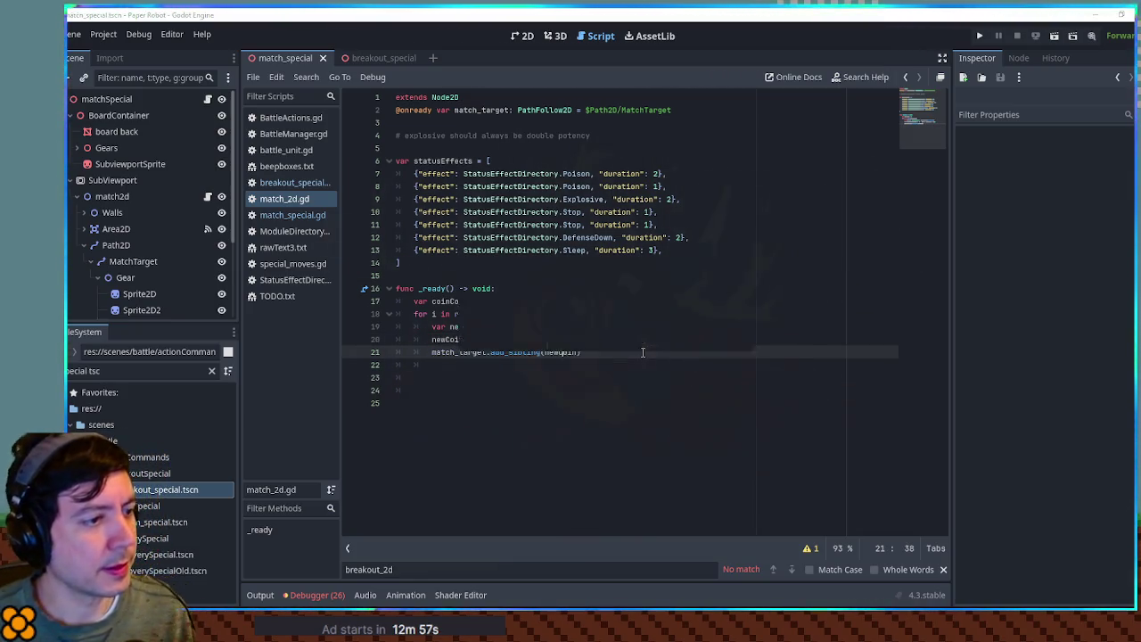
key(ctrl+shift+k)
key(F6)
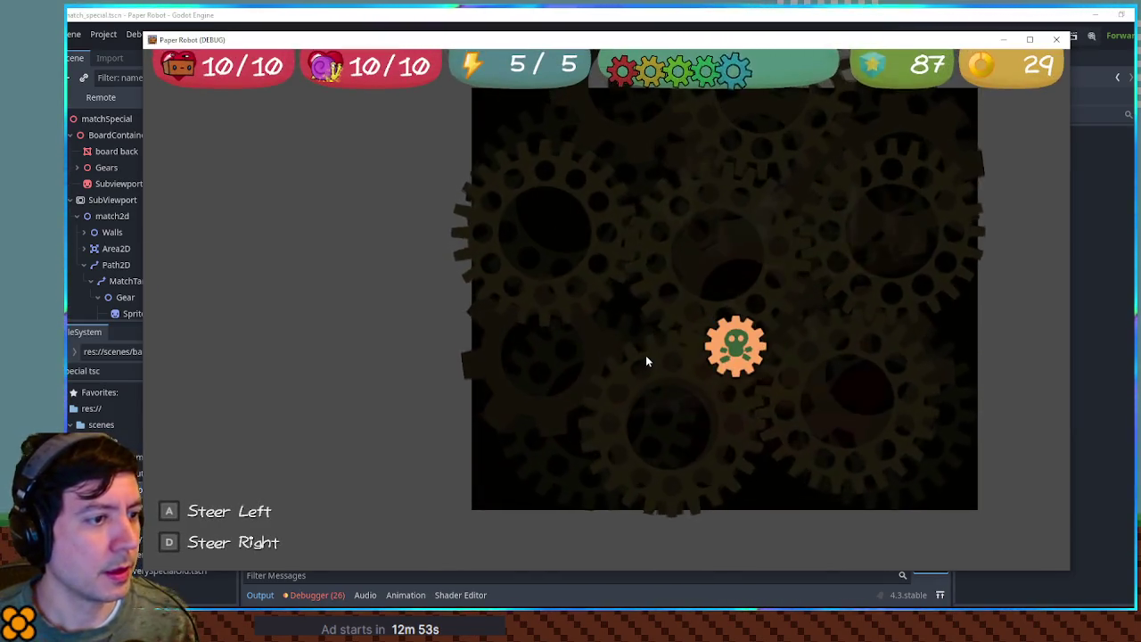
key(F8)
- Restore the print line, rerun, and check the printed ratios in the output log
key(ctrl+z)
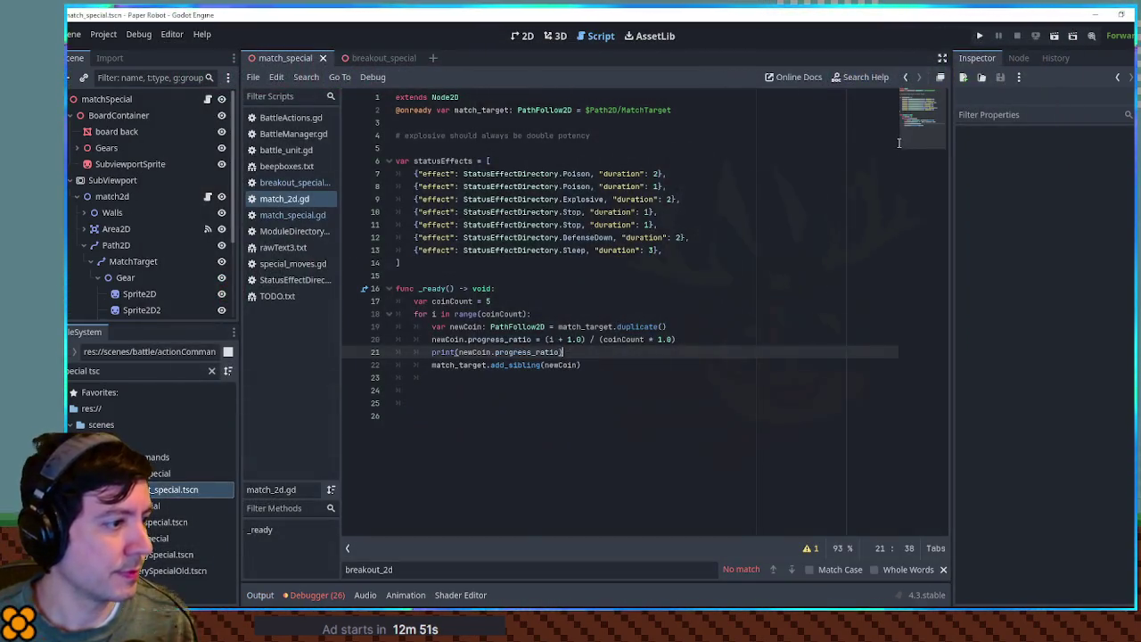
key(F6)
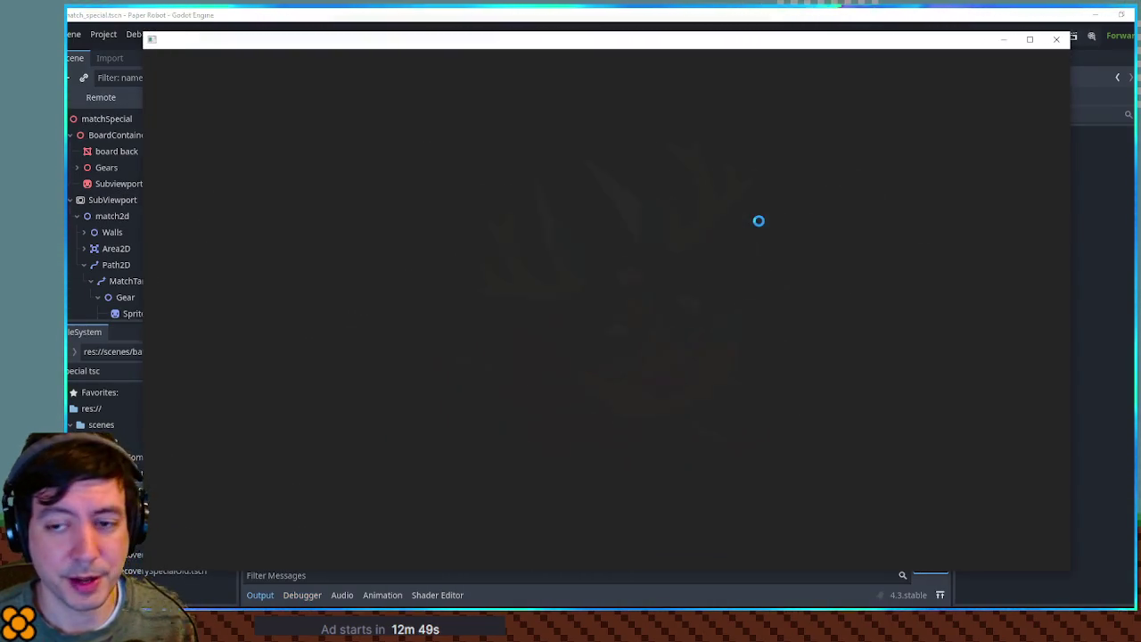
drag(727, 576, 695, 404)
click(1057, 40)
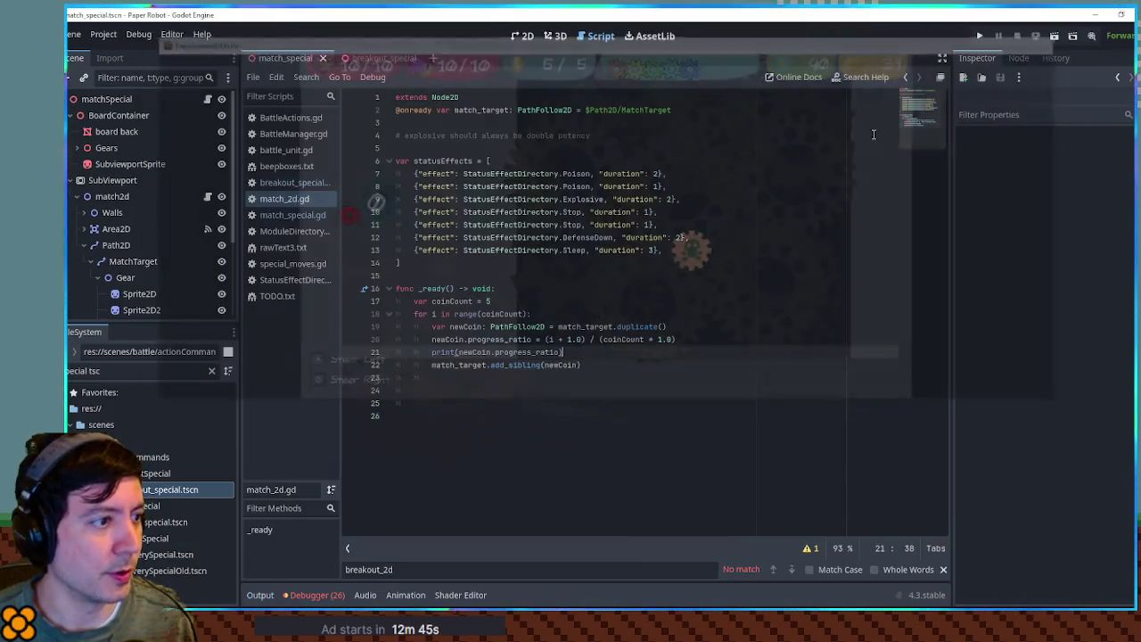
- Select the printed ratio expression and run the scene again to check the values
click(549, 339)
drag(458, 352, 677, 339)
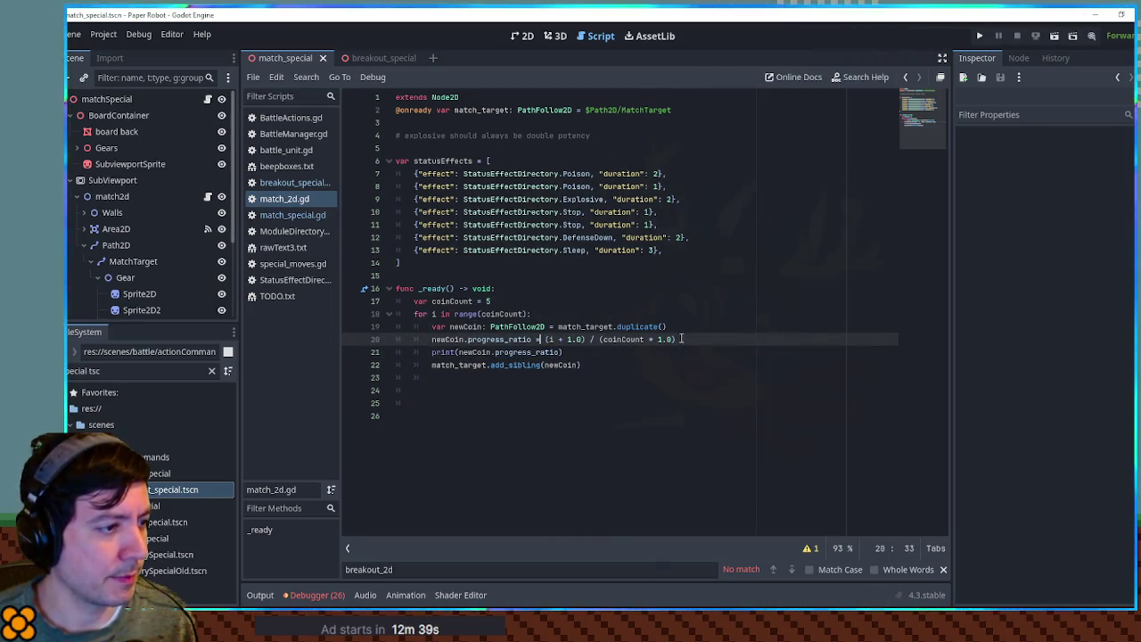
double_click(539, 352)
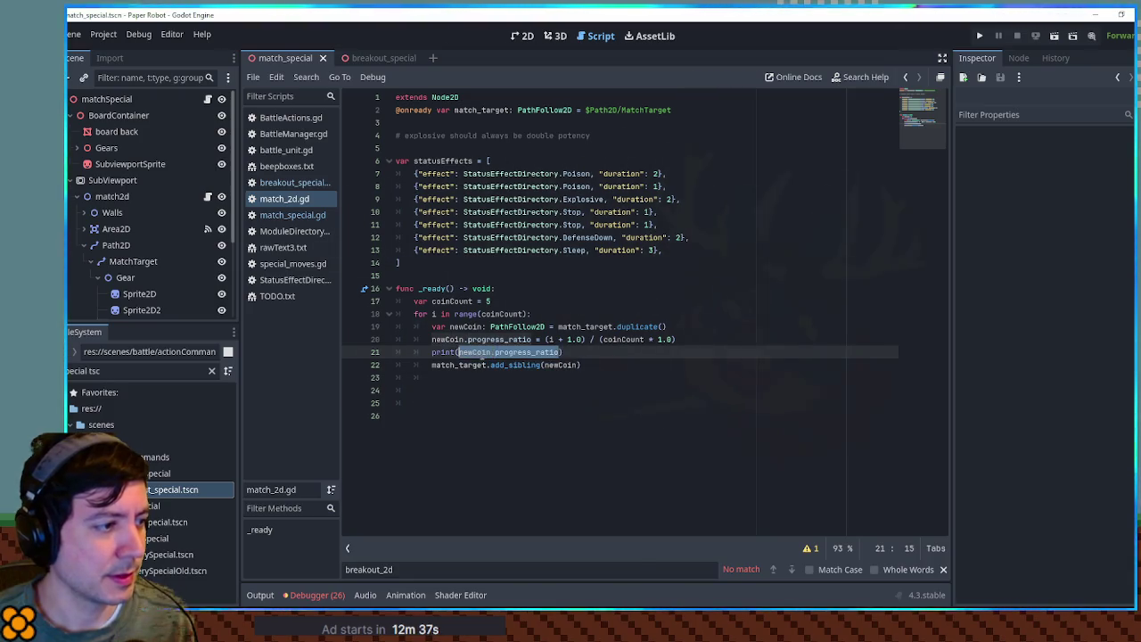
key(F6)
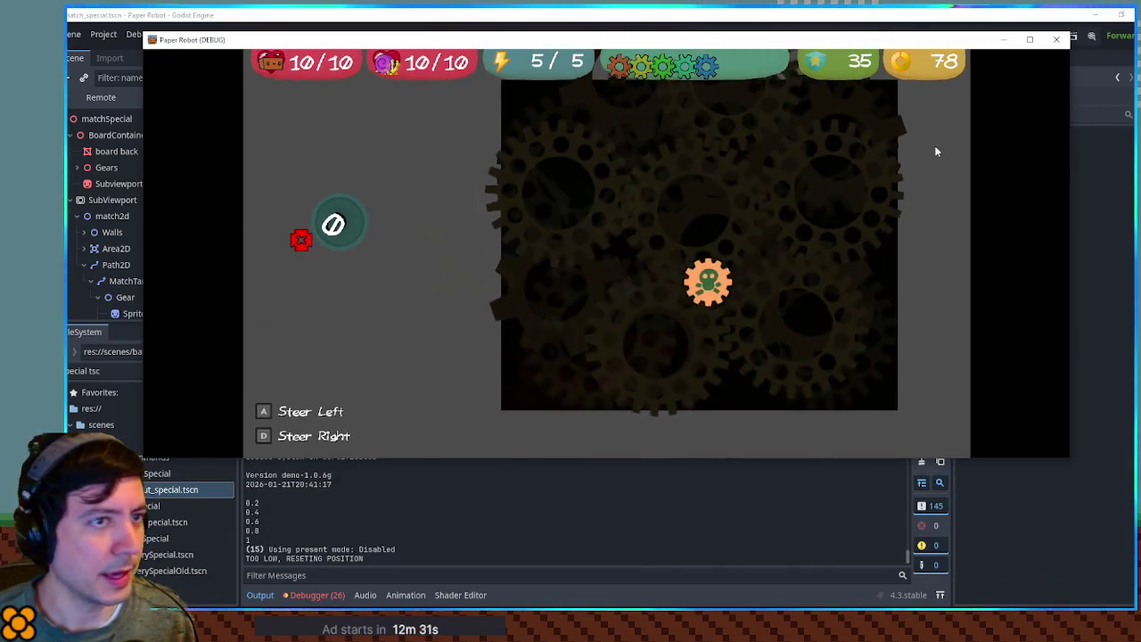
click(1057, 39)
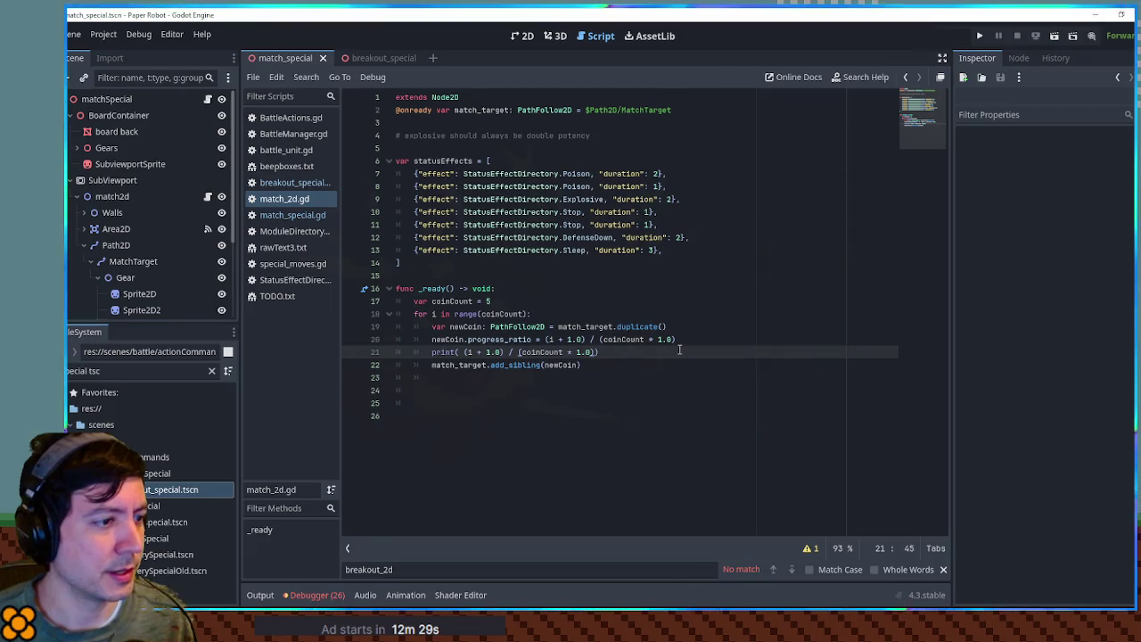
- Delete the print line, move add_sibling above the progress_ratio line, and run to verify
key(ctrl+shift+k)
key(alt+Up)
key(F6)
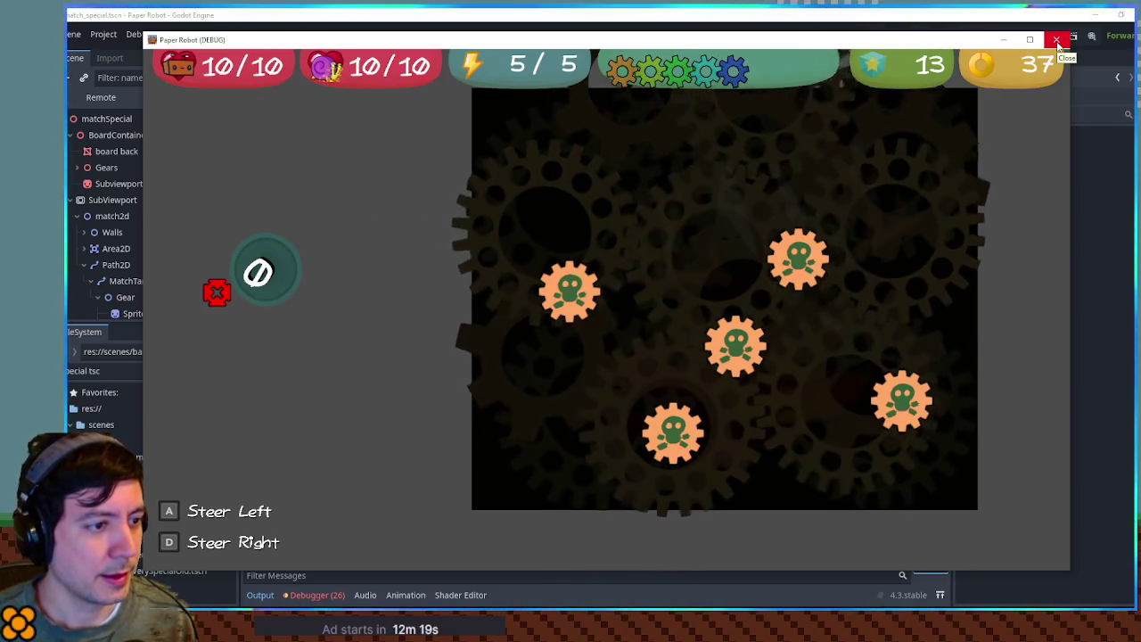
click(1058, 42)
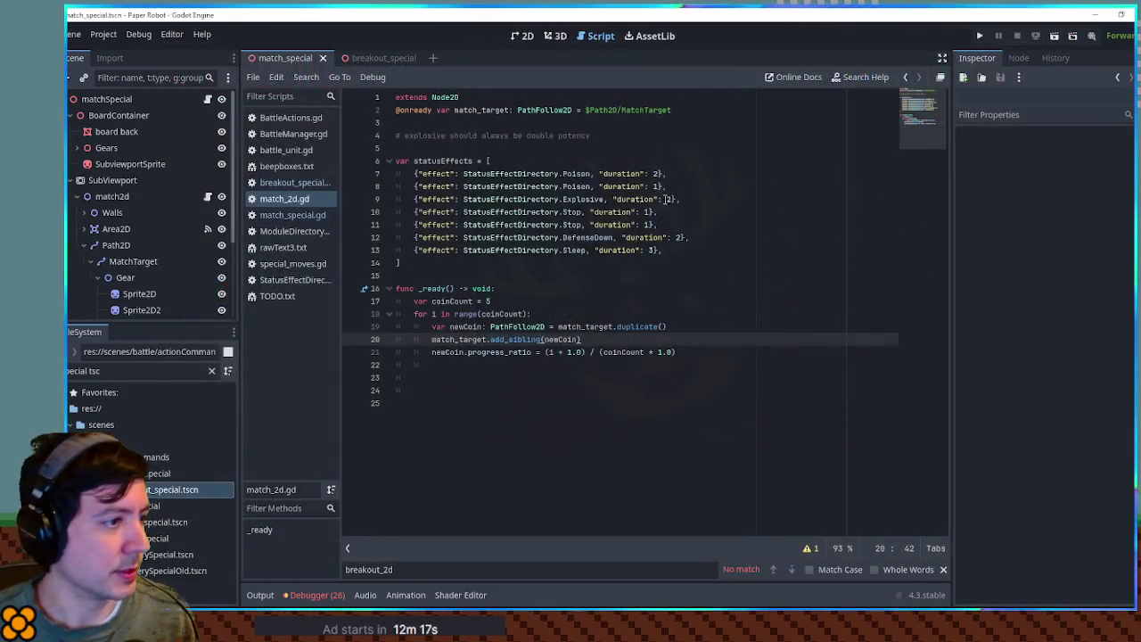
- Raise coinCount on line 17 to 15 and run to see coins around the figure-eight
click(489, 301)
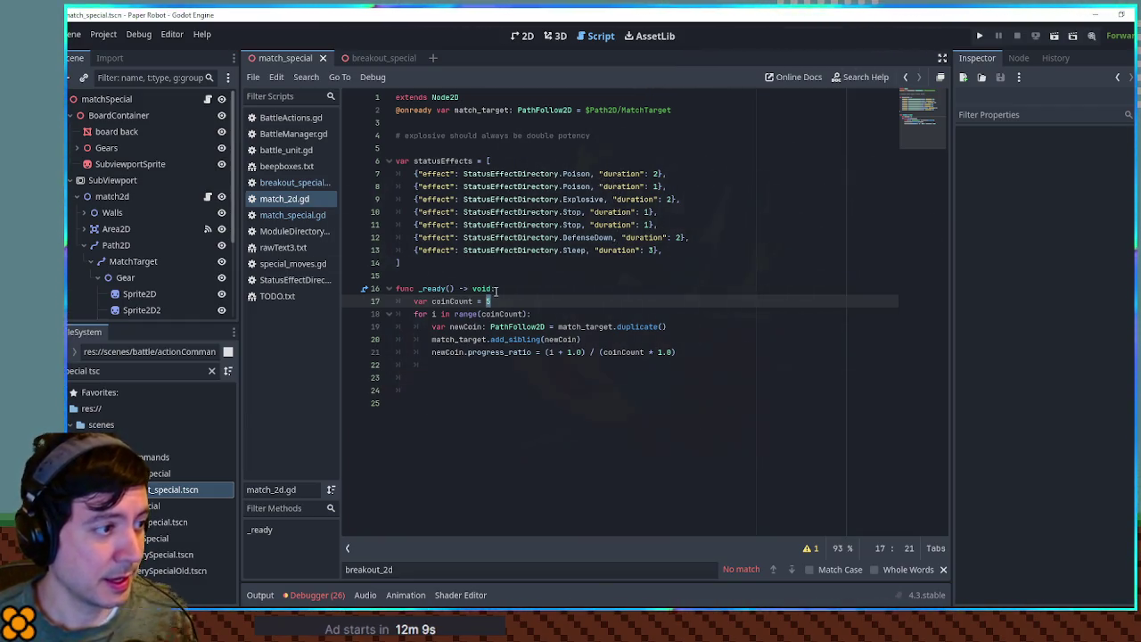
text(1)
key(F6)
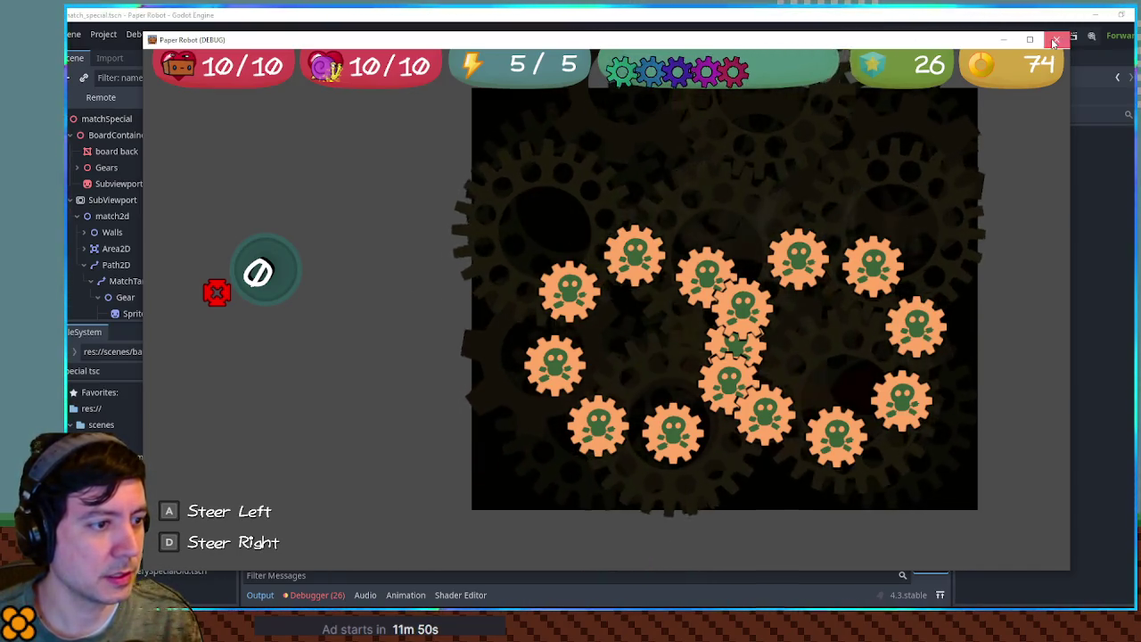
click(1055, 42)
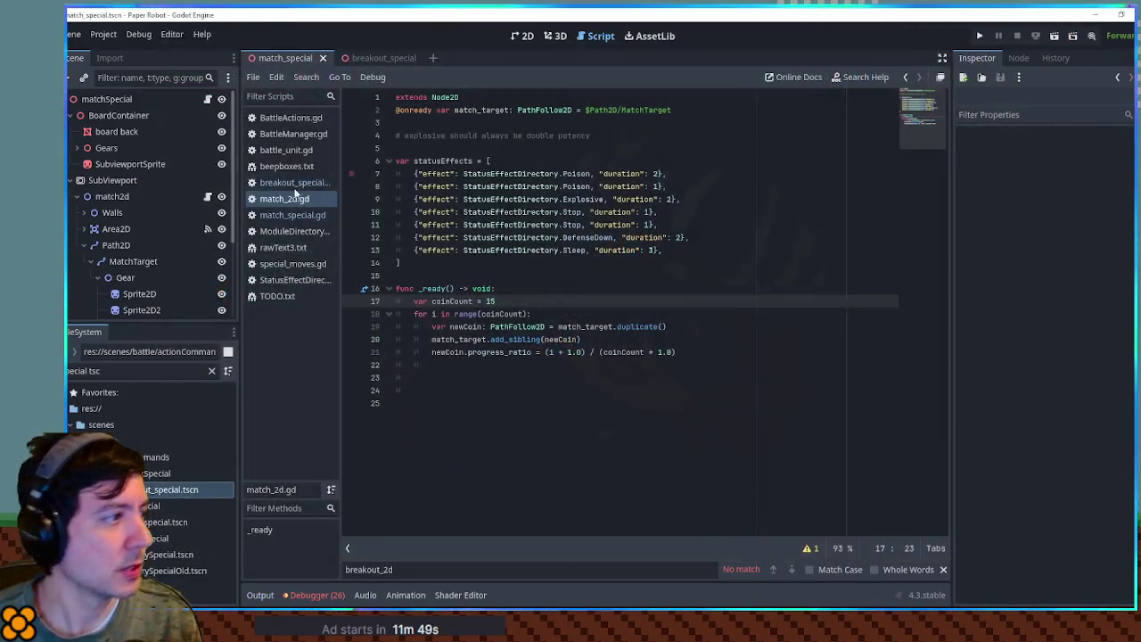
- Select Path2D and set its curve handle y values to 300 and -300 in the Inspector
click(116, 246)
click(1096, 150)
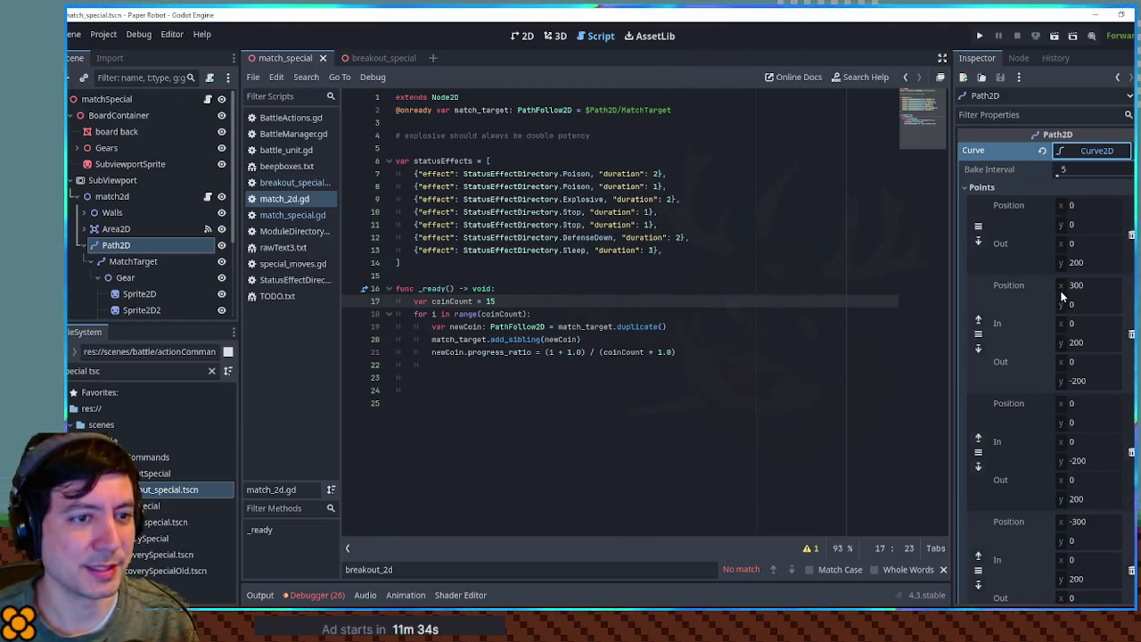
click(1076, 262)
text(300)
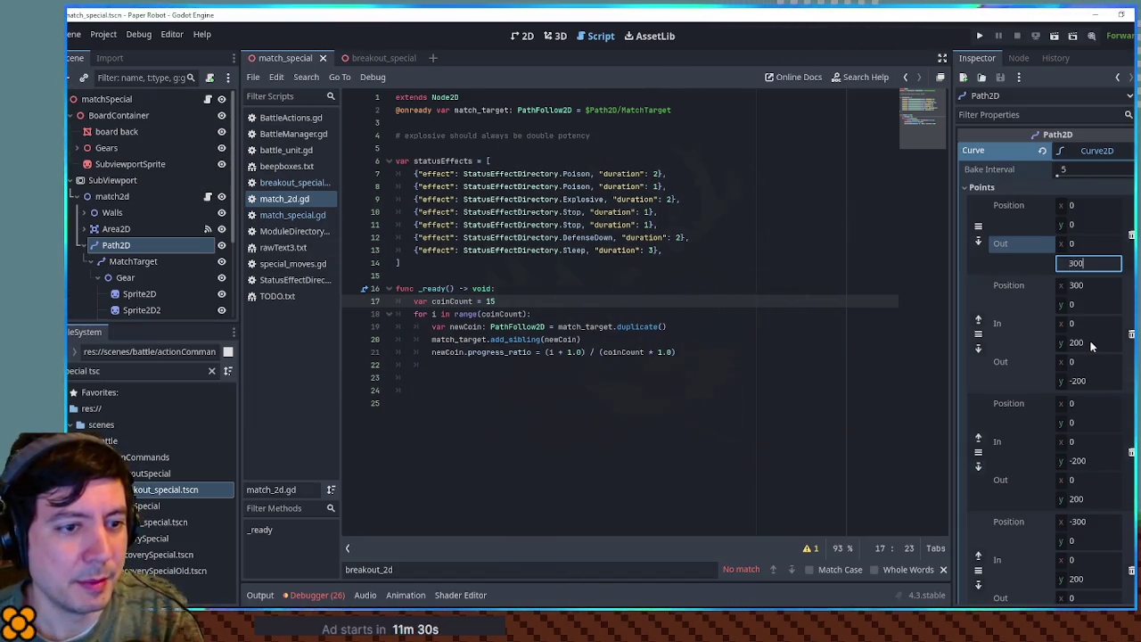
click(1076, 342)
text(300)
click(1077, 461)
text(-300)
- Undo the handle edits so every handle stays at ±200, then return to the 2D editor
scroll(1086, 392, down, 5)
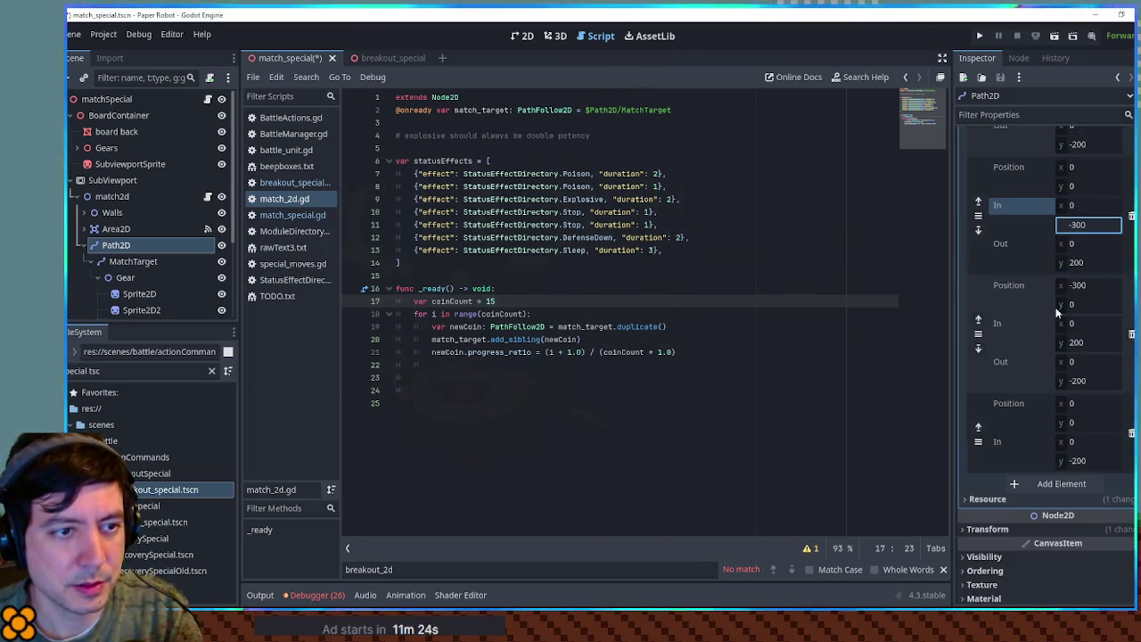
scroll(1058, 311, up, 3)
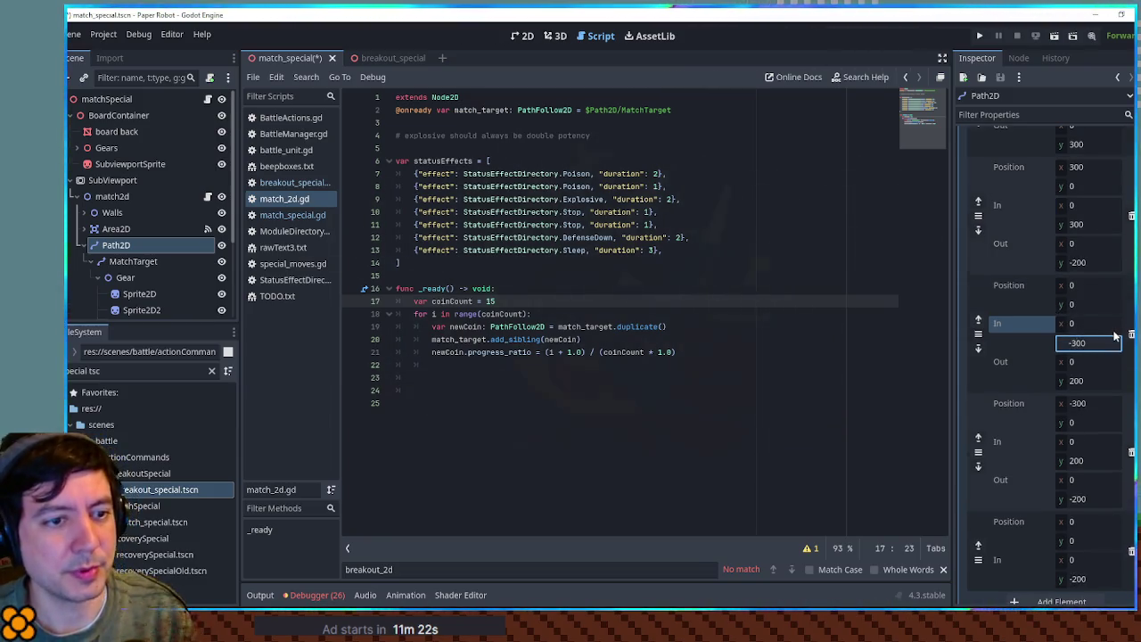
scroll(1090, 344, up, 3)
key(ctrl+z)
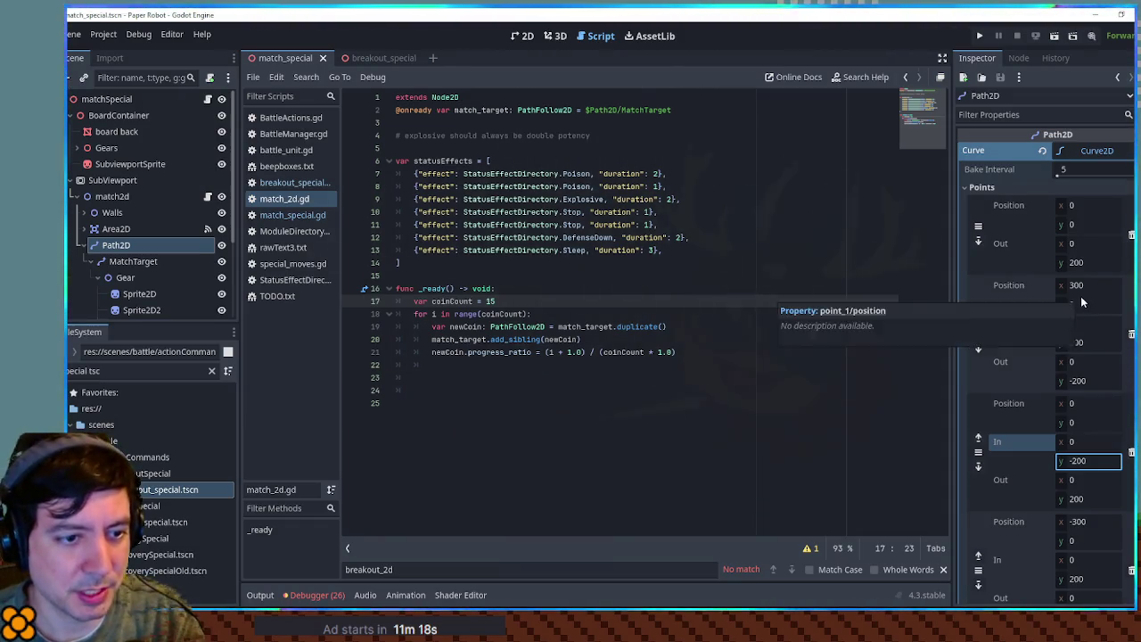
scroll(1083, 308, down, 3)
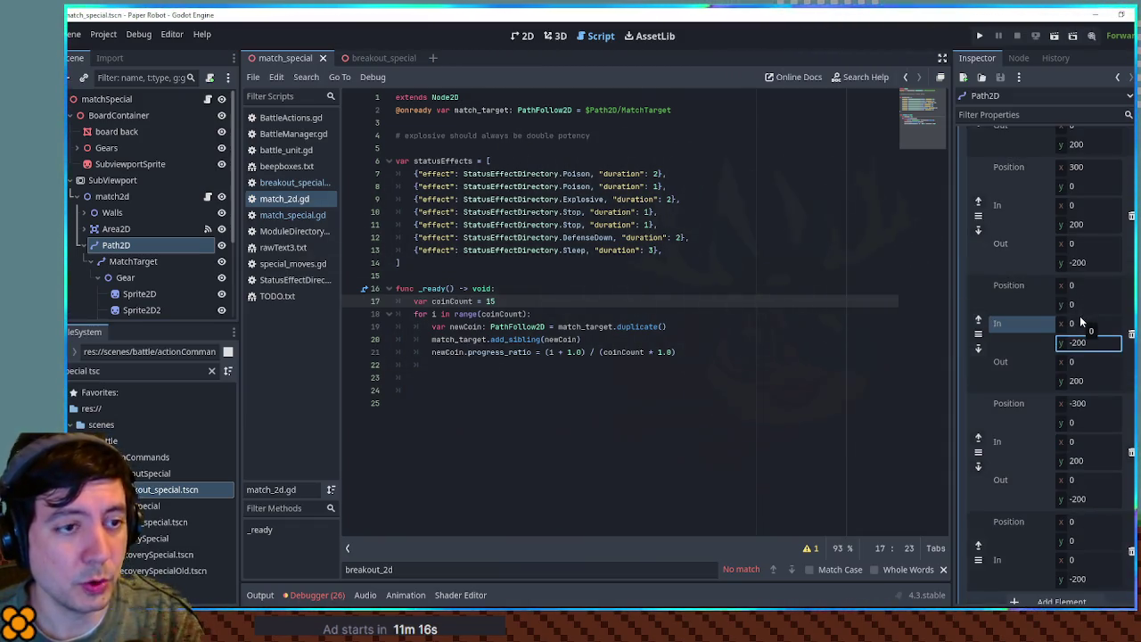
click(525, 36)
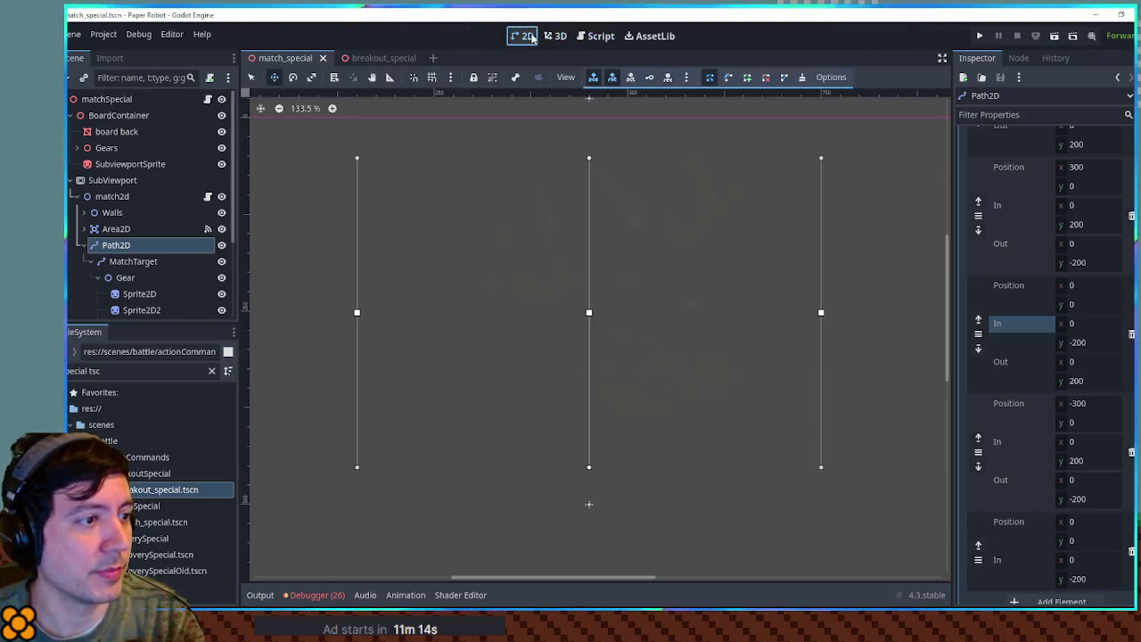
- Set the second and third curve points' In/Out handle heights to ±300
click(558, 38)
drag(1084, 343, 1092, 342)
key(ctrl+z)
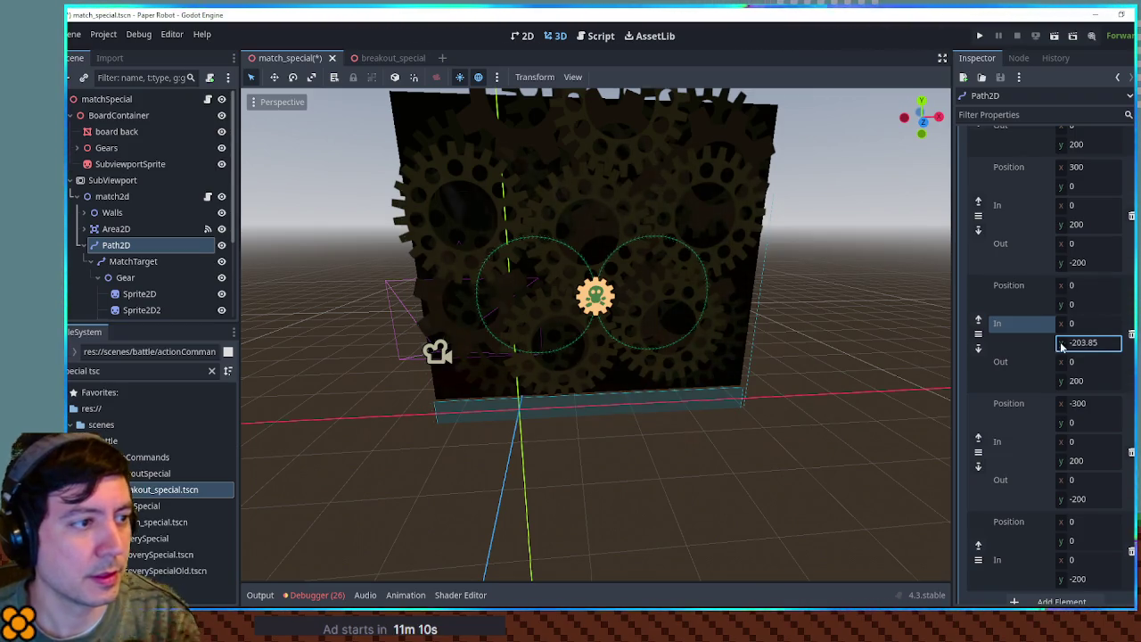
scroll(1092, 225, up, 3)
drag(1089, 265, 1090, 270)
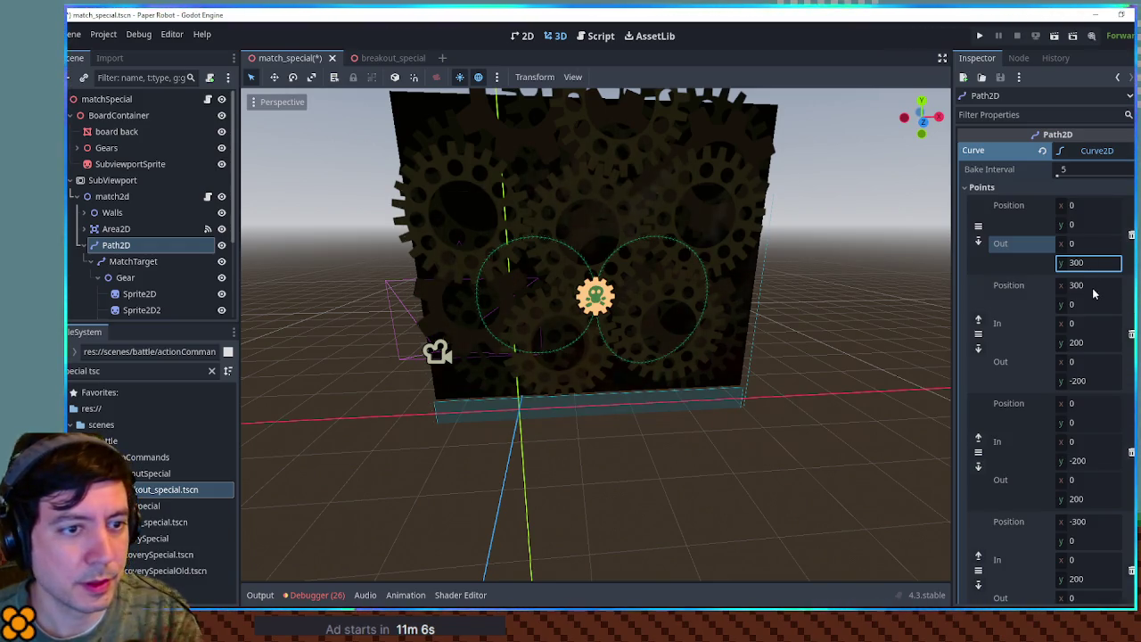
click(1087, 342)
text(300)
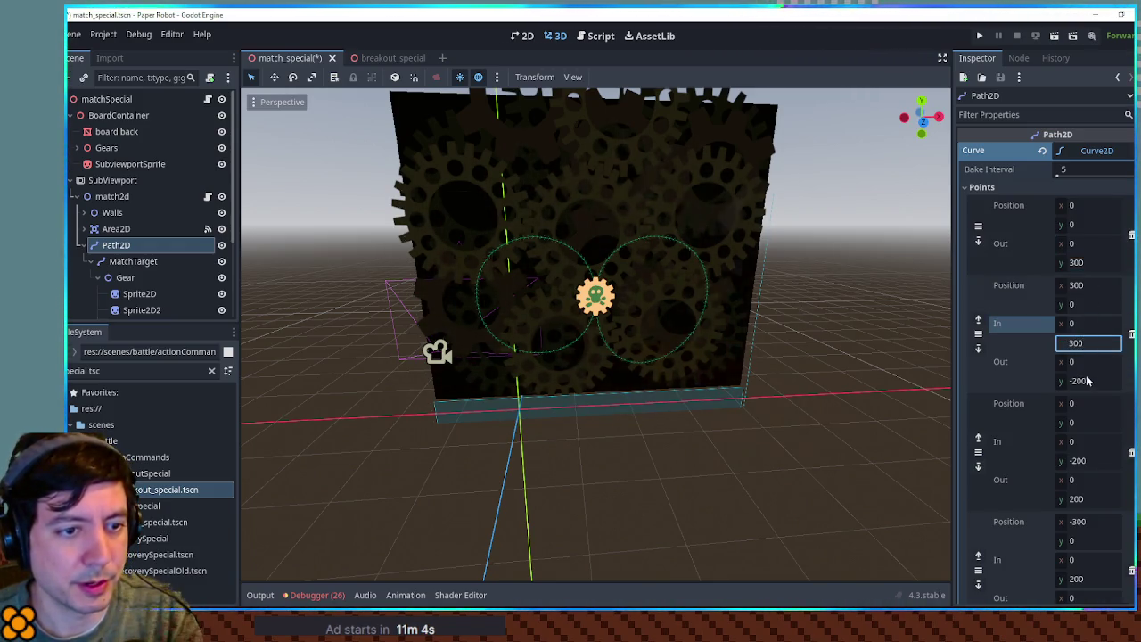
click(1088, 380)
text(-300)
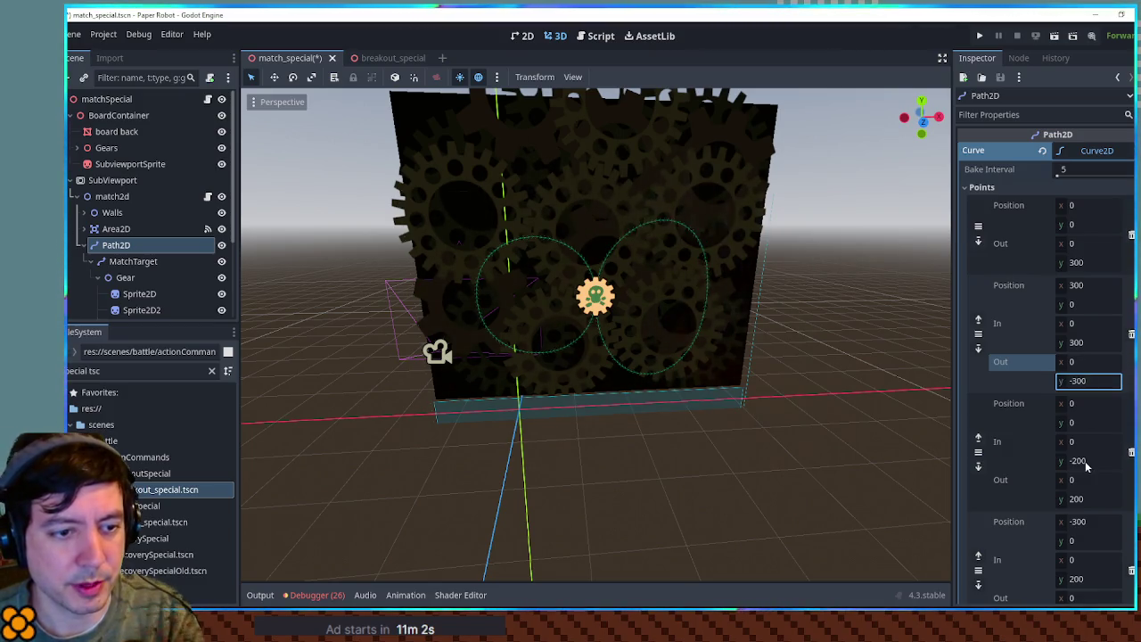
click(1085, 461)
text(-300)
click(1090, 499)
text(300)
- Set the fourth point's handles to 300/-300 and the last point's incoming handle to -300
scroll(1092, 481, down, 3)
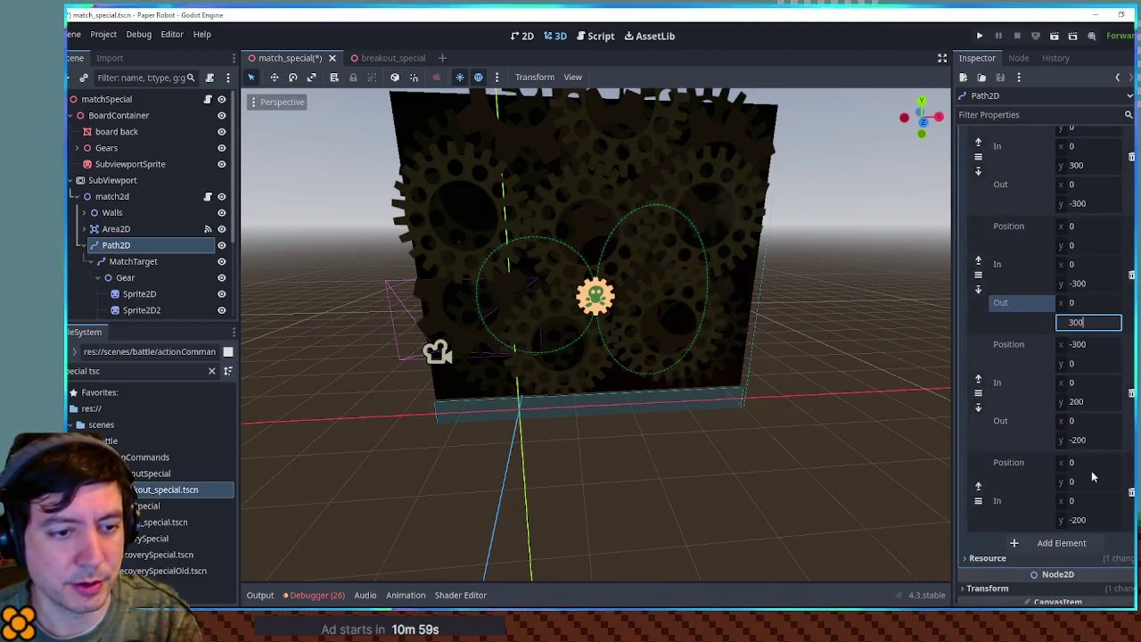
click(1087, 404)
text(300)
click(1088, 439)
text(-300)
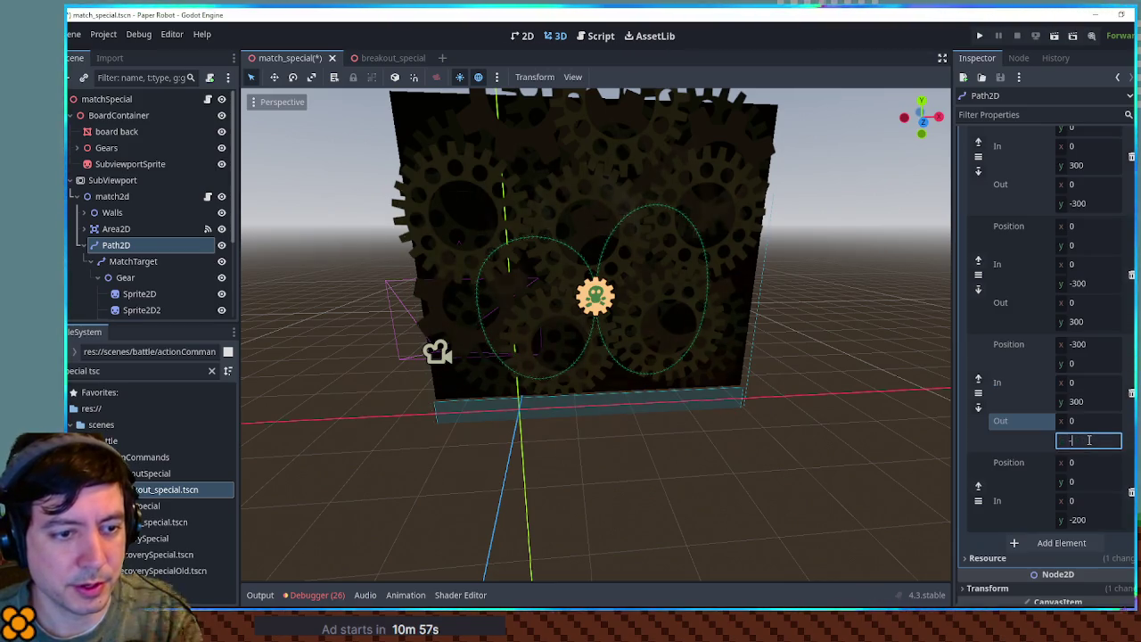
click(1087, 520)
text(-300)
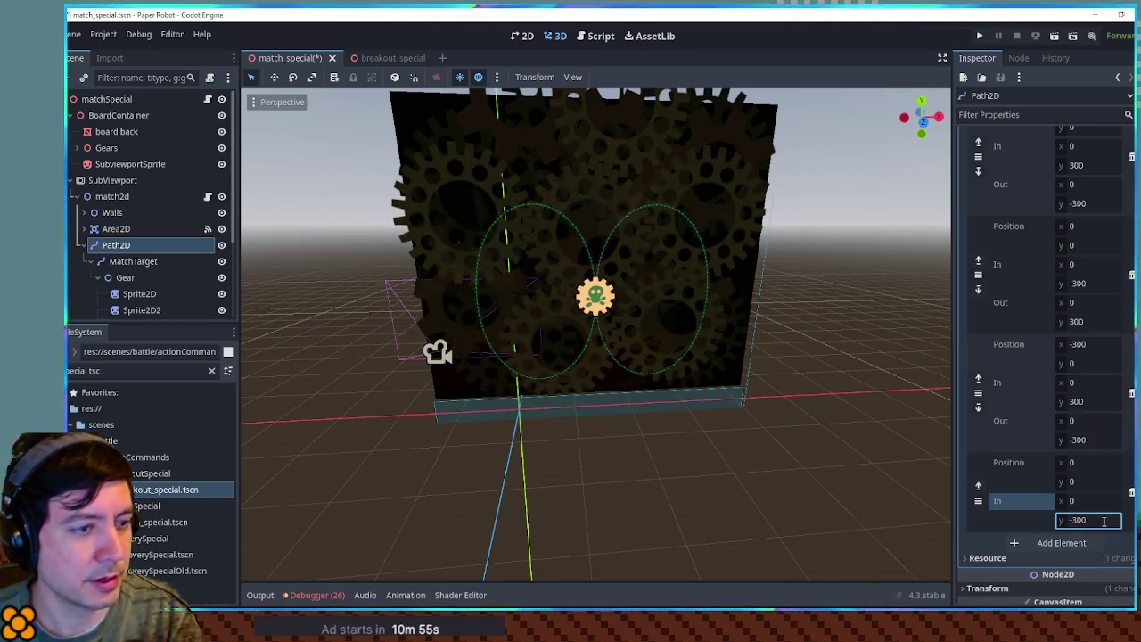
key(Return)
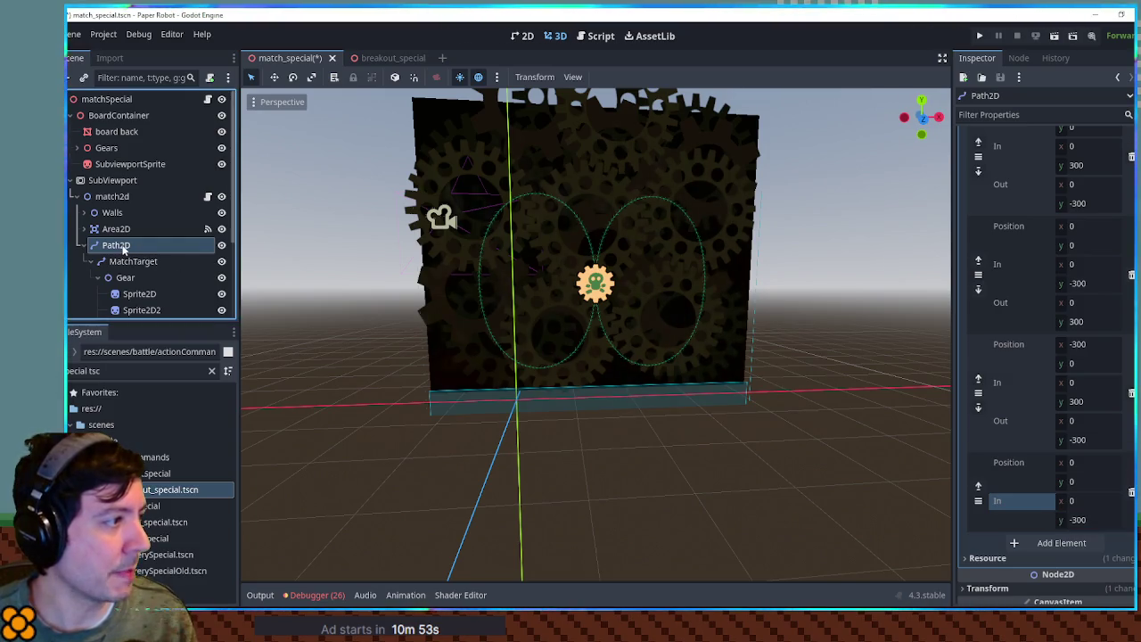
- Move the Path2D to Transform Position y -260, then save and run the scene with F6
scroll(1019, 433, down, 4)
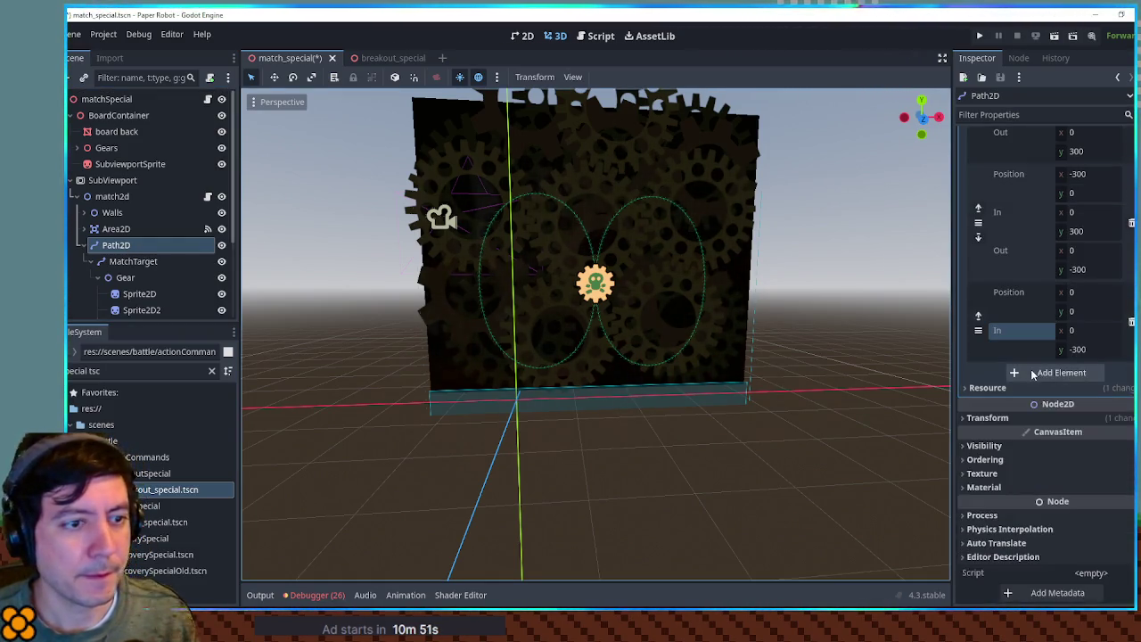
click(1018, 415)
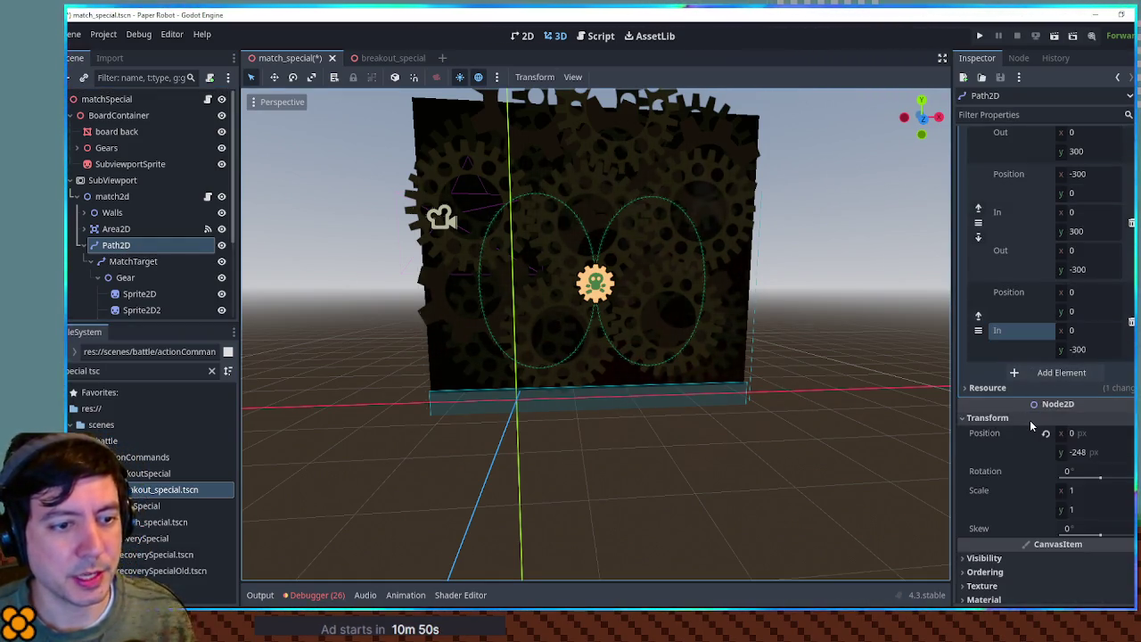
drag(1074, 453, 1061, 455)
click(1063, 453)
text(-300)
key(Return)
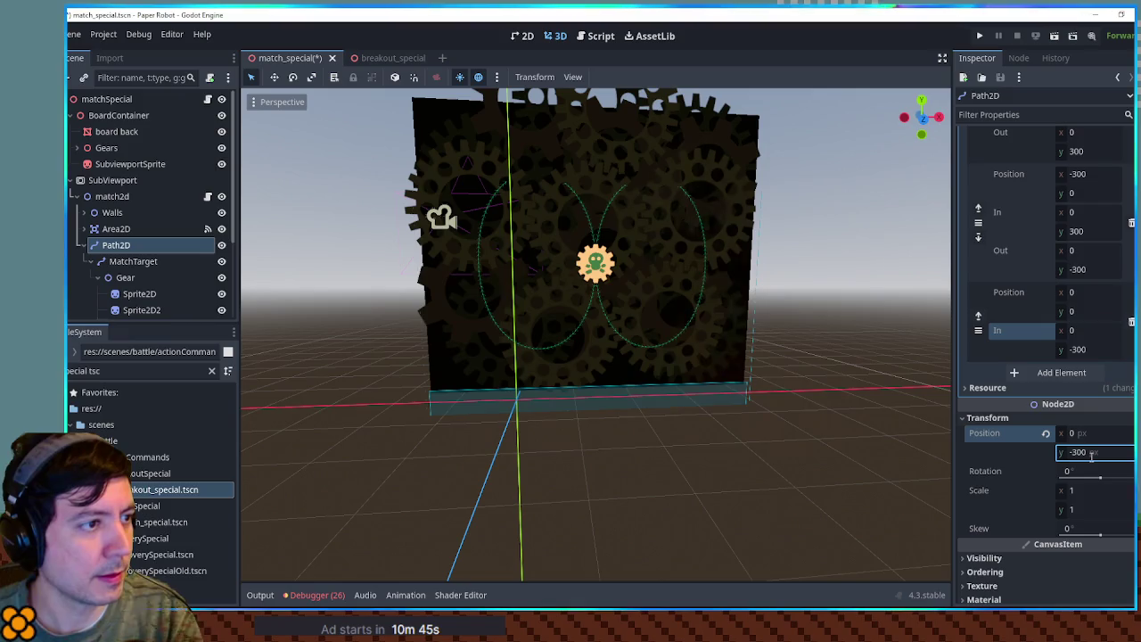
mouse_move(708, 371)
mouse_down()
mouse_move(718, 416)
mouse_move(740, 419)
mouse_up()
click(1101, 452)
text(-26)
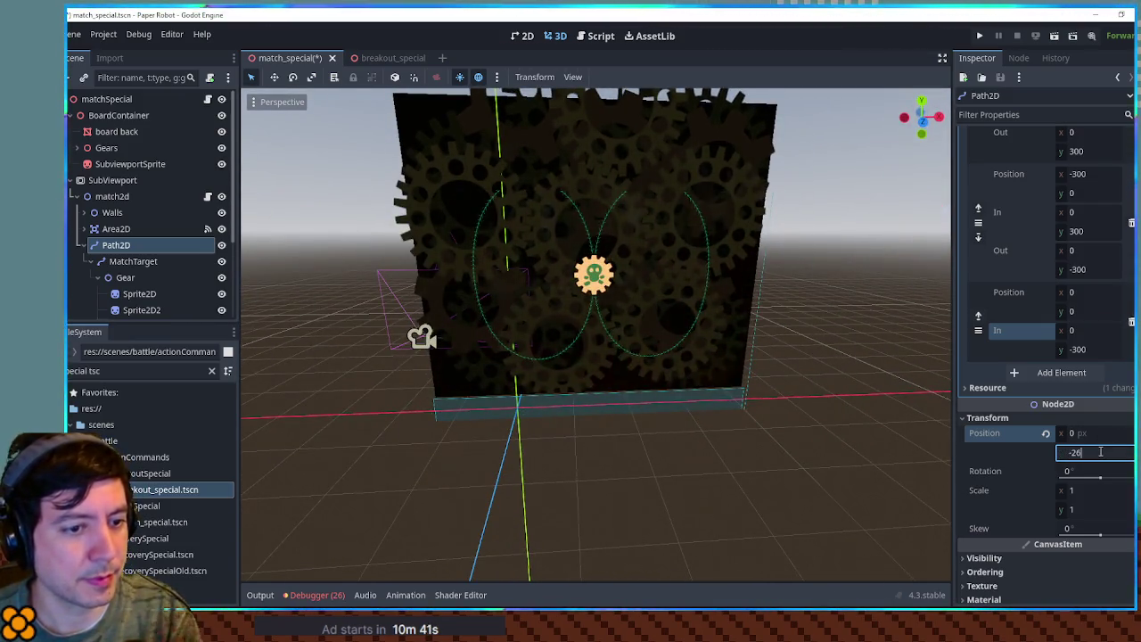
text(0)
key(Return)
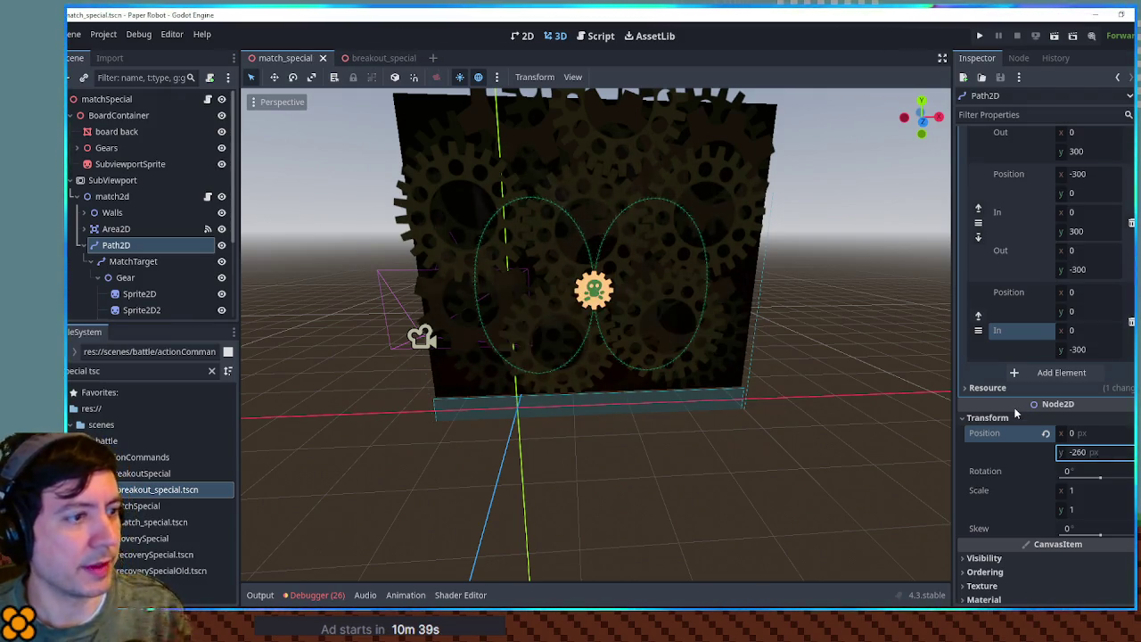
key(F6)
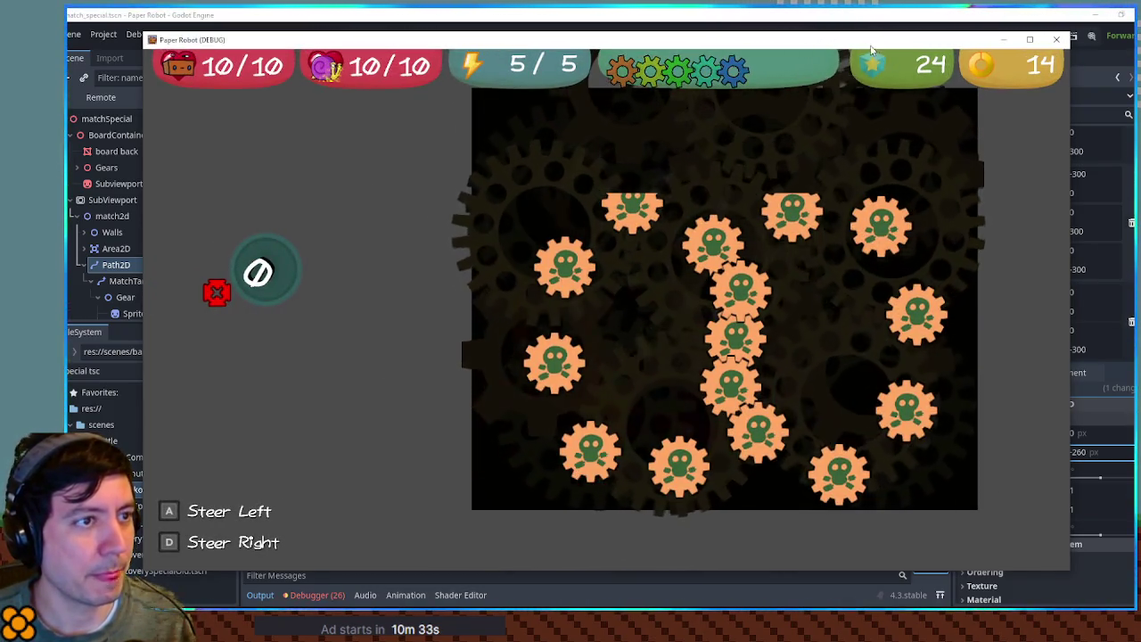
- Bring up the running game window to check the 15 coins spread along the path
key(alt+Tab)
key(alt+Tab)
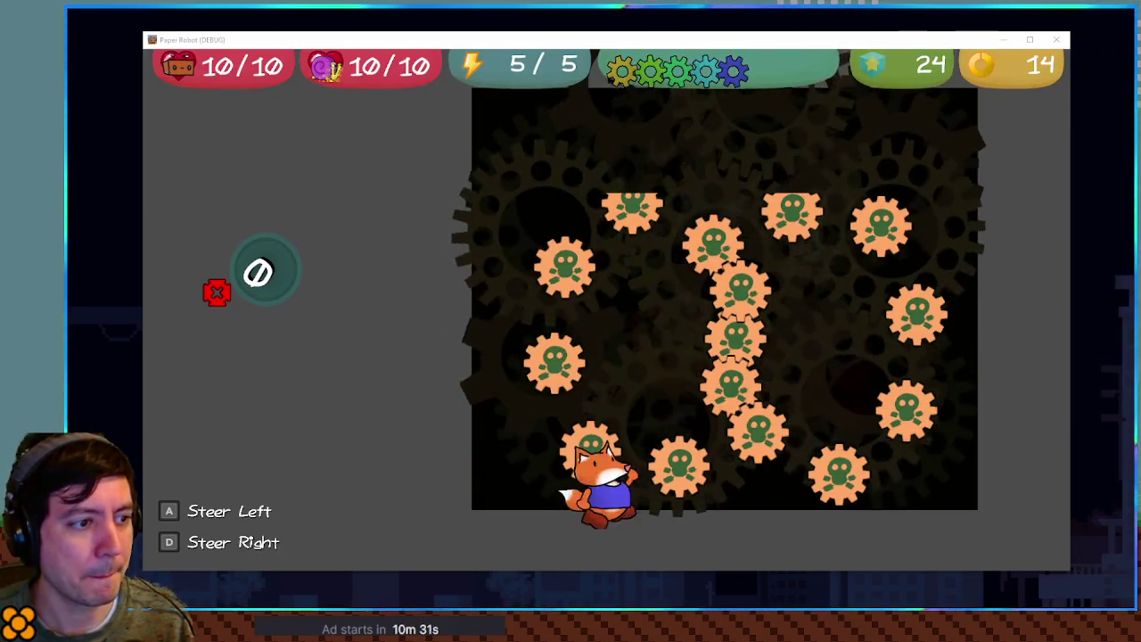
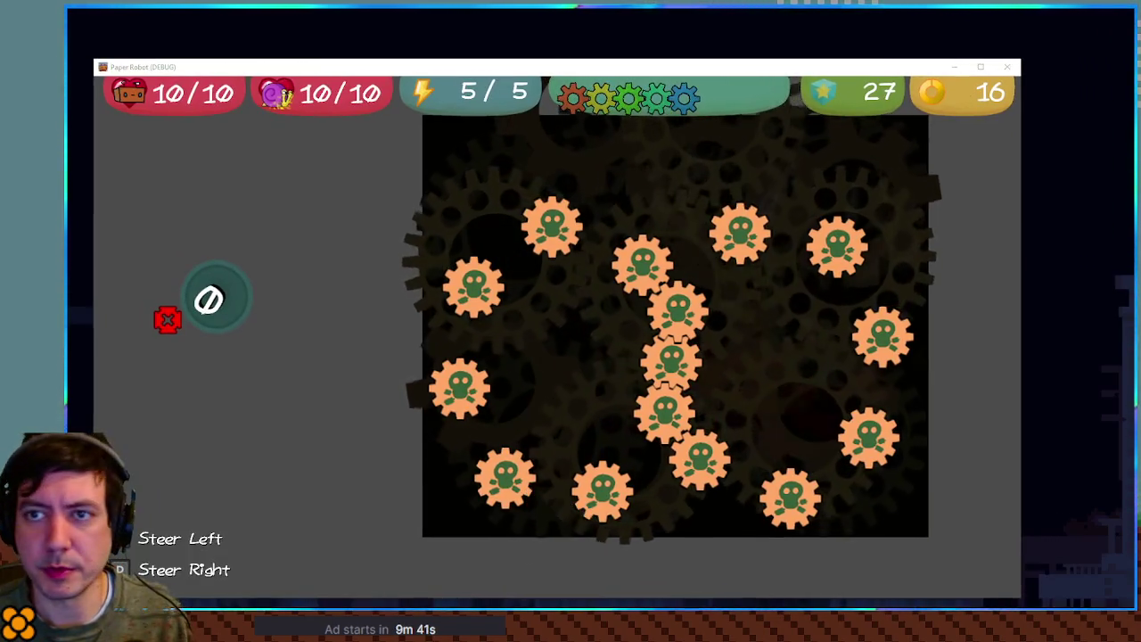
- Bring the maximized Godot editor forward and stop the running Paper Robot game
key(alt+Tab)
drag(621, 133, 493, 5)
key(alt+Tab)
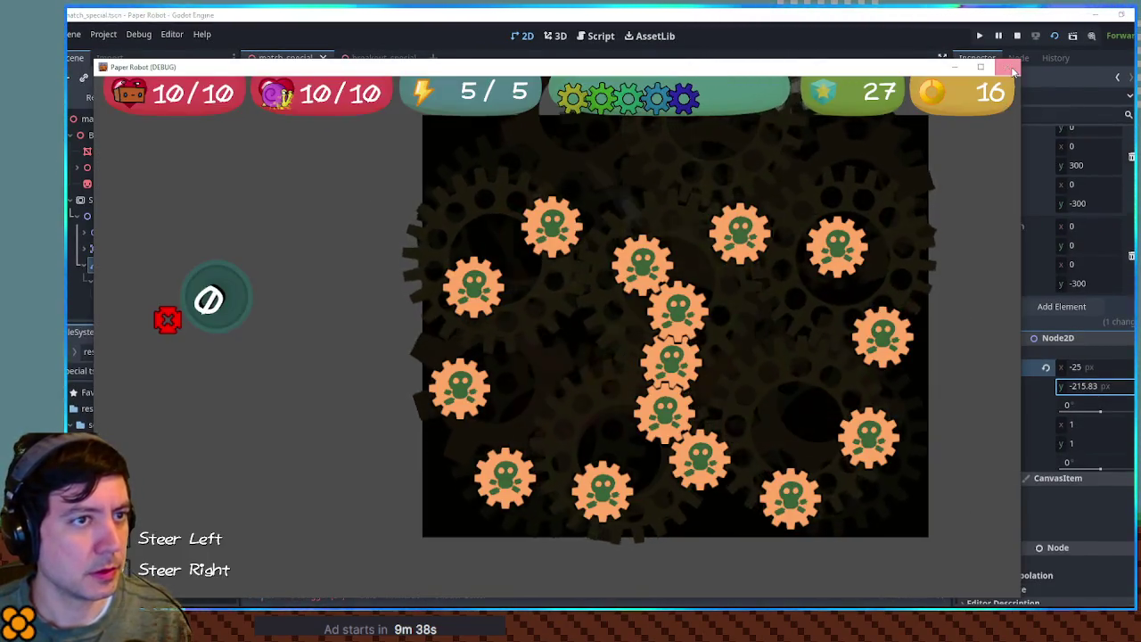
key(F8)
- In match_2d.gd, add an empty _process(delta: float) -> void function after _ready
click(584, 39)
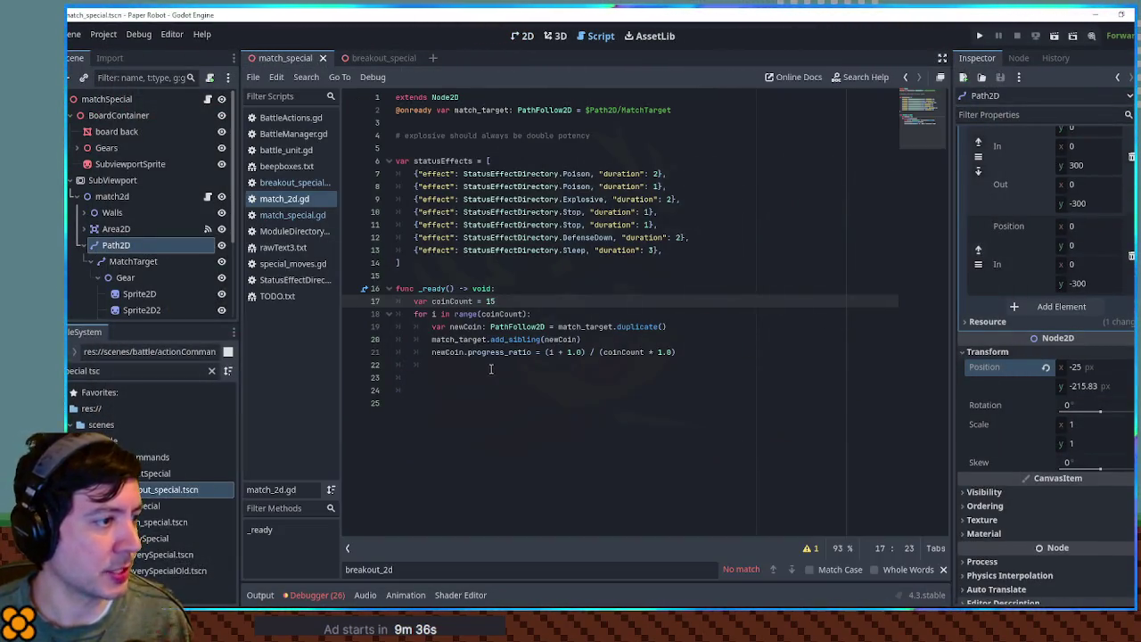
click(446, 365)
key(Return)
key(BackSpace)
text(func _pro)
key(Return)
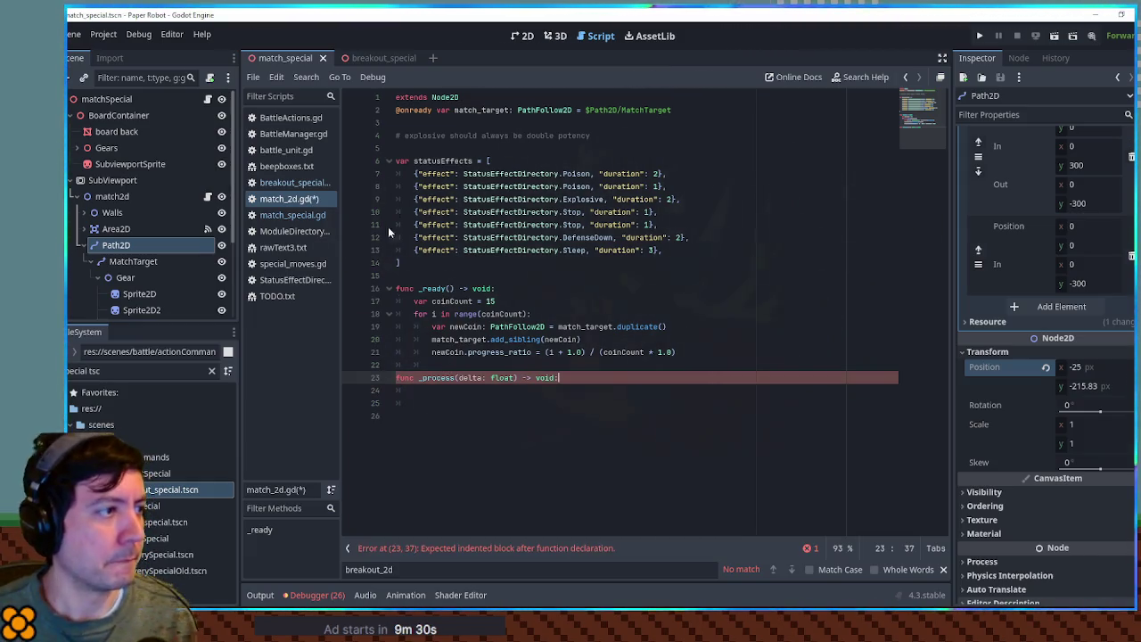
- Declare var rotateSpeed = 0.125 on the line below match_target
click(692, 111)
key(Return)
text(var )
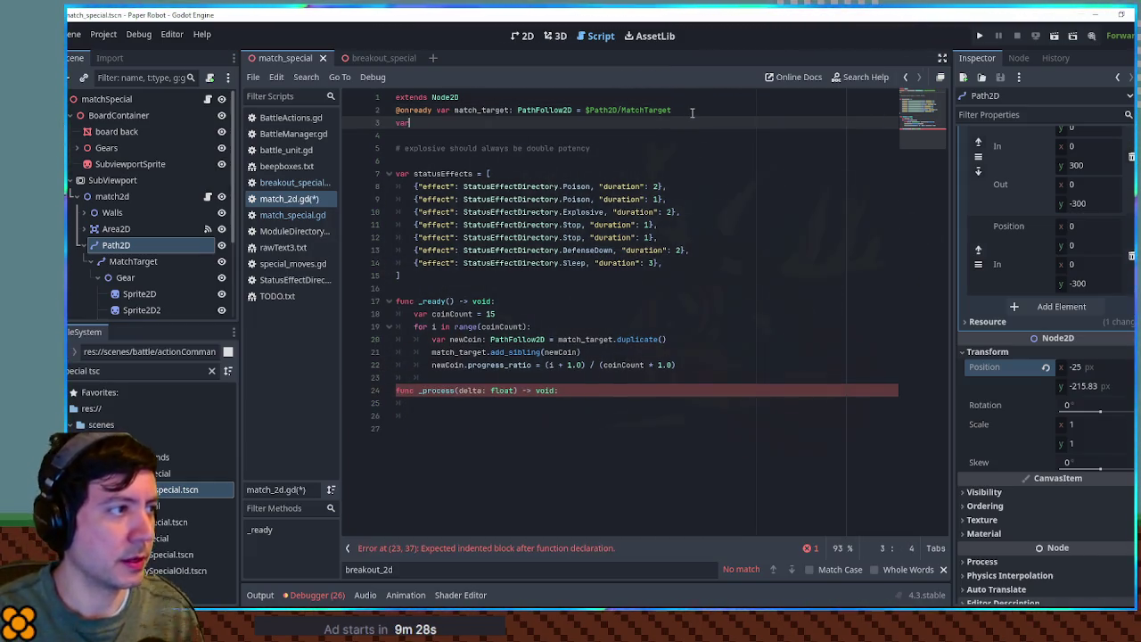
text(ro)
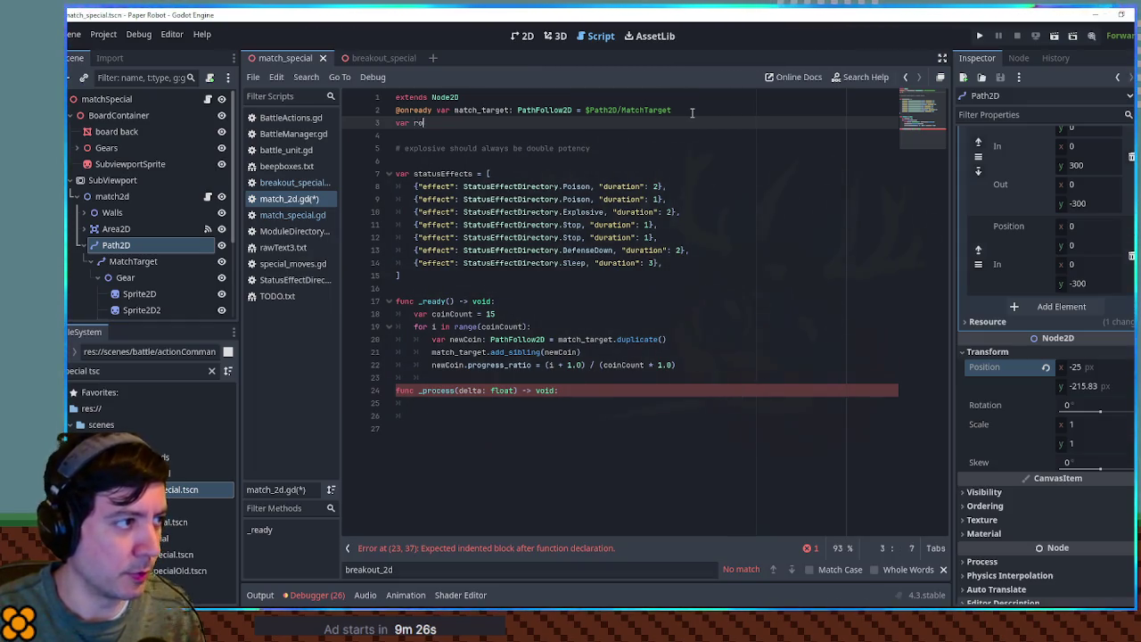
text(tateSpeed =)
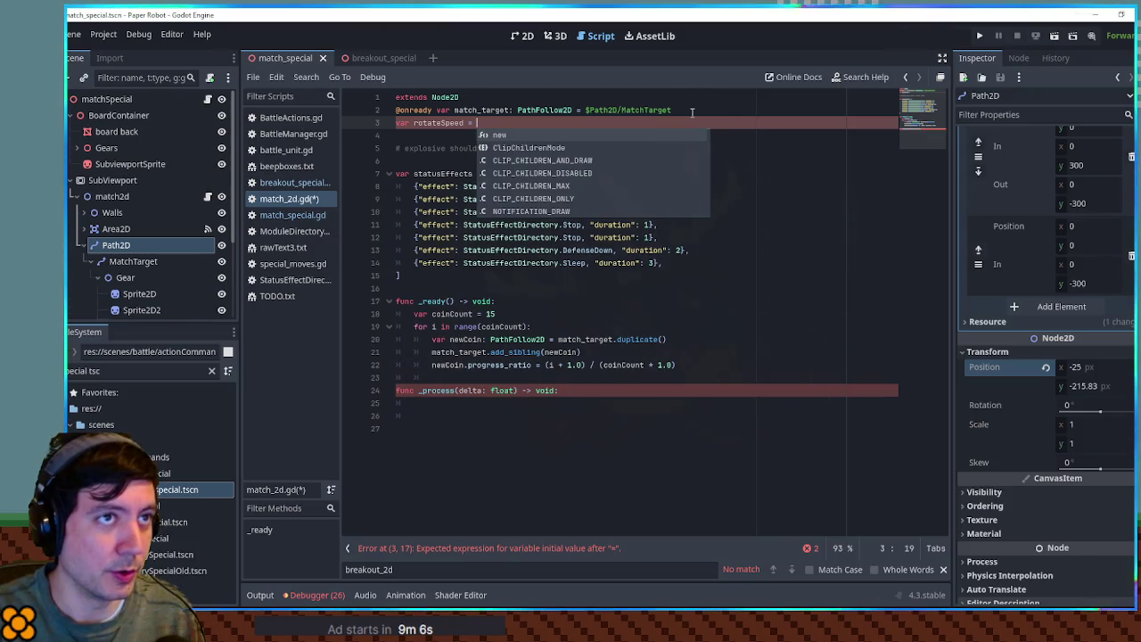
text(0.25)
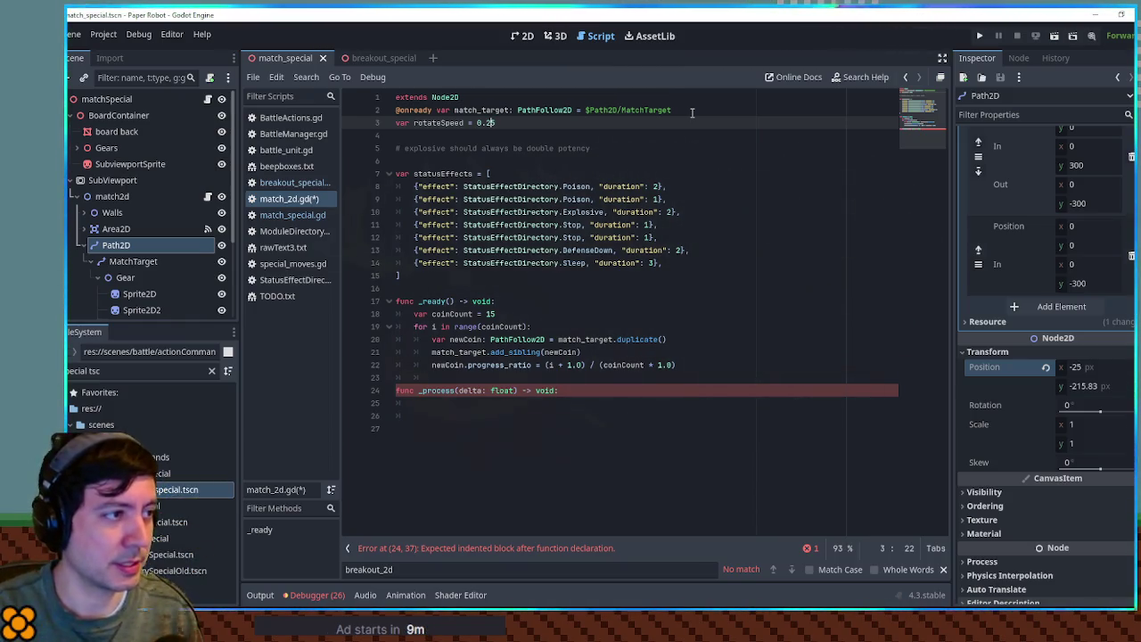
text(1)
click(489, 408)
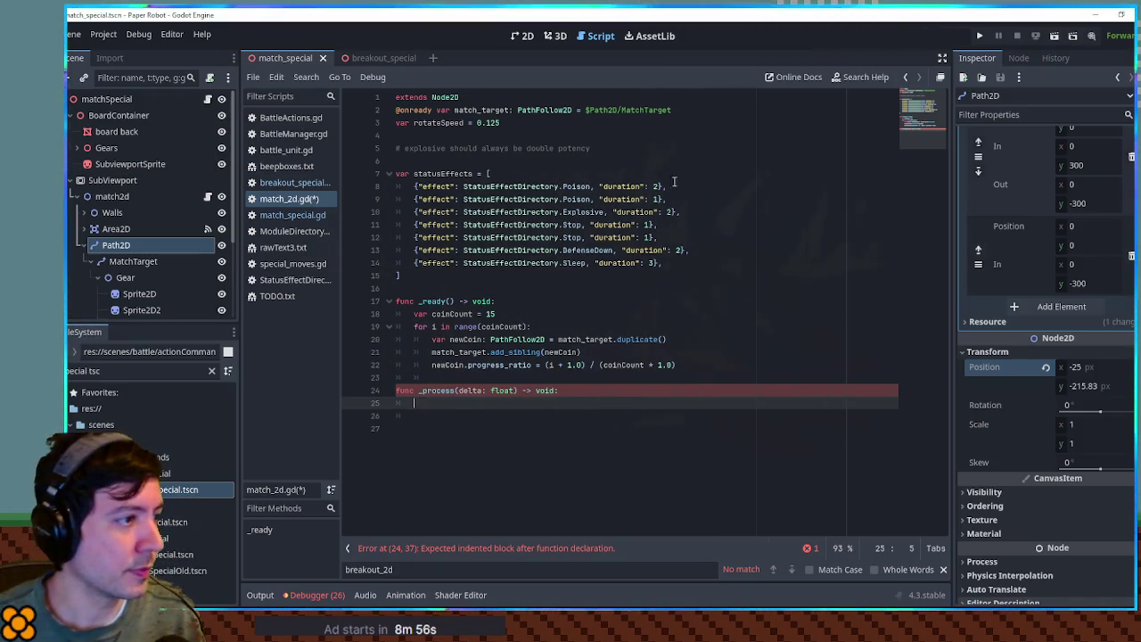
click(475, 274)
- Declare a coins variable typed PathFollow2D, initialised to [], below the statusEffects list
key(Return)
key(Return)
text(var )
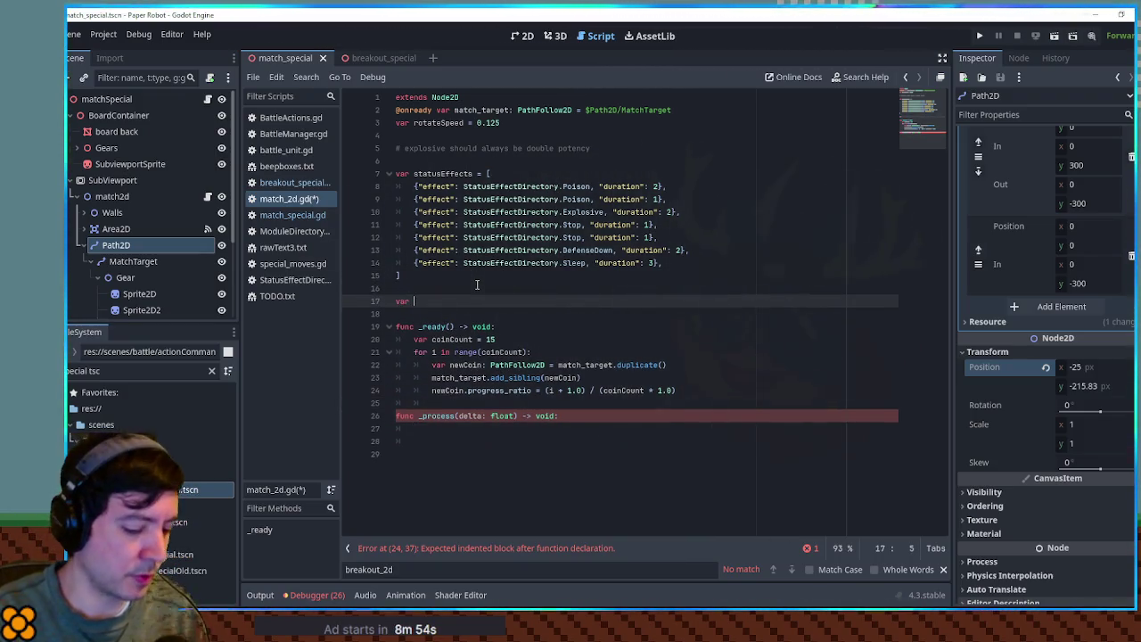
text(coins = [])
key(ctrl+Left)
key(ctrl+Left)
key(ctrl+Left)
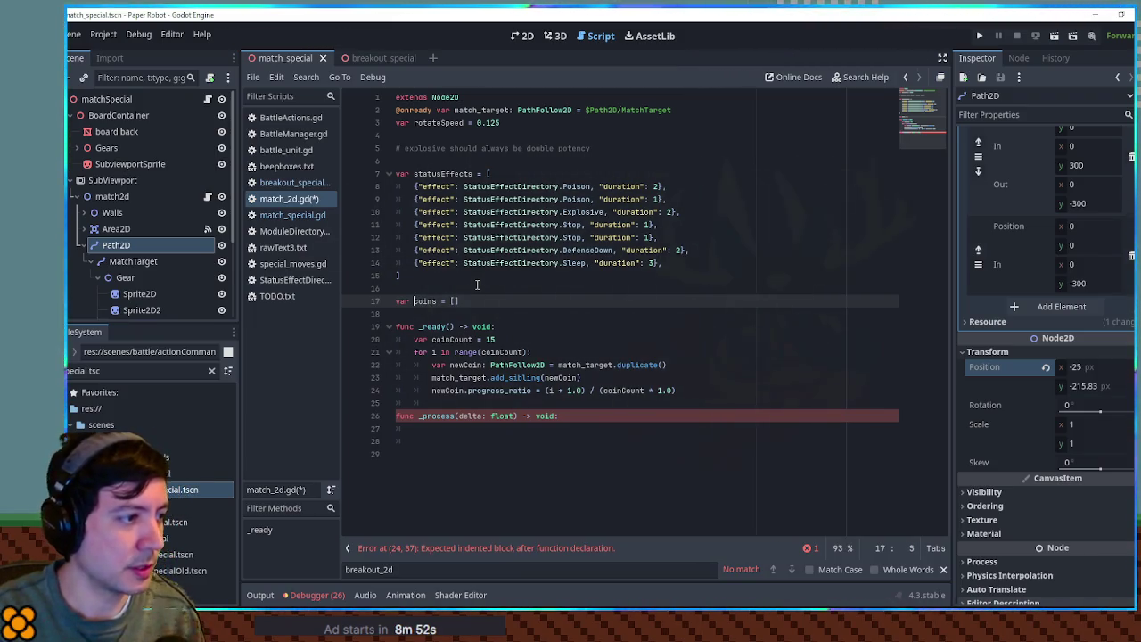
key(ctrl+Right)
text(: Node)
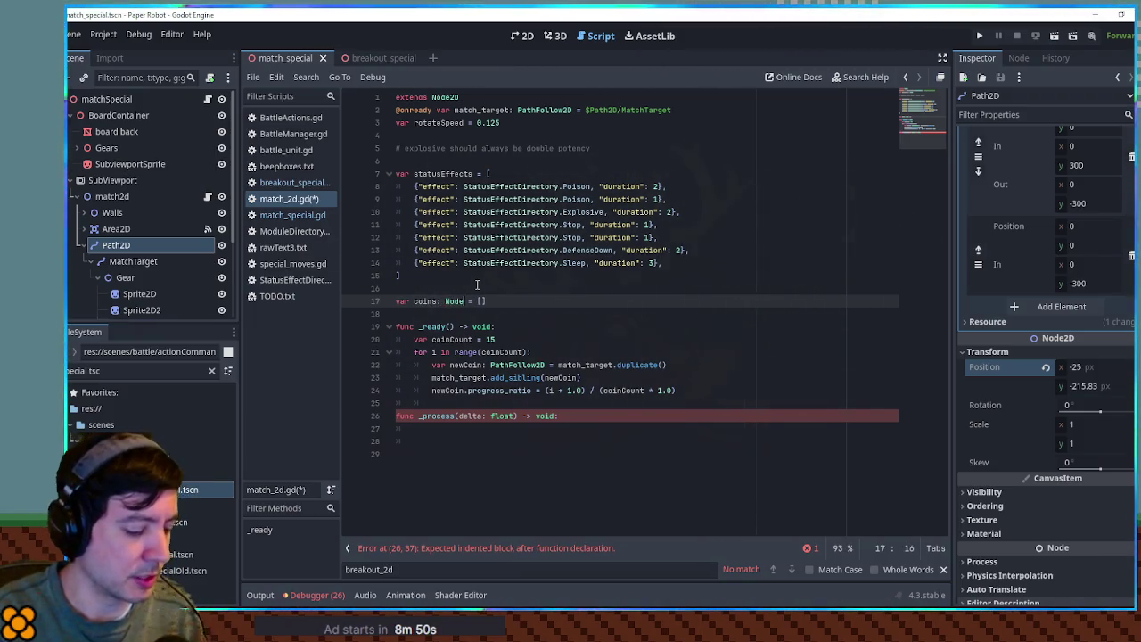
key(BackSpace)
key(BackSpace)
key(BackSpace)
text(PathFol)
key(Return)
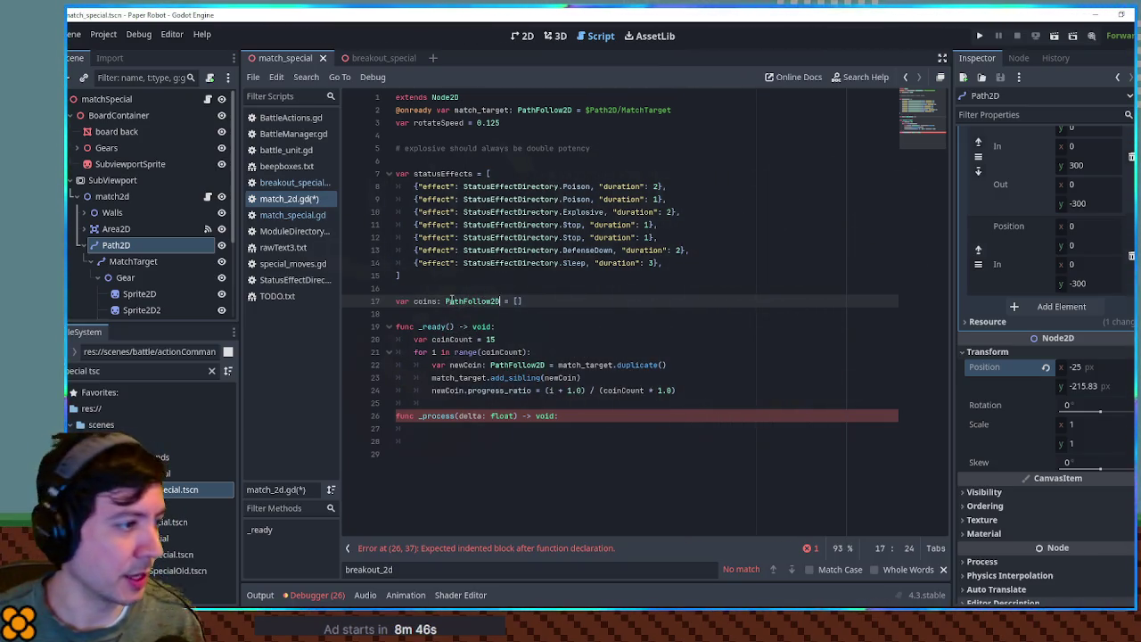
- Append match_target and each spawned newCoin to the coins array in _ready
double_click(427, 302)
click(451, 432)
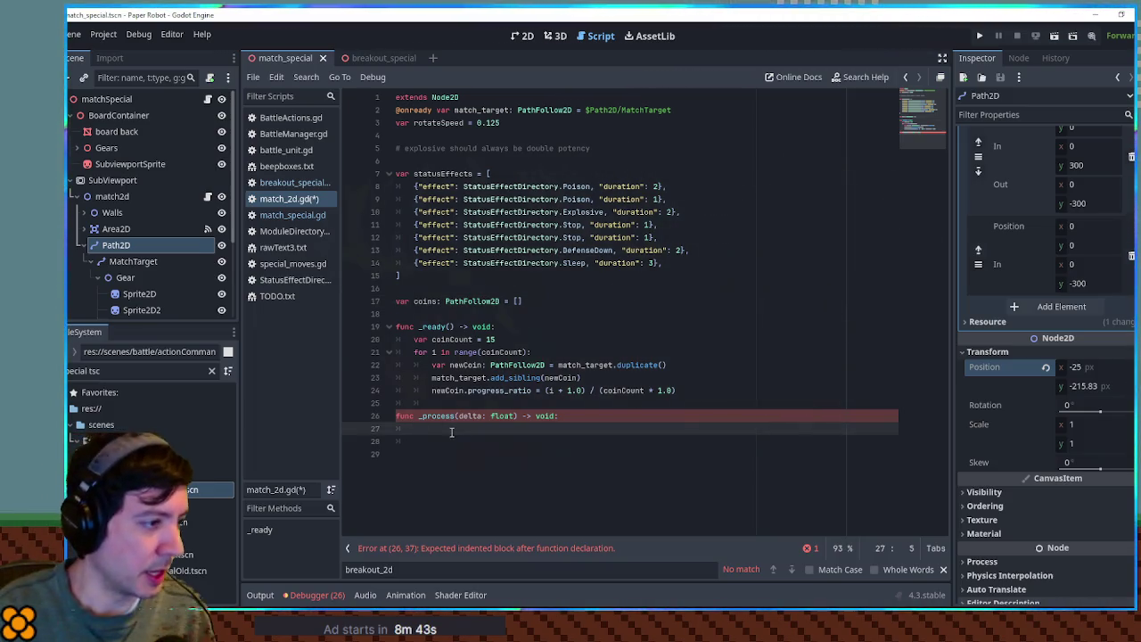
key(Up)
key(Up)
key(Up)
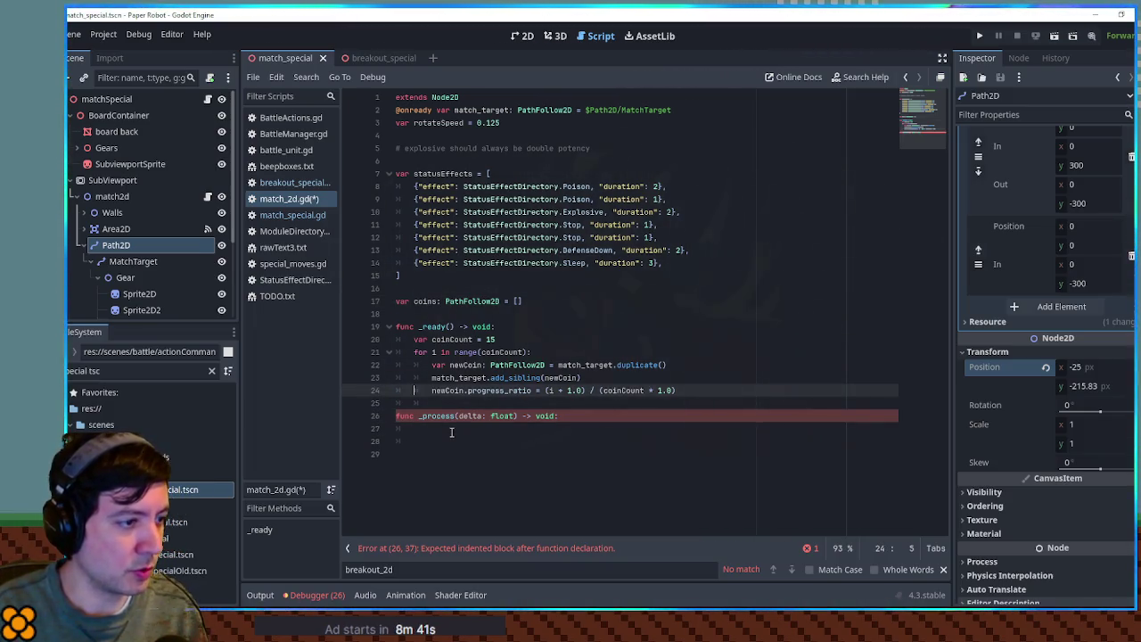
key(Up)
key(Up)
key(Up)
key(End)
key(Return)
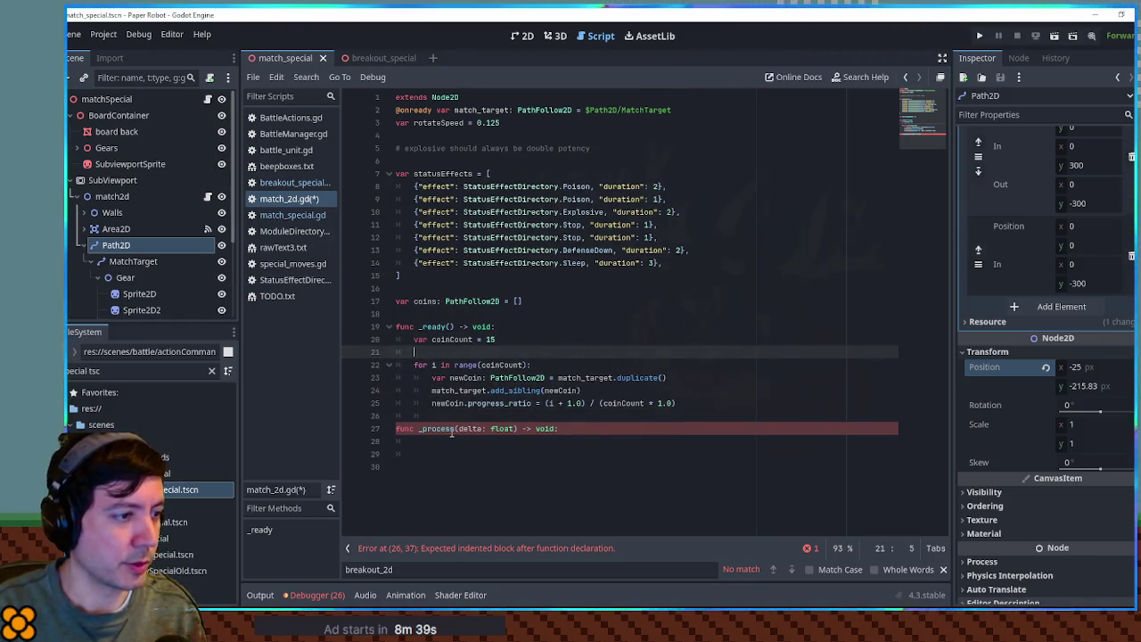
text(coins.append(n)
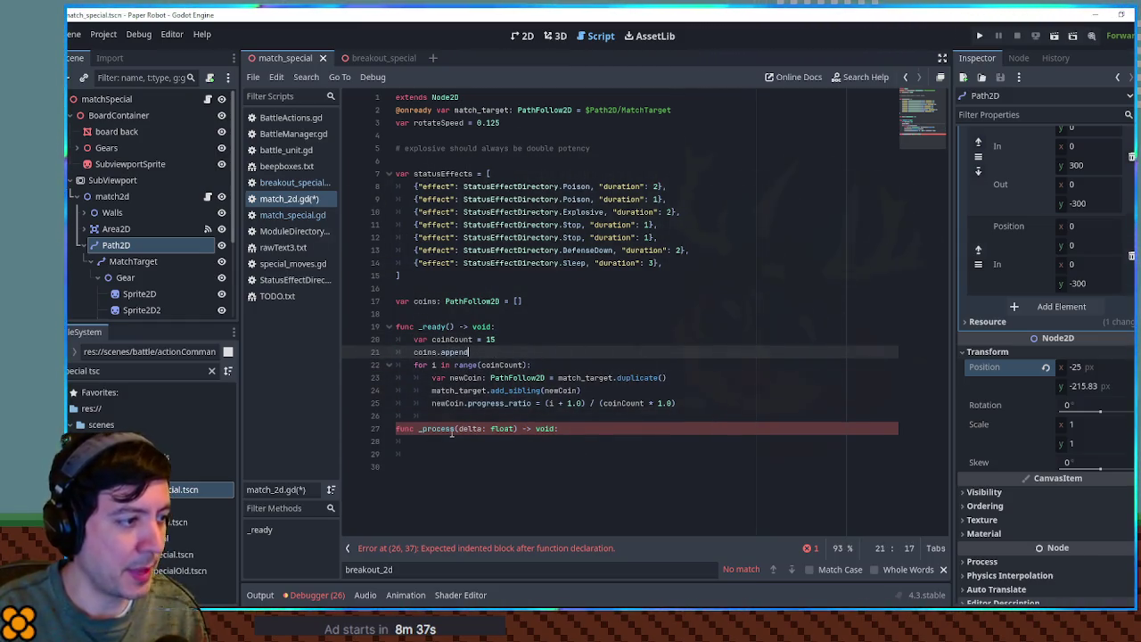
key(Return)
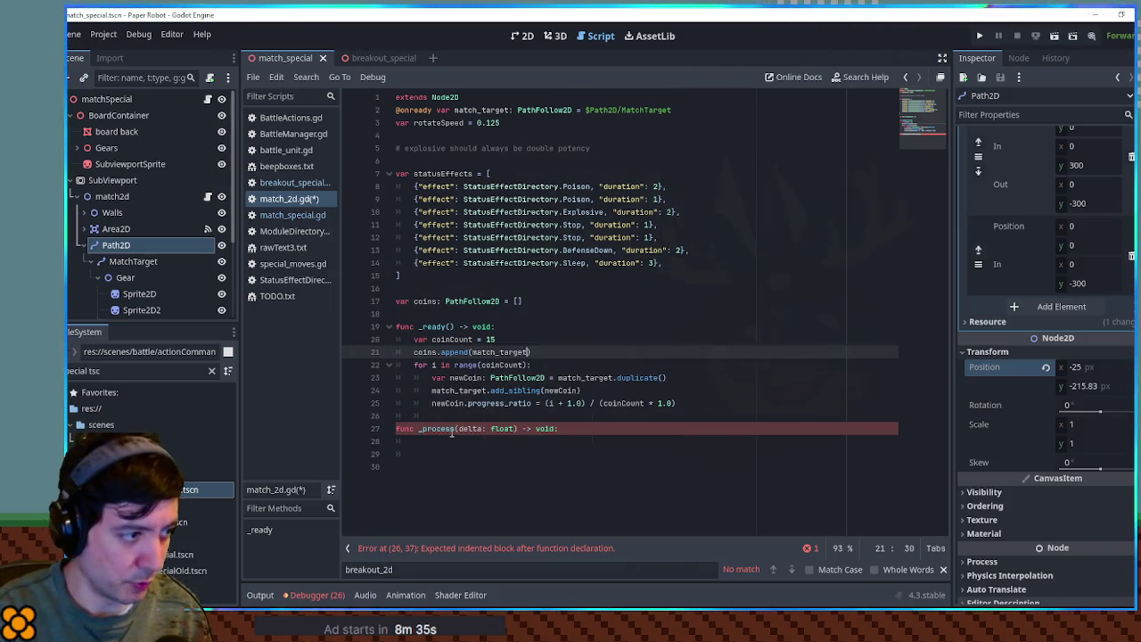
key(Down)
key(Down)
key(Down)
key(End)
key(Return)
text(coins.a)
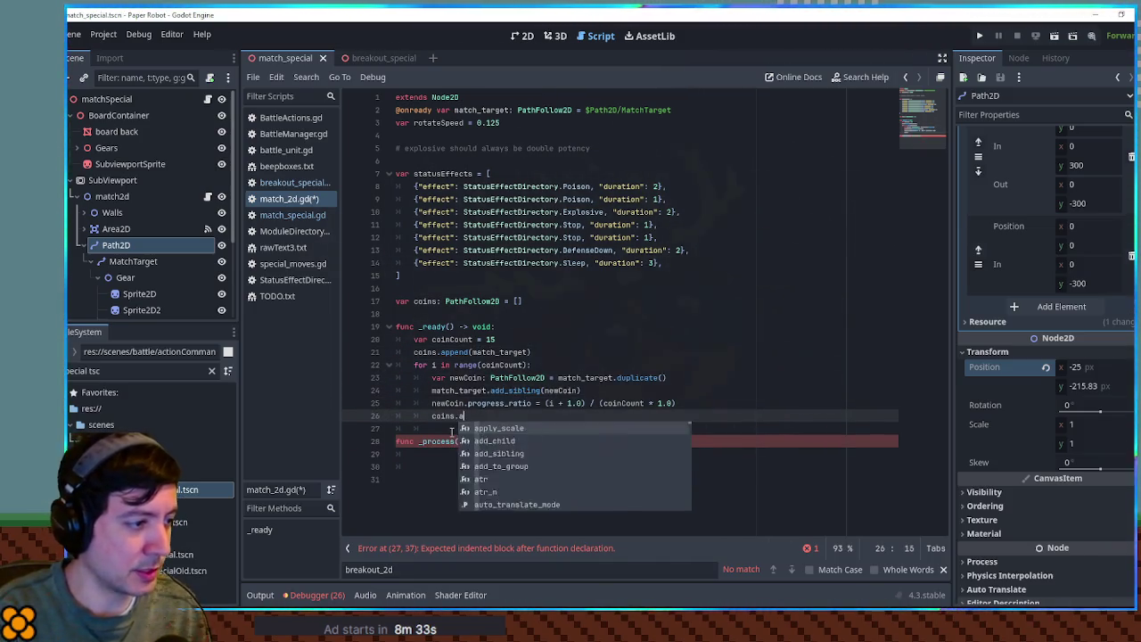
text(ppe)
key(Return)
key(ctrl+BackSpace)
text(append(newCoin)
- In _process, loop over coins adding rotateSpeed * delta to each coin's progress_ratio
click(446, 454)
key(Tab)
text(for coin in coins:)
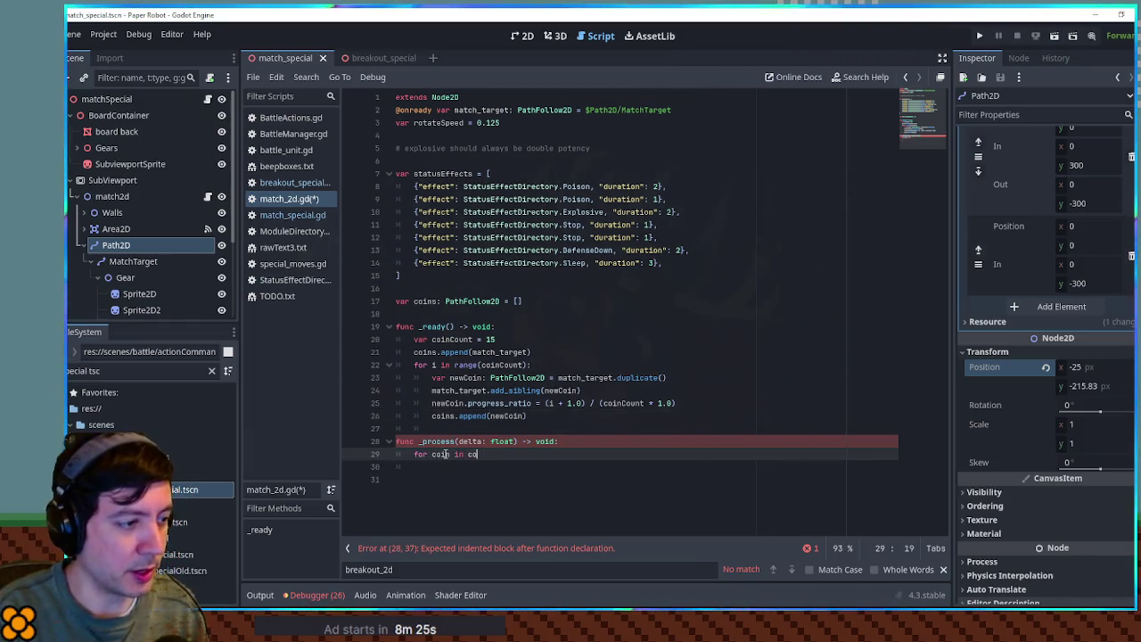
key(Return)
text(coin)
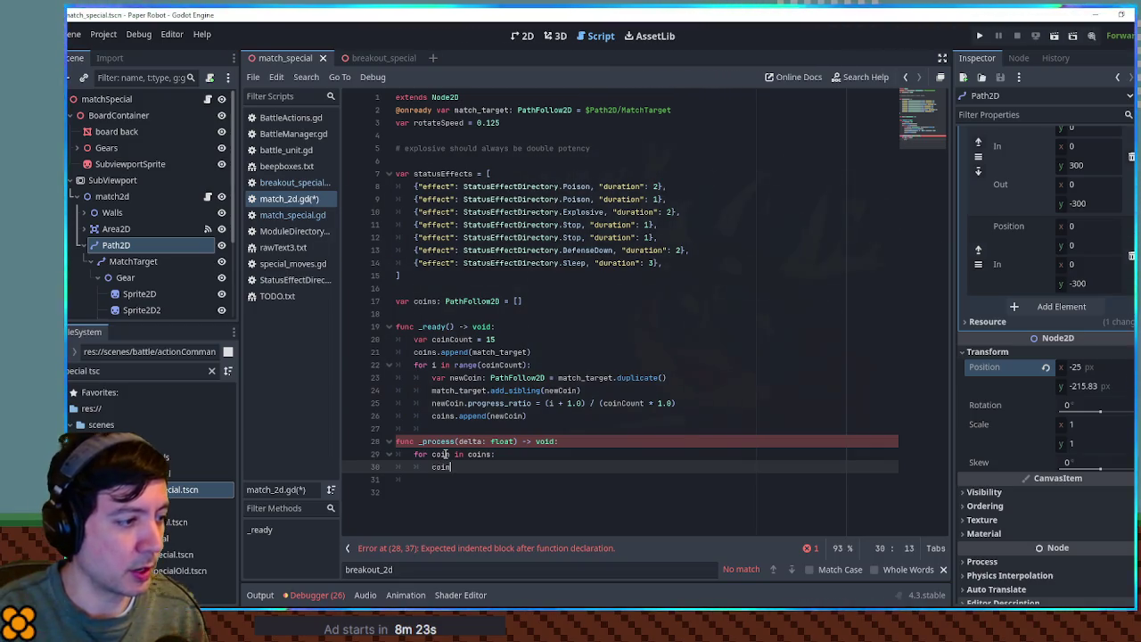
text(.prog)
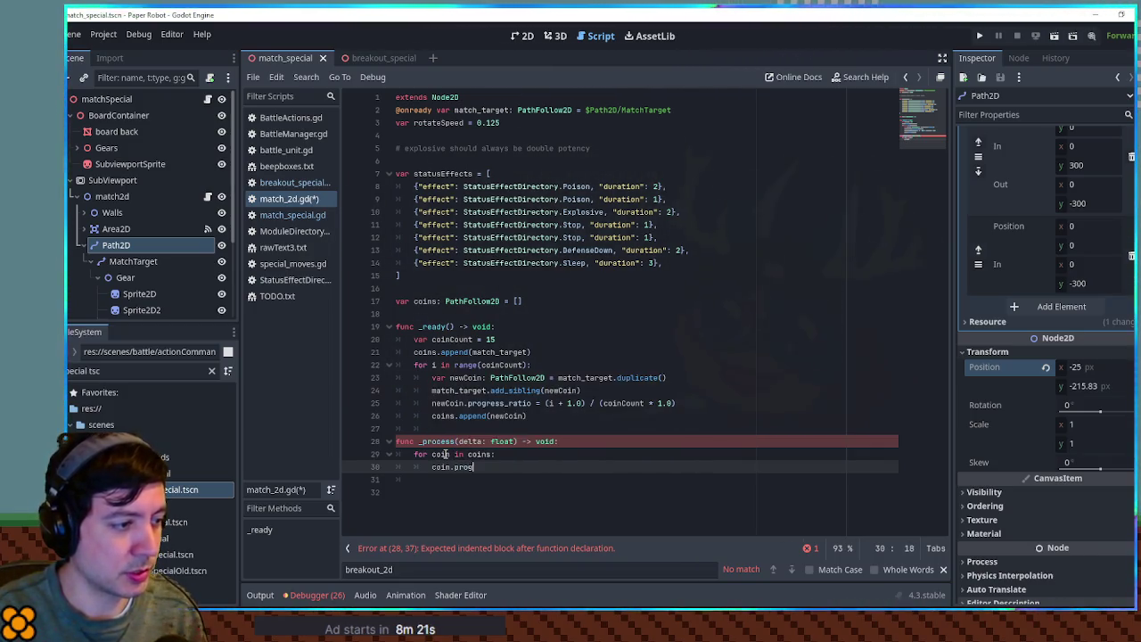
text(ress_ratio)
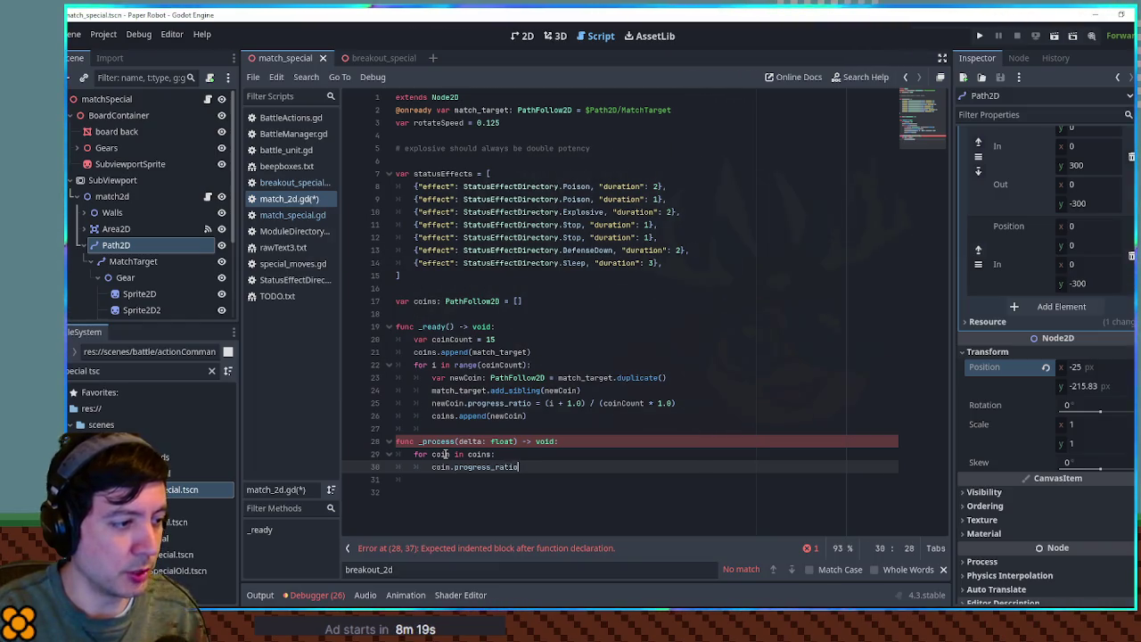
text( += rotateSpeed)
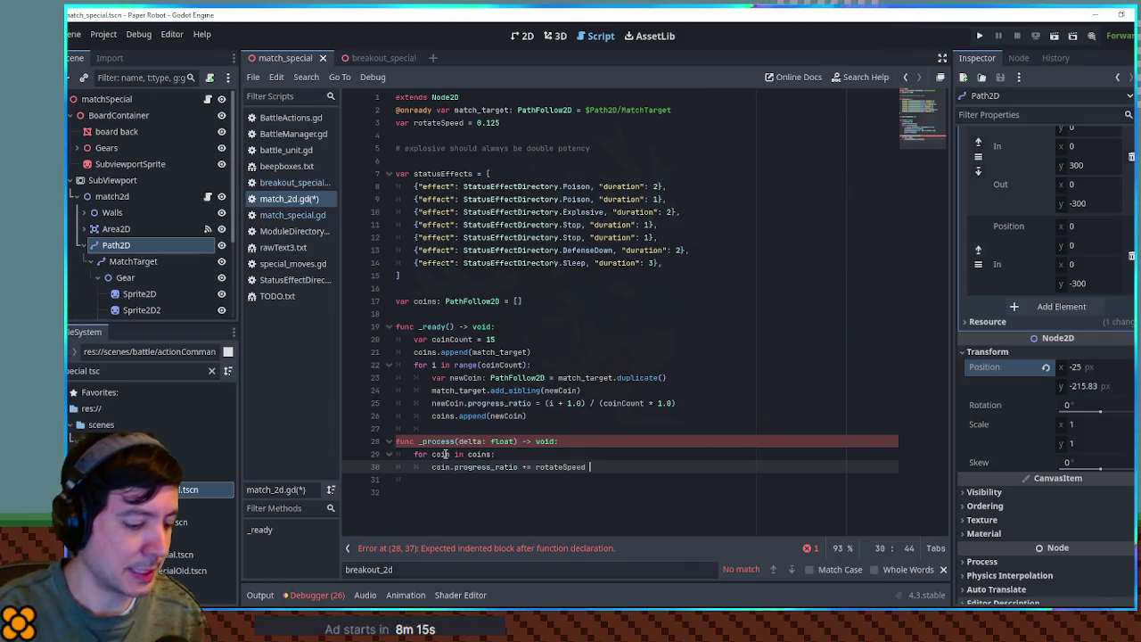
text( * delta)
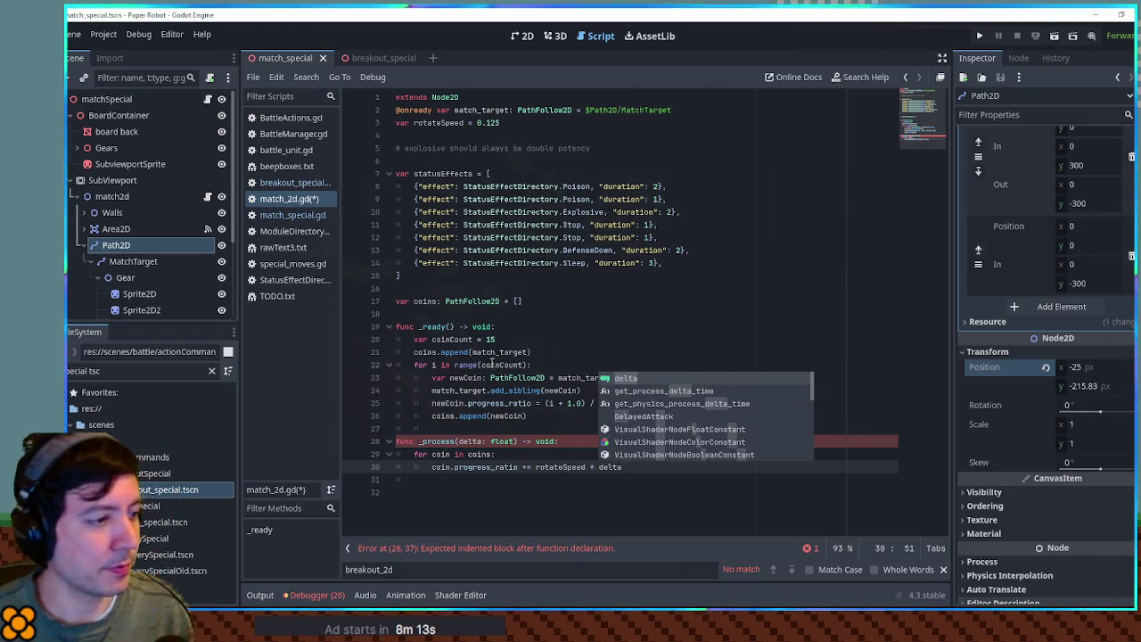
click(514, 329)
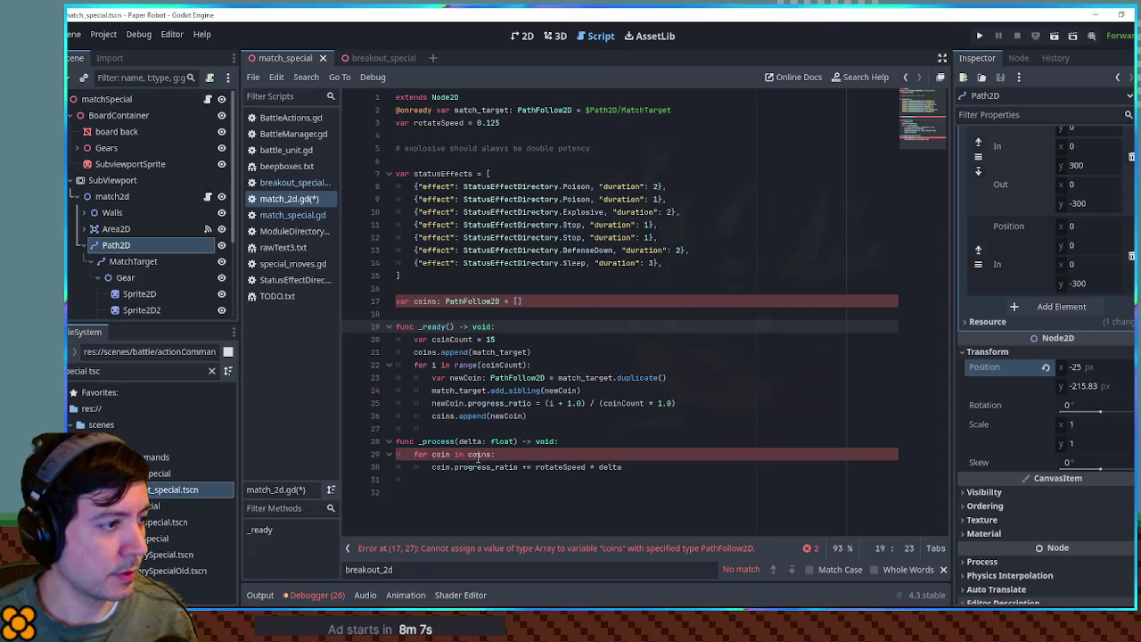
- Change the coins type to Array[PathFollow2D] and save the script
click(448, 301)
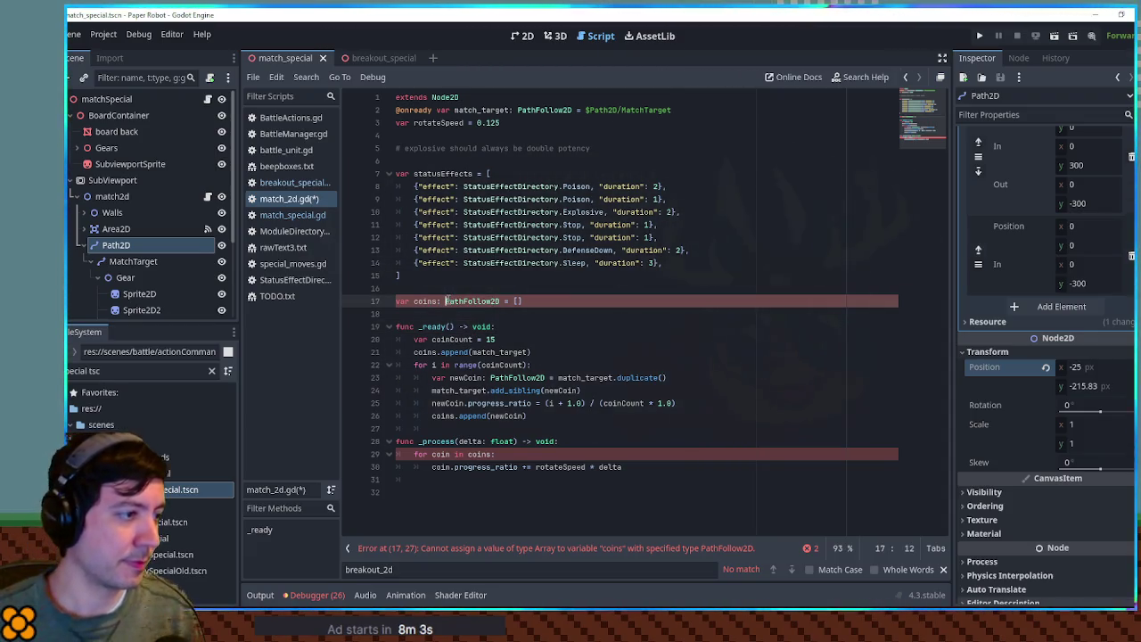
text(Array[)
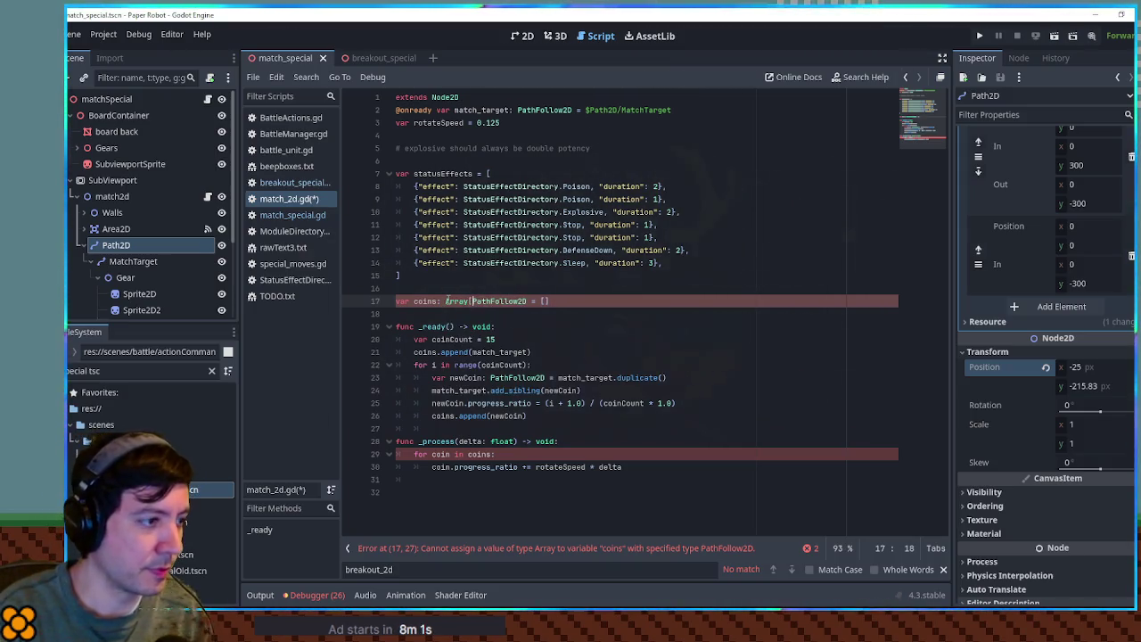
text(])
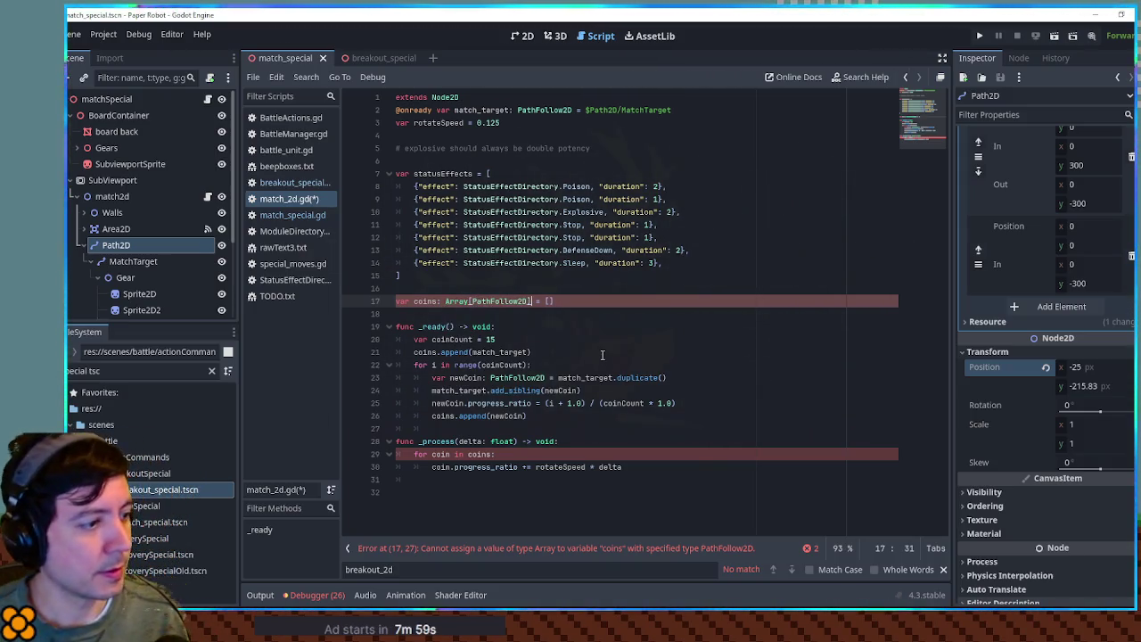
key(ctrl+s)
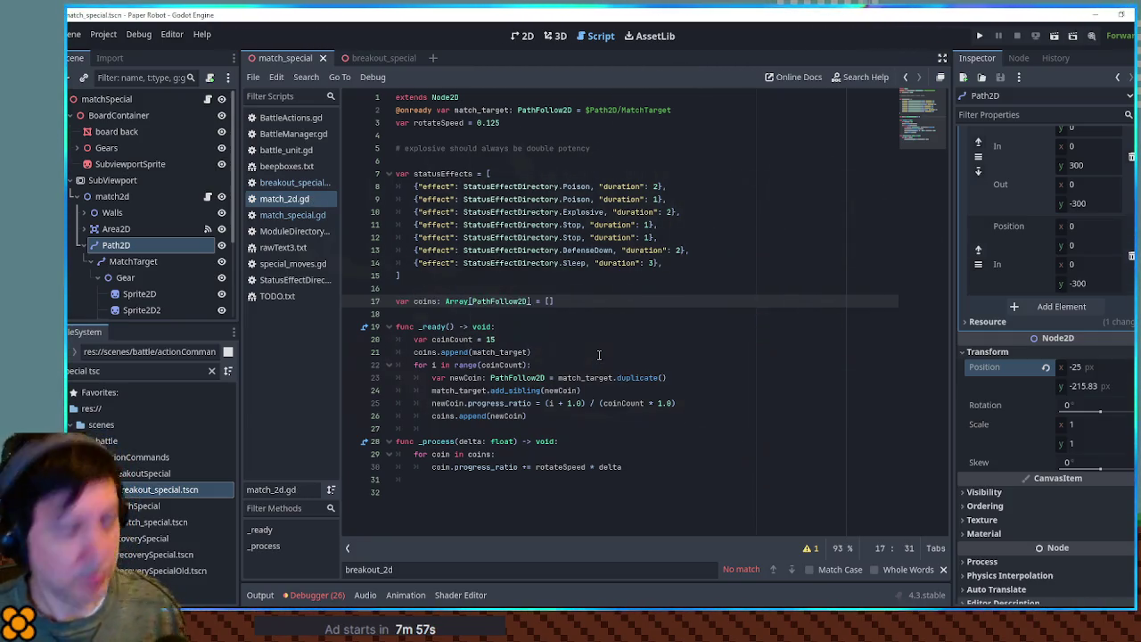
- Test-run the coin path, then return to the rotateSpeed value on line 3
key(F6)
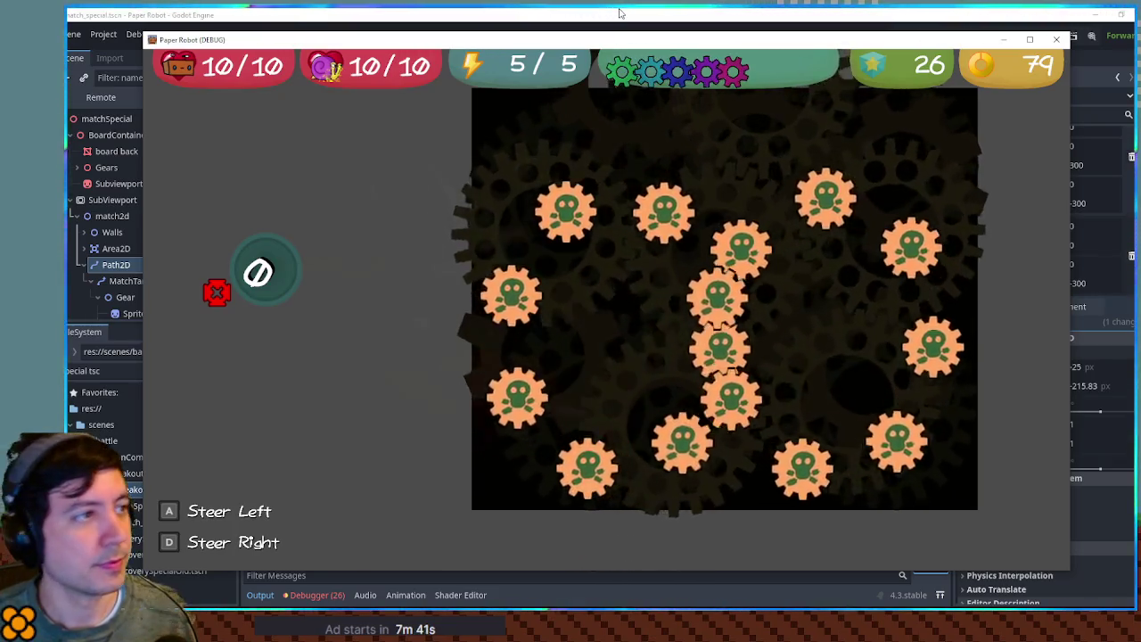
click(579, 18)
click(487, 122)
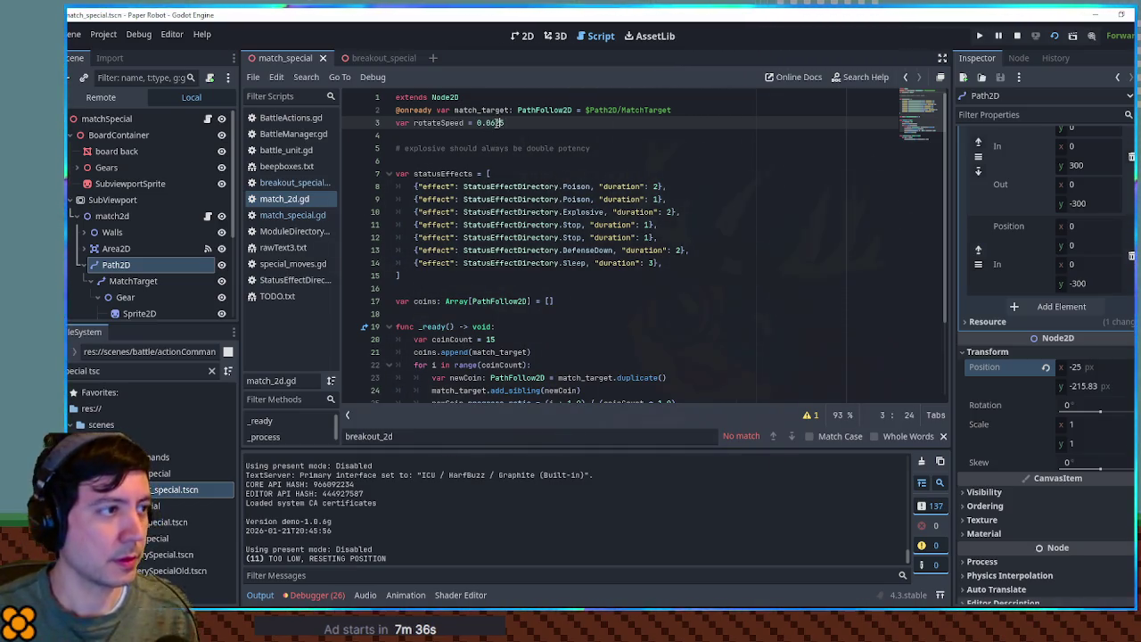
- Replace the rotateSpeed value with 5.0
text(5)
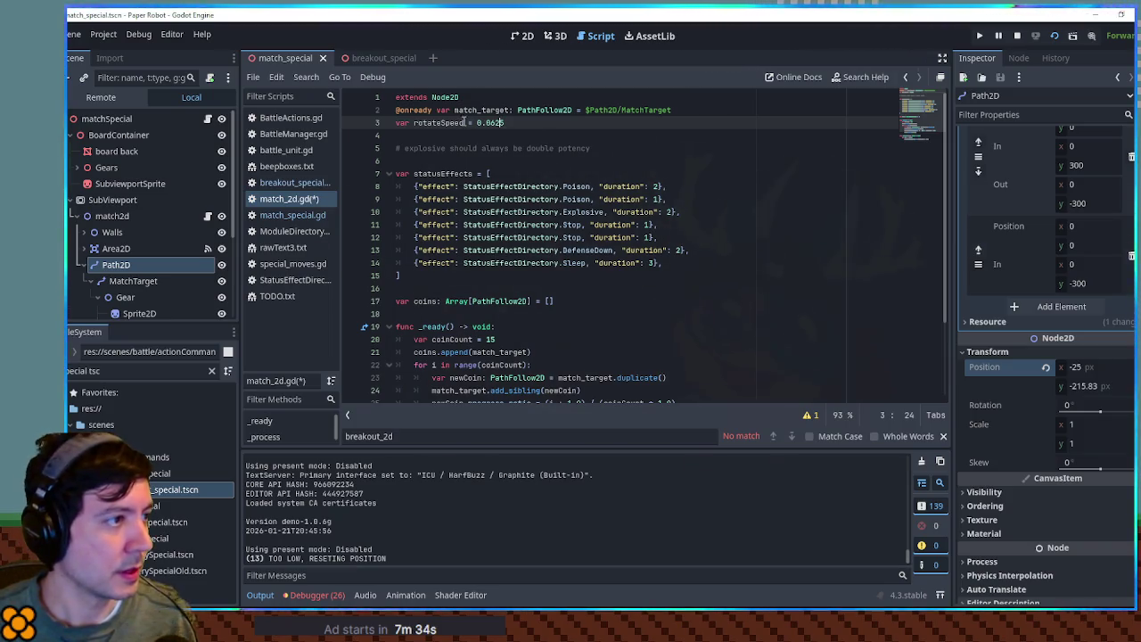
drag(475, 122, 525, 122)
key(BackSpace)
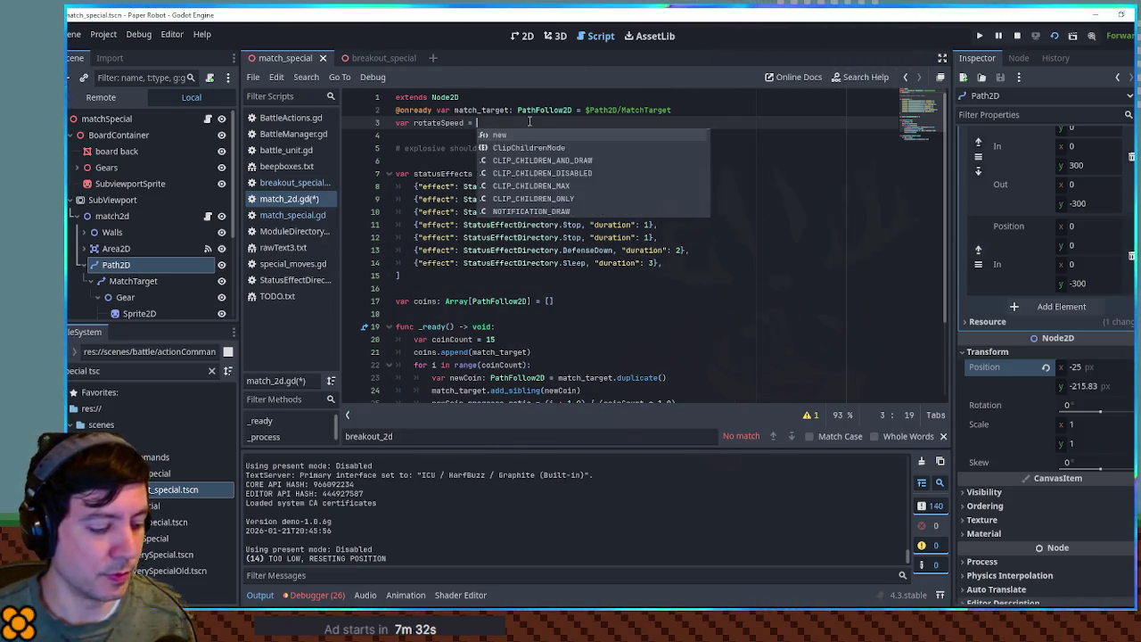
text(5.0)
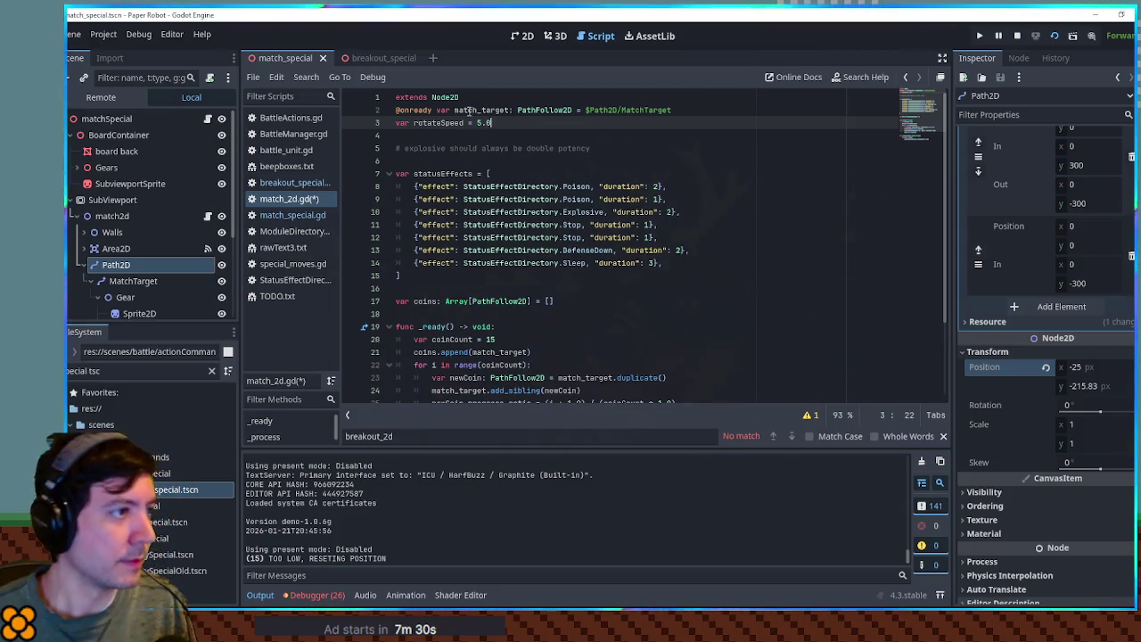
double_click(463, 122)
- Make coins advance by progress instead of progress_ratio, save, and run the game again
scroll(537, 153, down, 3)
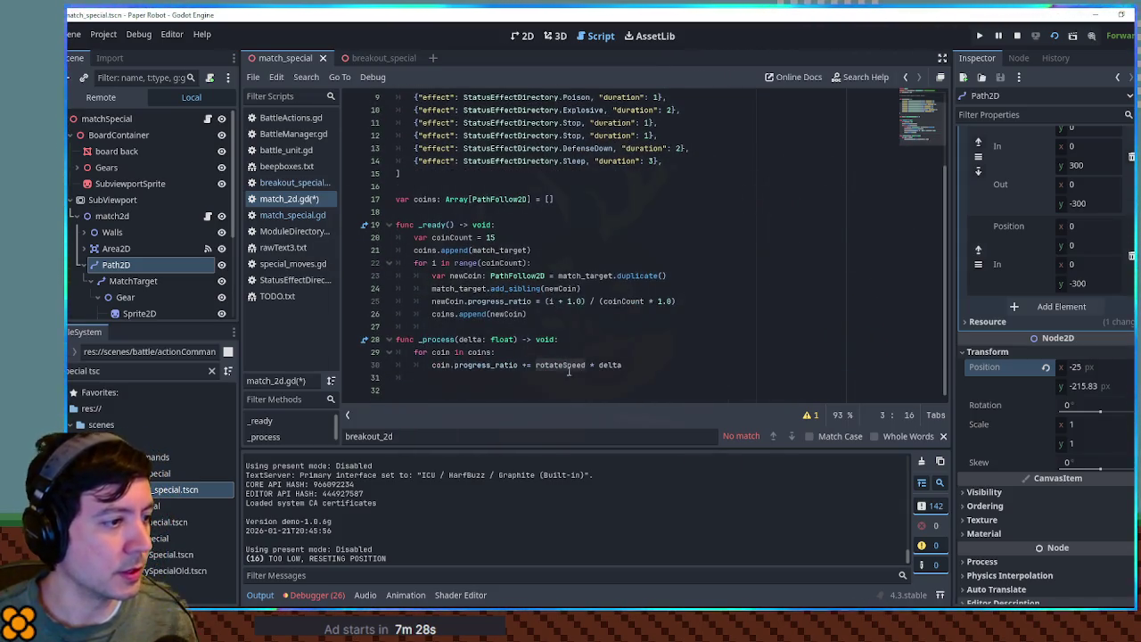
click(492, 364)
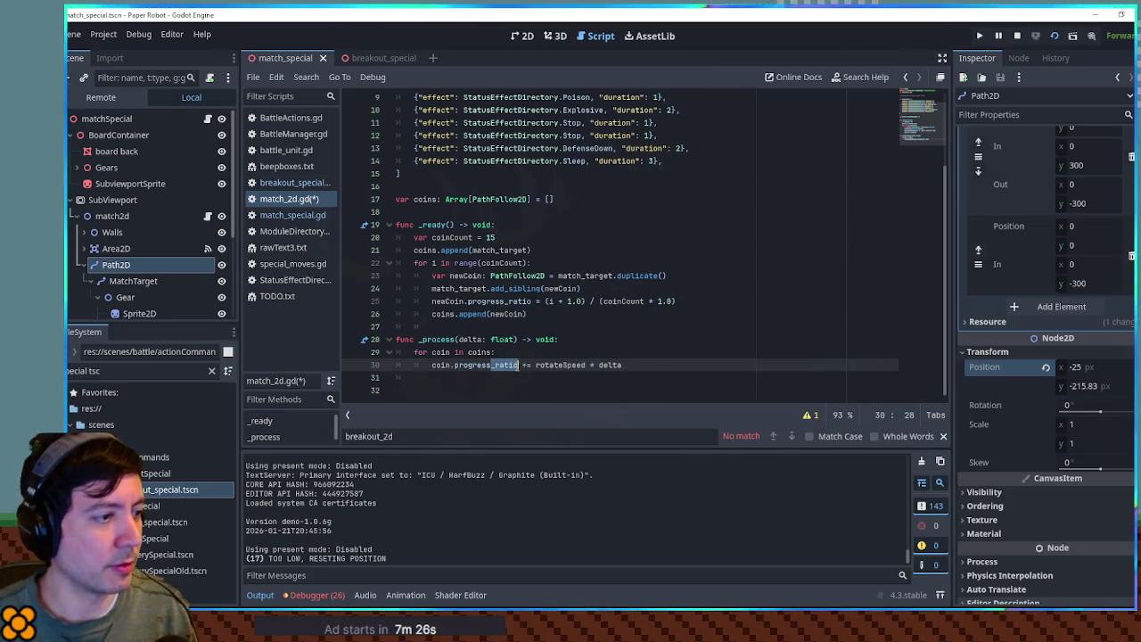
key(ctrl+Delete)
key(ctrl+s)
key(F6)
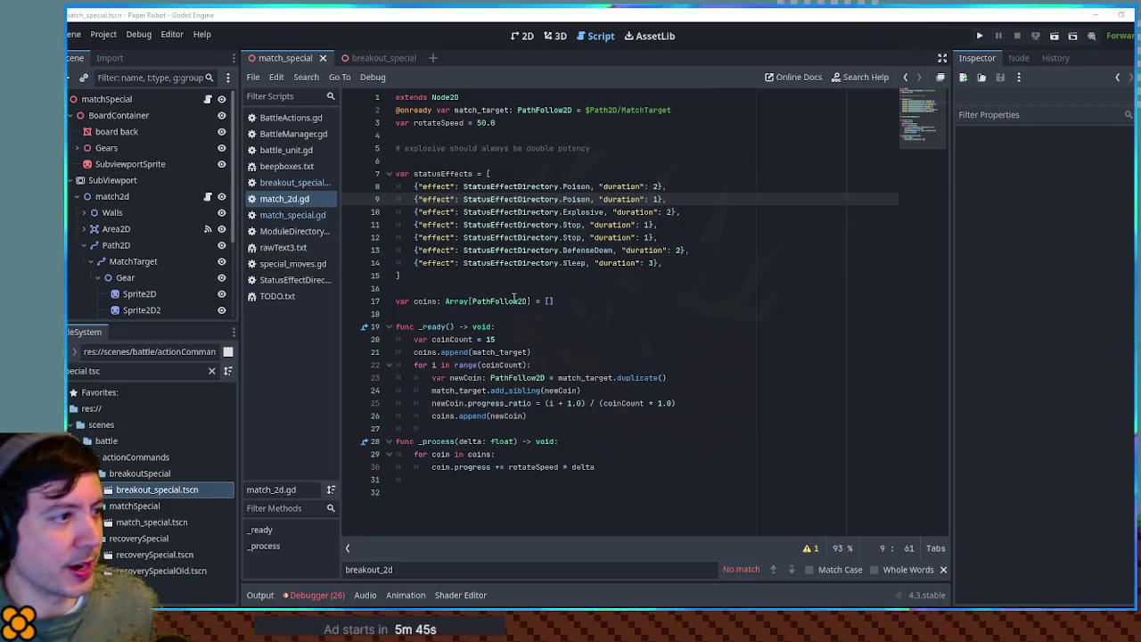
- Check the Sleep effect's index field, then close StatusEffectDirectory.gd, ModuleDirectory.gd and special_moves.gd
ctrl+click(577, 263)
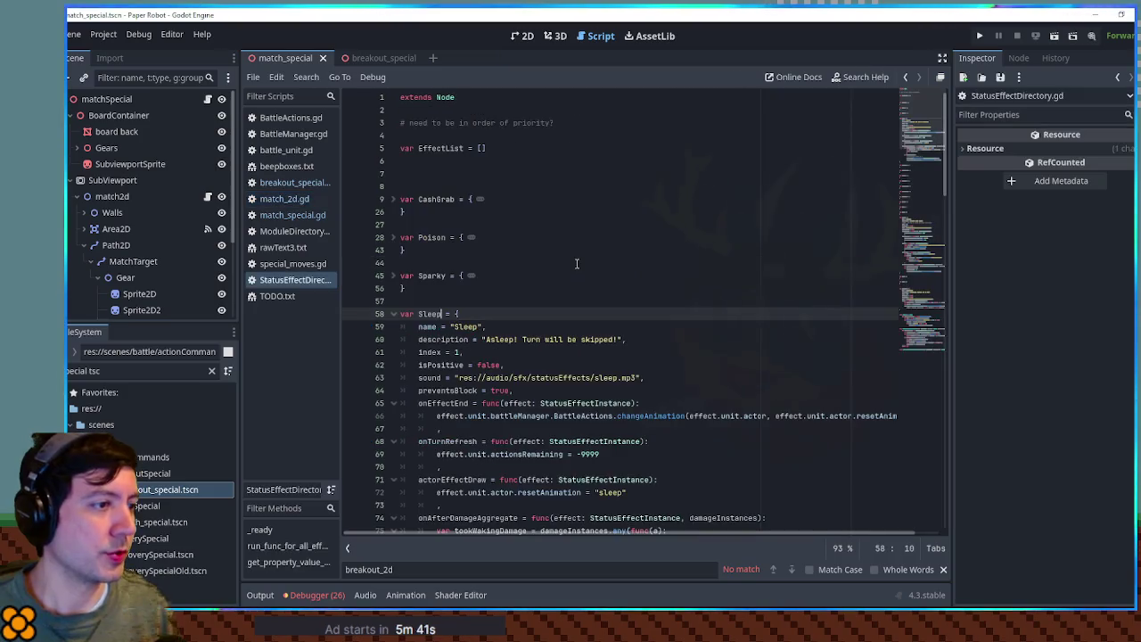
double_click(437, 353)
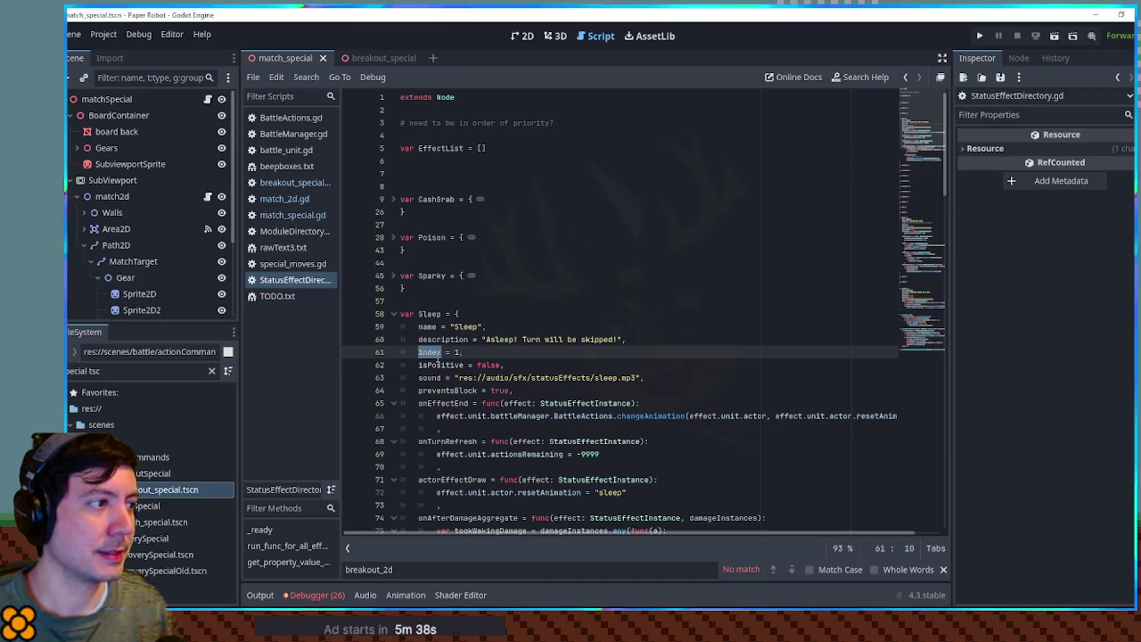
middle_click(289, 281)
middle_click(294, 231)
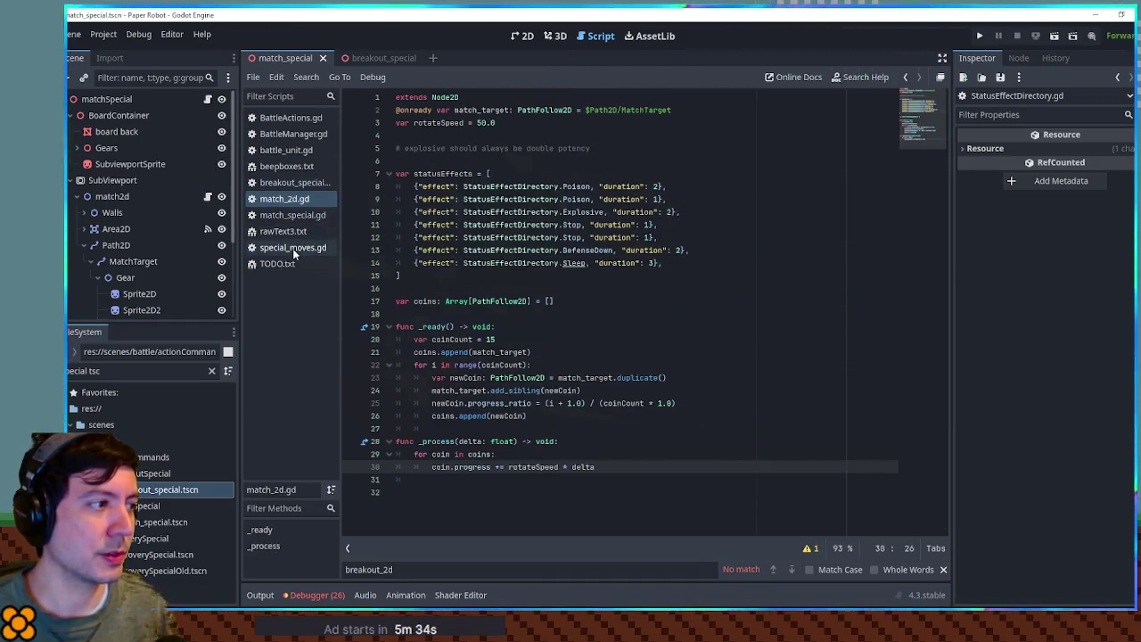
middle_click(293, 248)
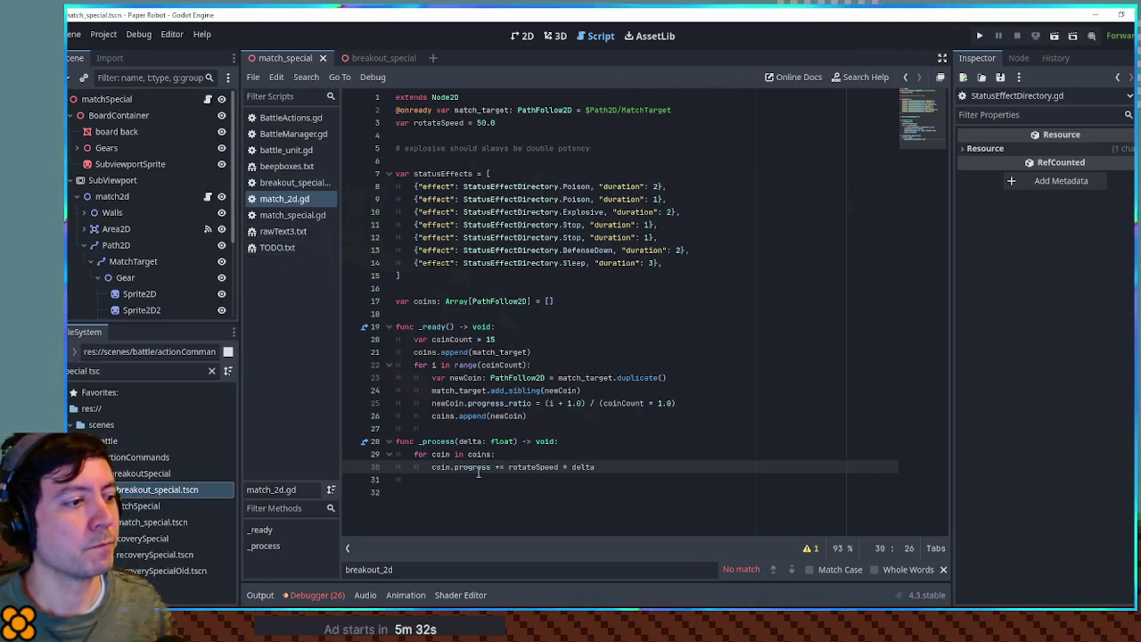
- After line 25 add var icon: Sprite2D = newCoin.get_node("Gear/StatusEffectIcon")
double_click(453, 405)
click(703, 407)
key(Return)
text(var icon)
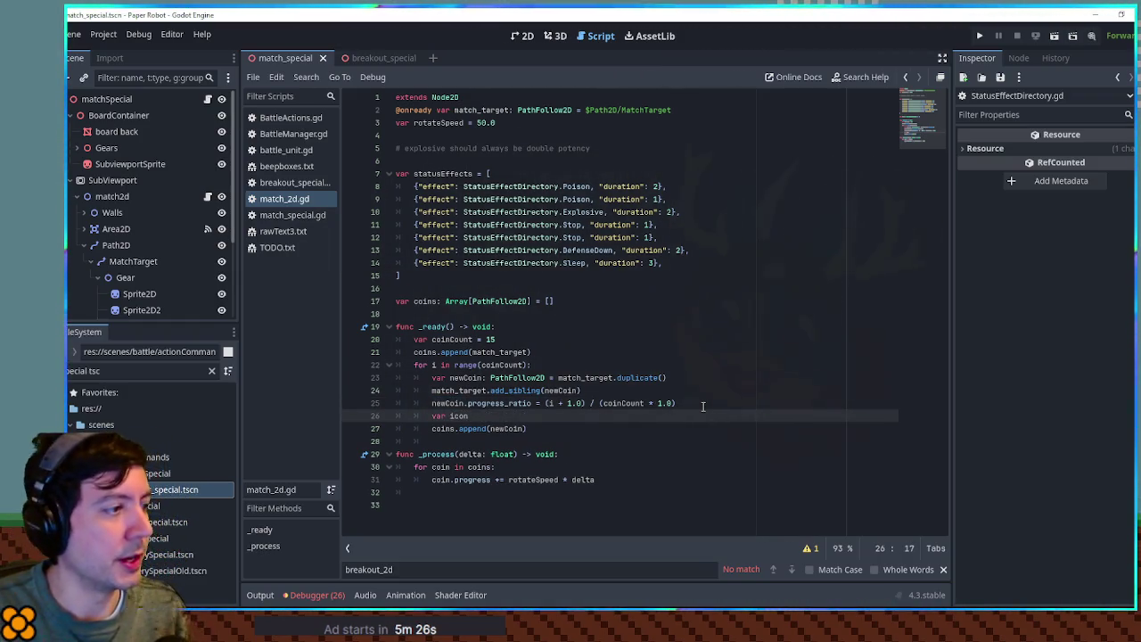
text( = newCoin.get_node()
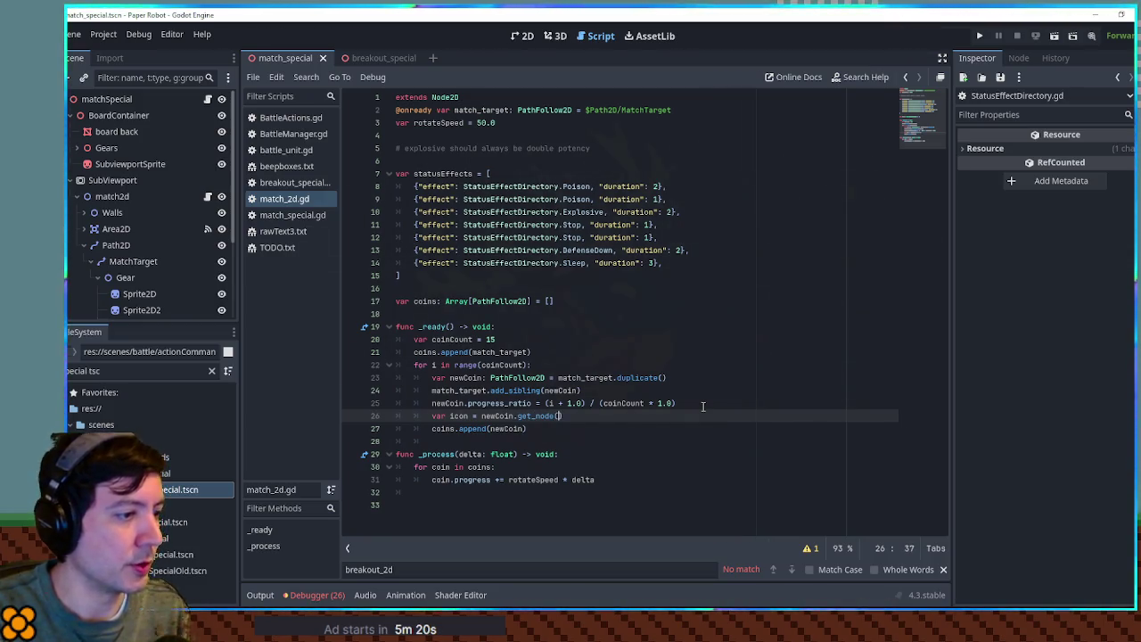
text(")
scroll(145, 212, down, 3)
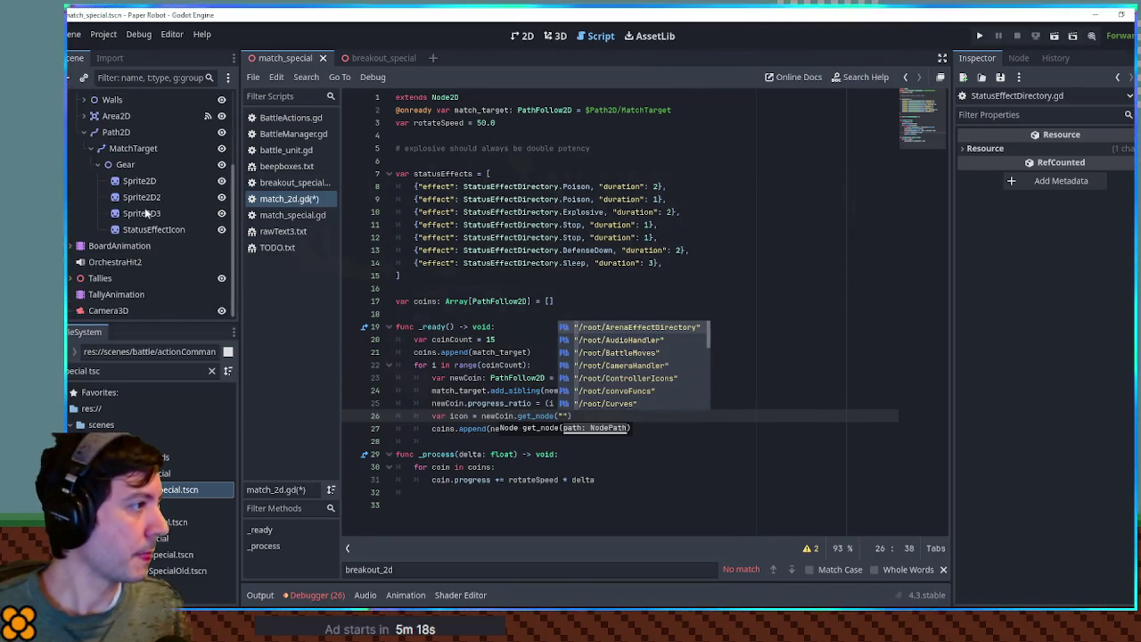
click(134, 180)
click(140, 213)
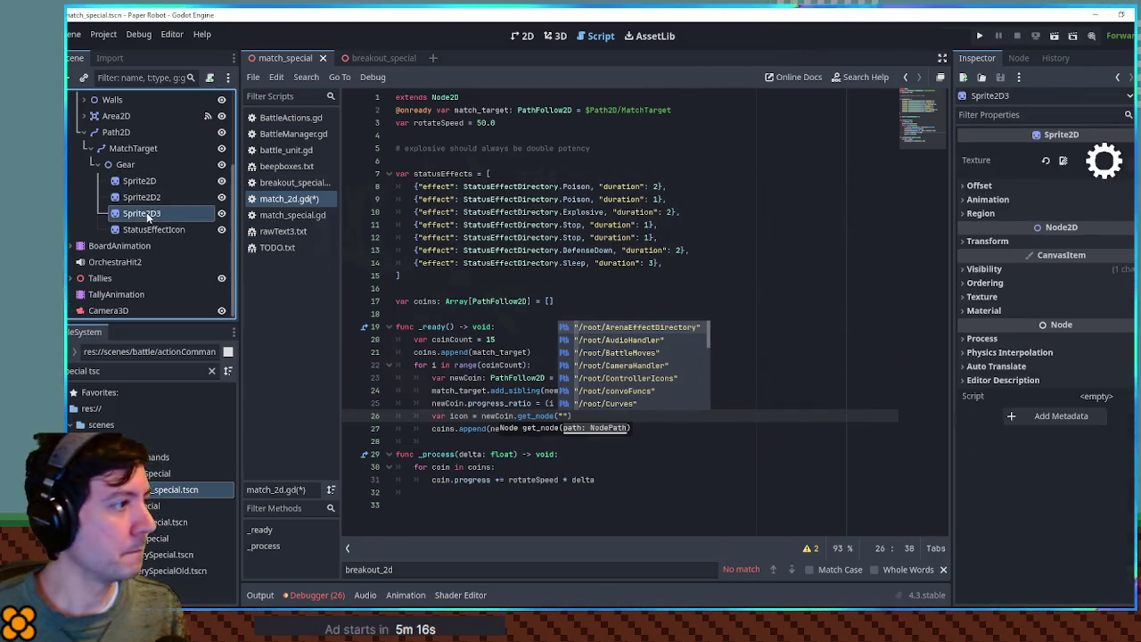
click(149, 228)
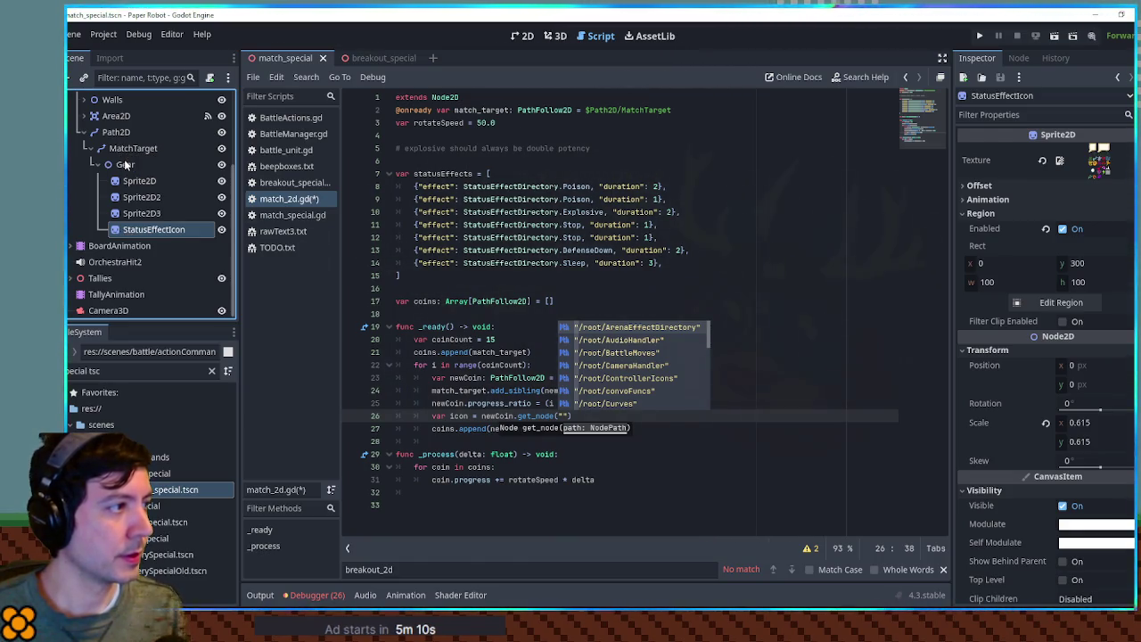
click(563, 417)
text(Gear)
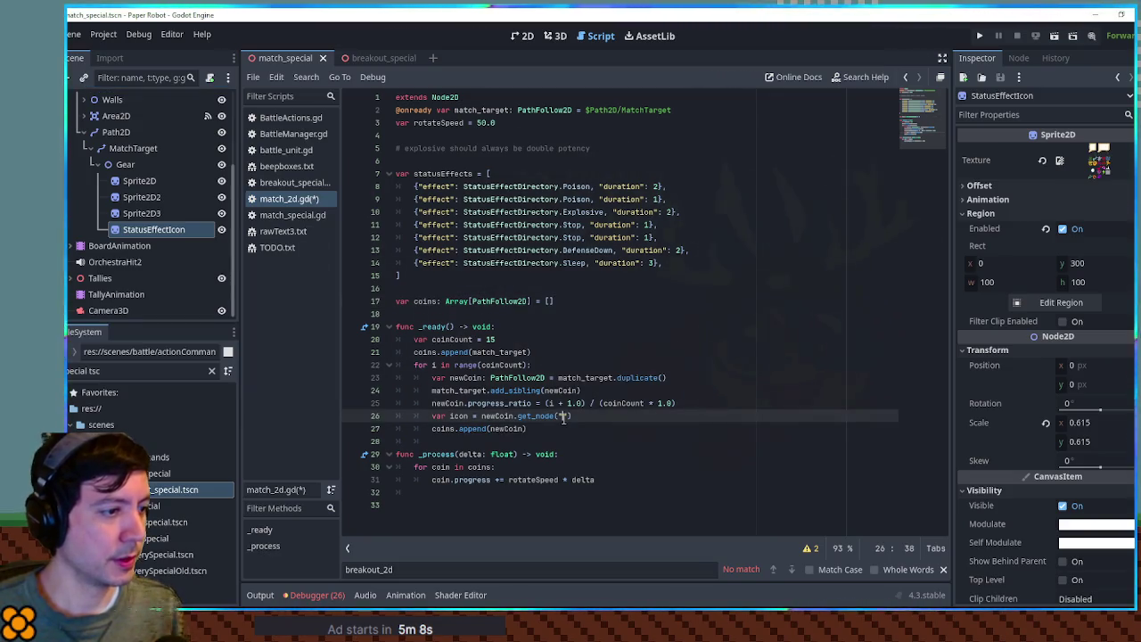
text(/StatusEffec)
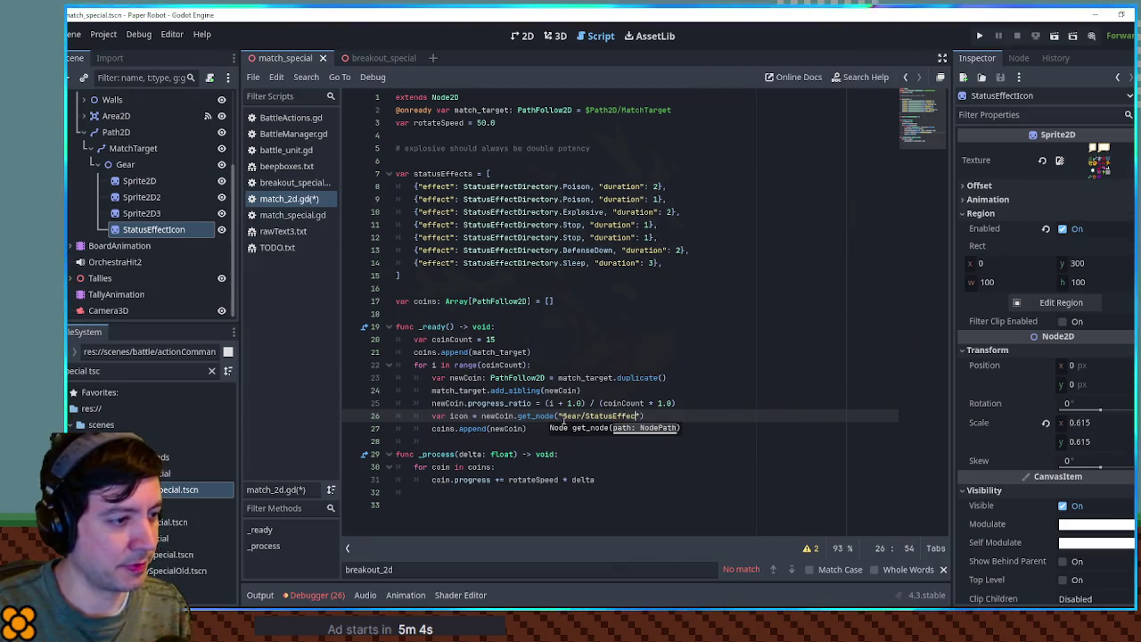
text(tIcon)
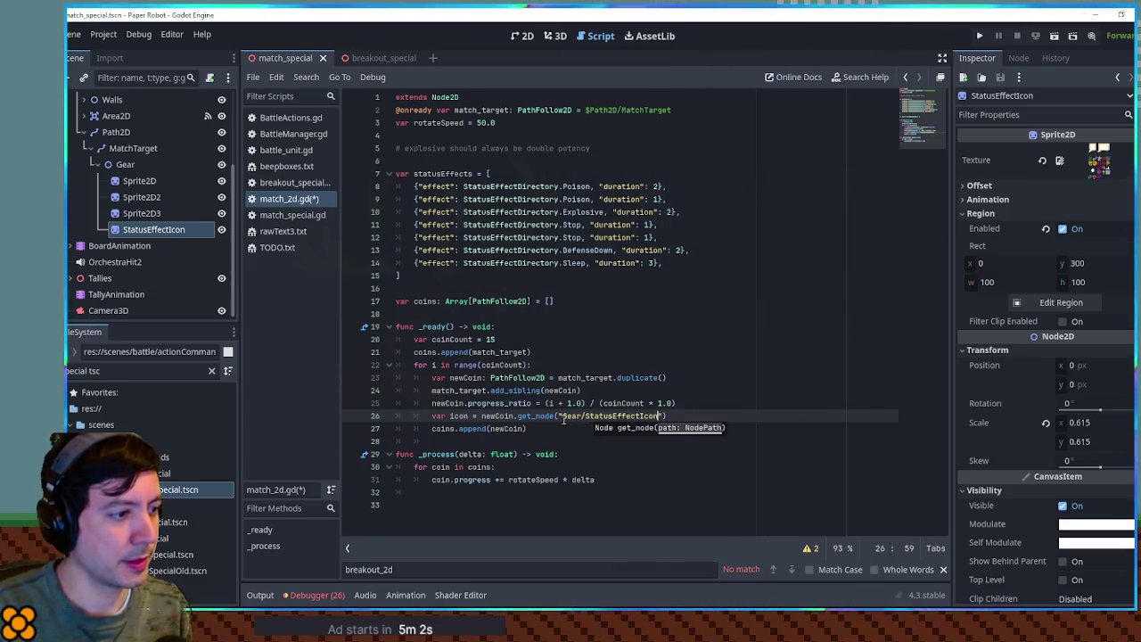
key(Home)
key(ctrl+Right)
key(ctrl+Right)
text(: Sprite)
key(Return)
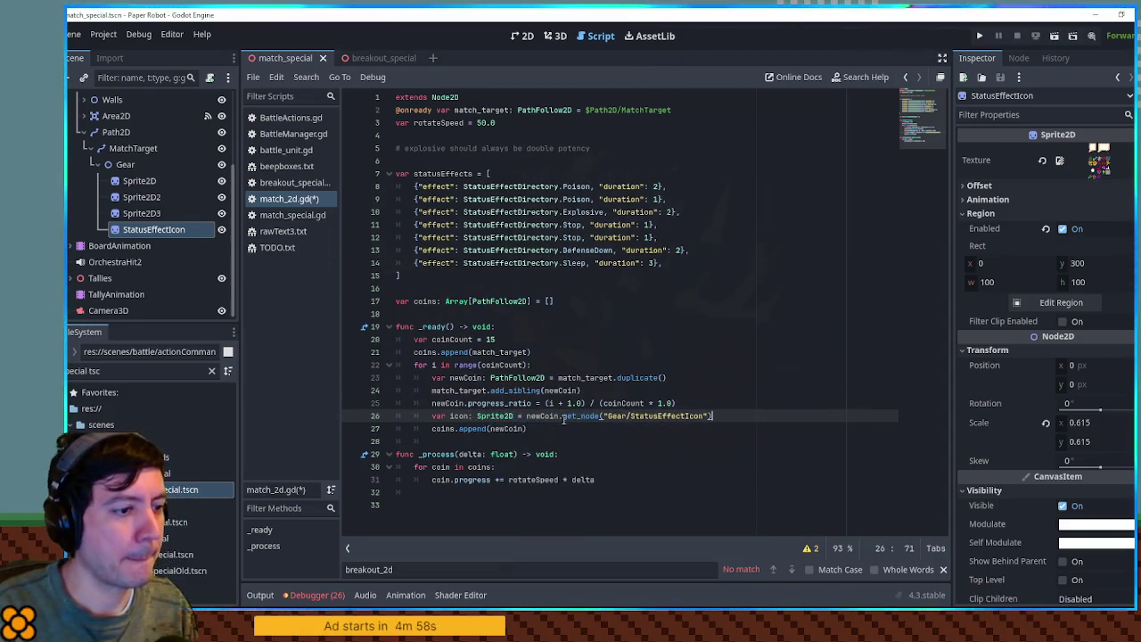
- Set icon.region_rect = Utility.get_icon_rect(StatusEffectDirectory.Sleep.index) and save the script
key(End)
key(Return)
text(icon.region)
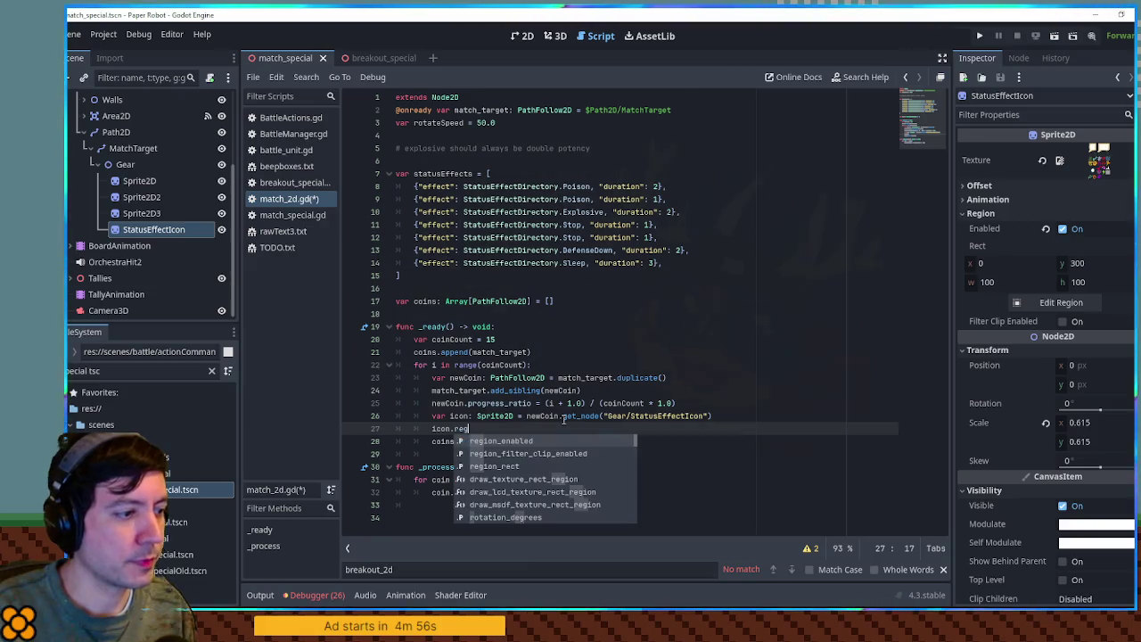
text(_re)
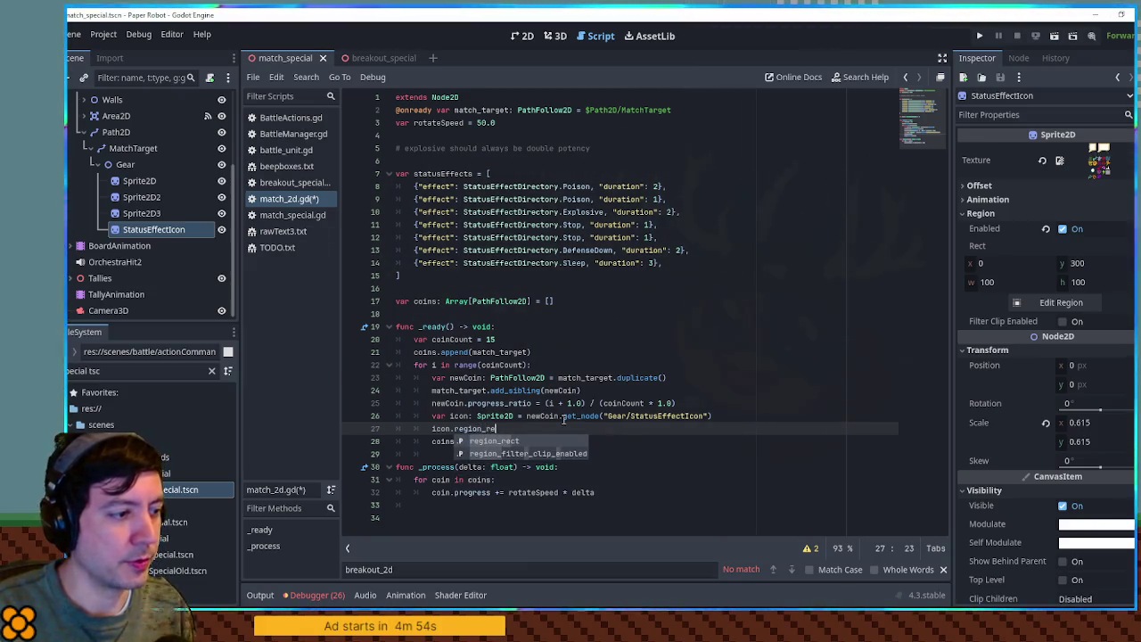
text(ct = Utilit)
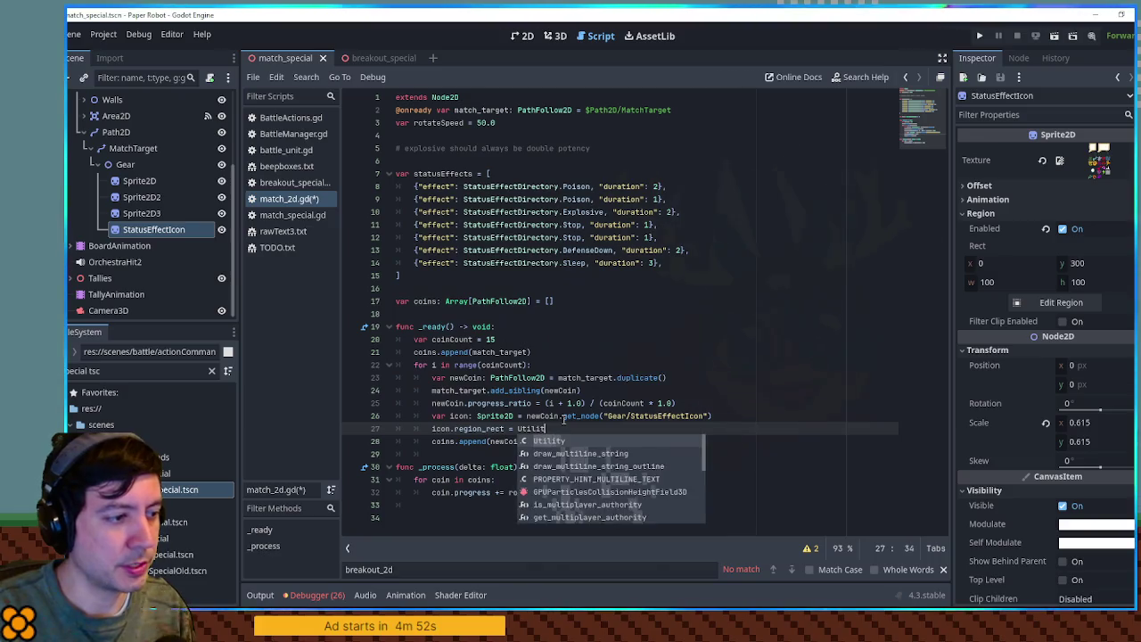
text(y.get_ic)
key(Down)
key(Return)
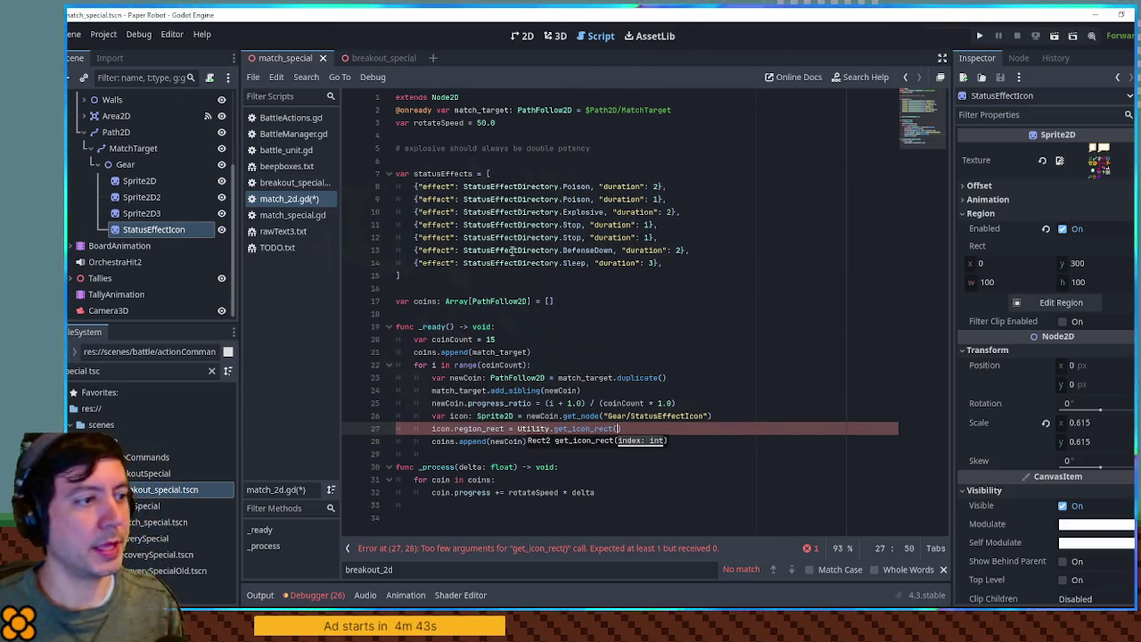
drag(464, 263, 586, 263)
key(ctrl+c)
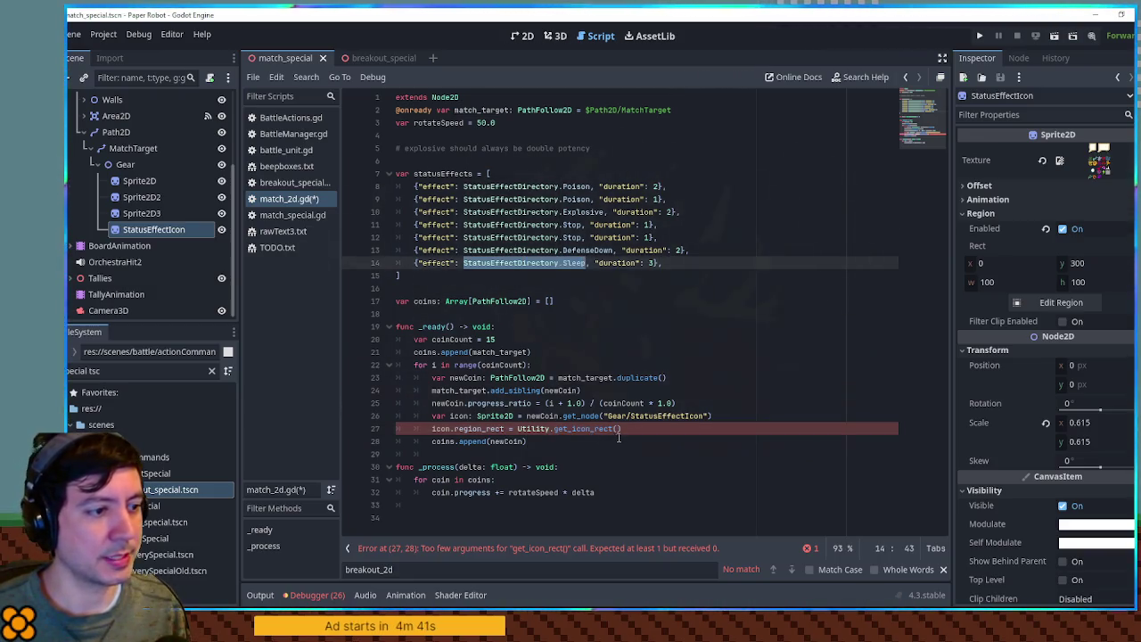
click(621, 429)
key(ctrl+v)
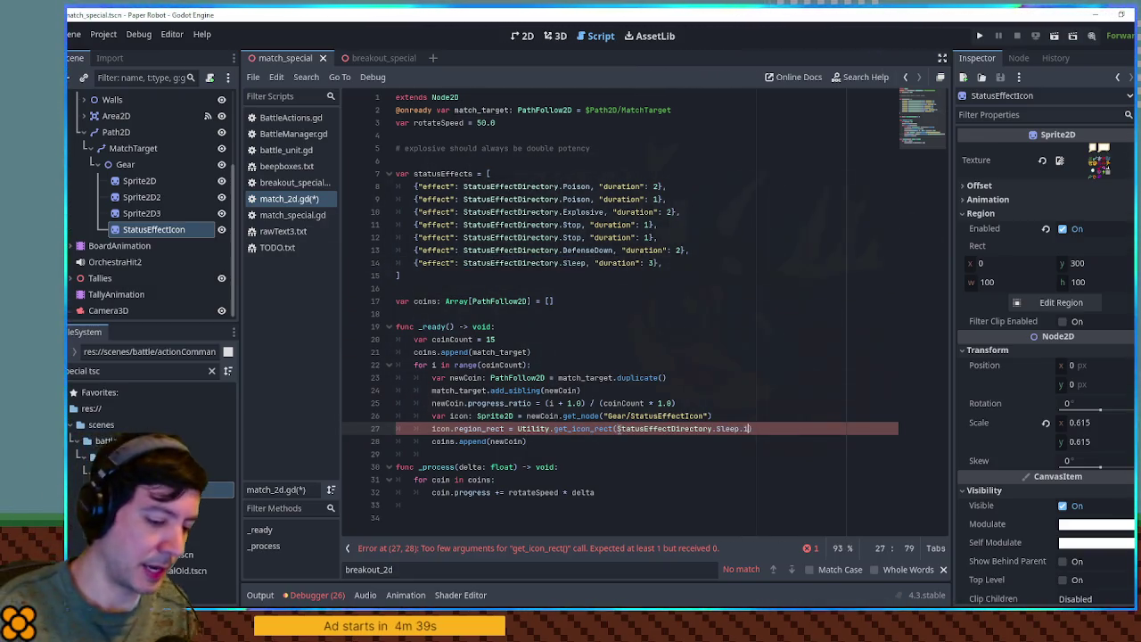
key(ctrl+s)
key(BackSpace)
key(BackSpace)
key(BackSpace)
text(ndex)
key(ctrl+s)
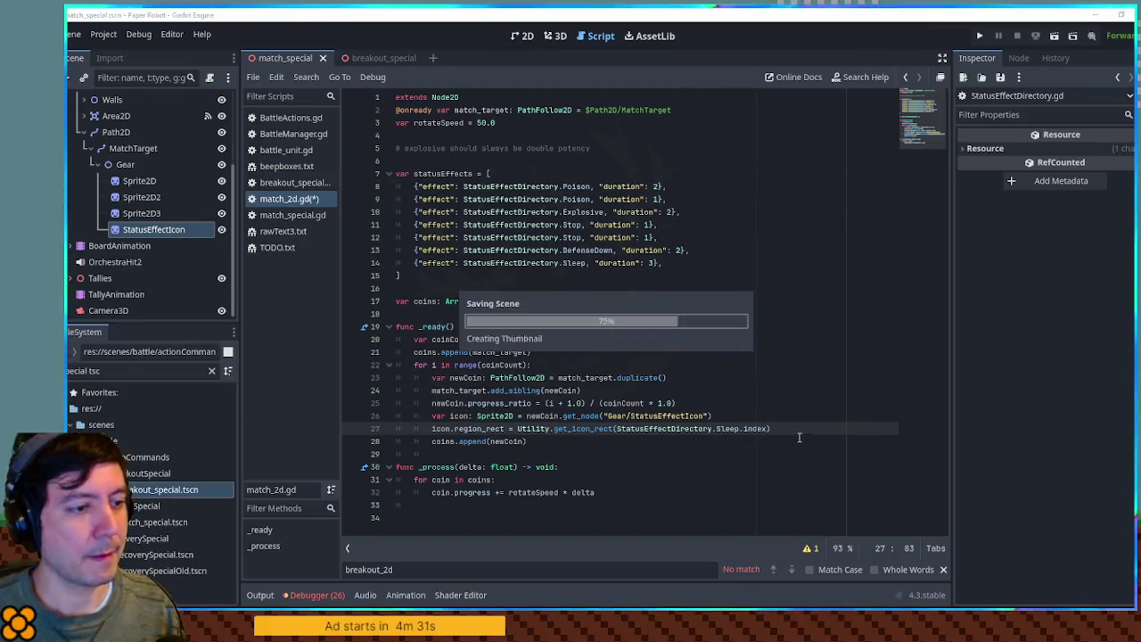
click(762, 274)
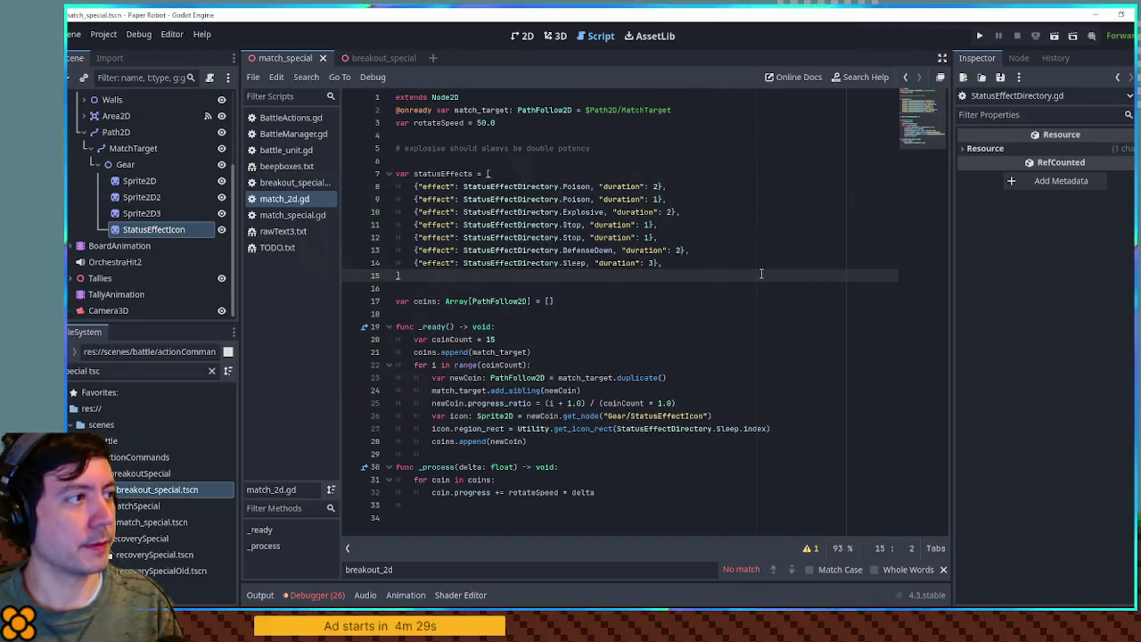
key(F5)
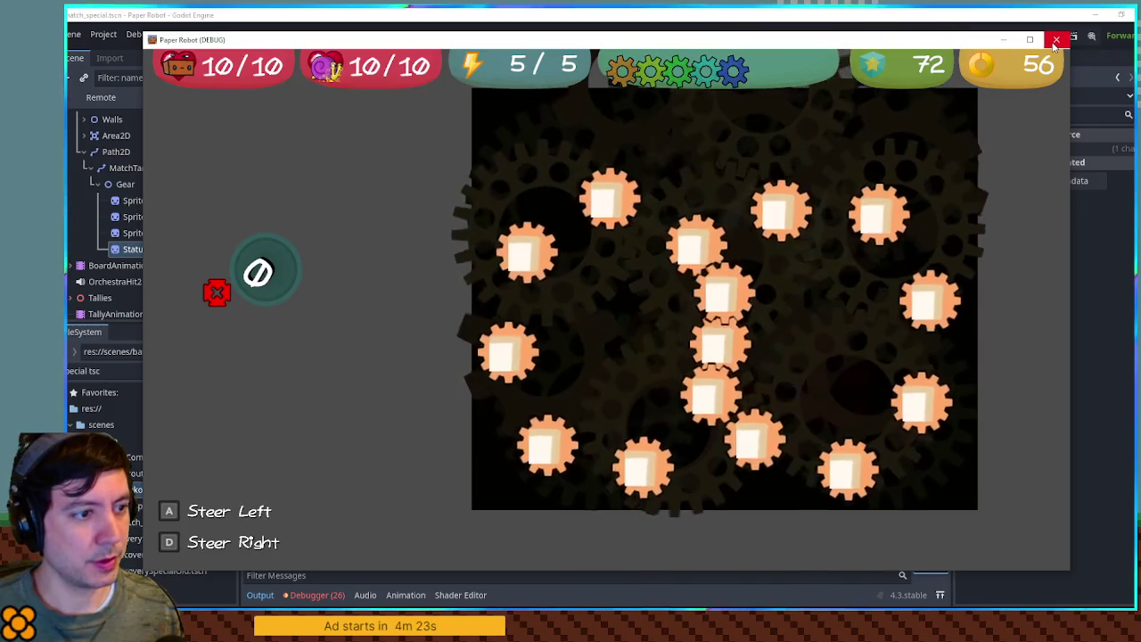
click(1055, 40)
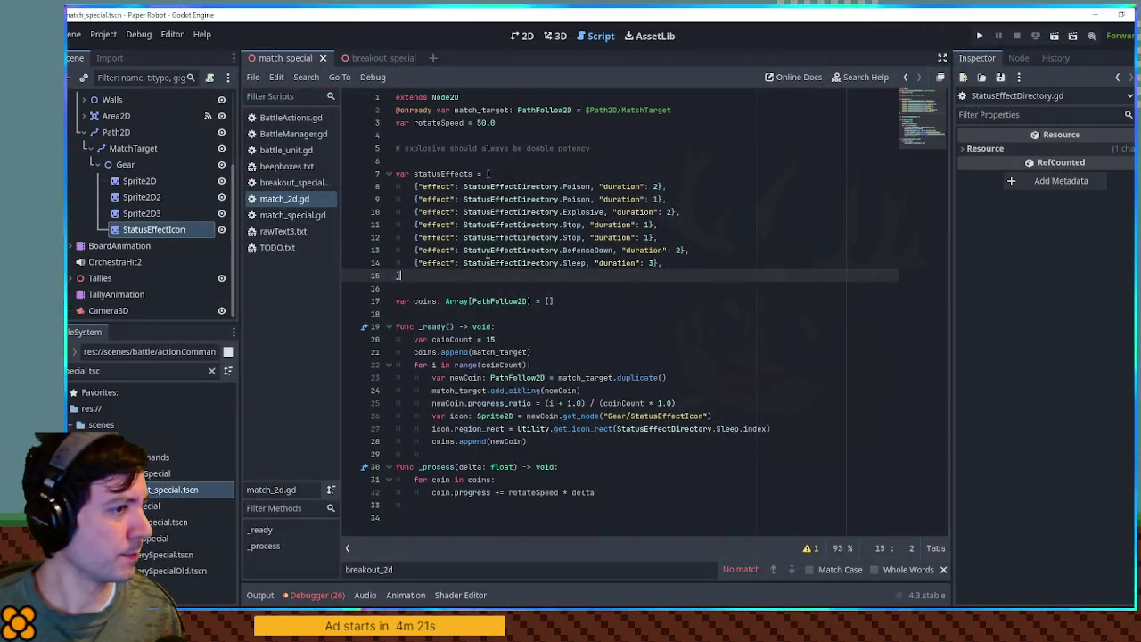
ctrl+click(580, 265)
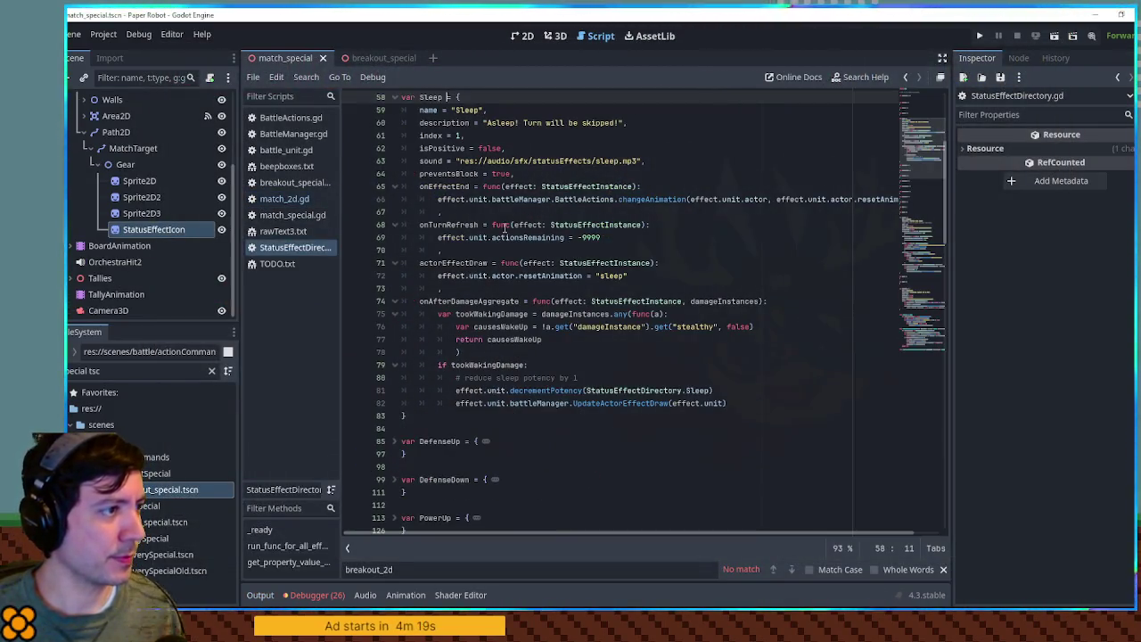
double_click(430, 135)
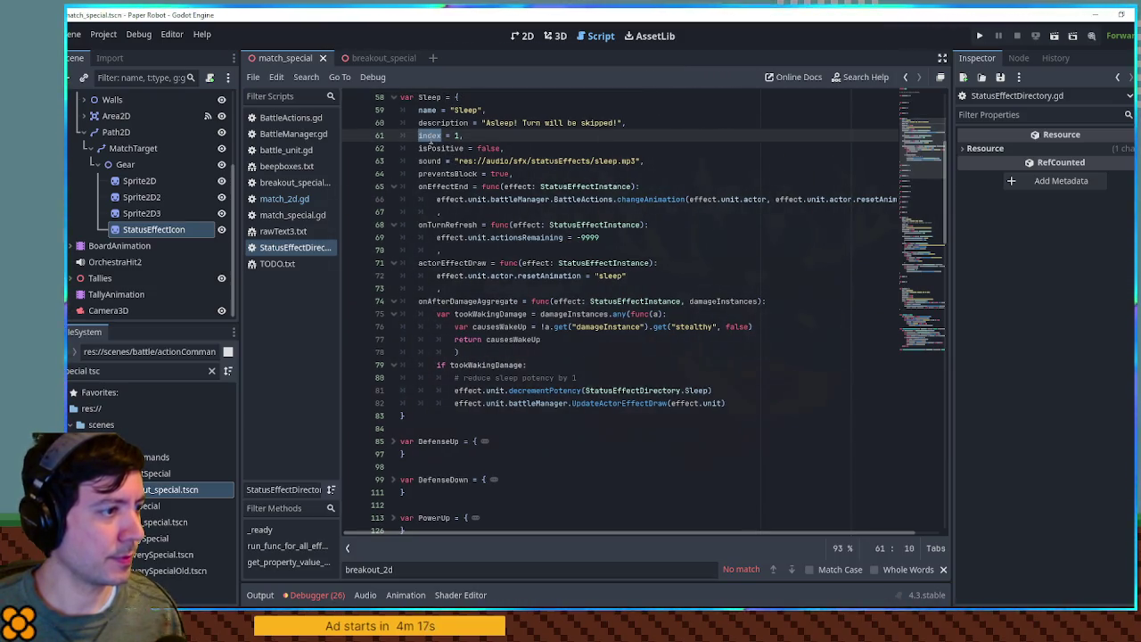
click(393, 442)
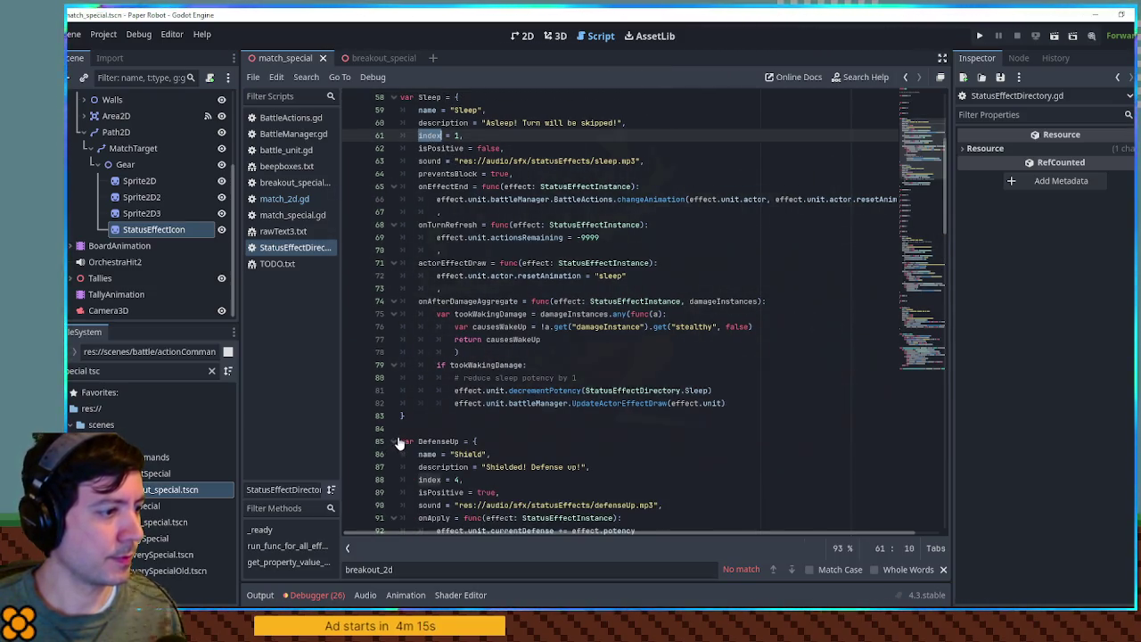
scroll(400, 434, down, 3)
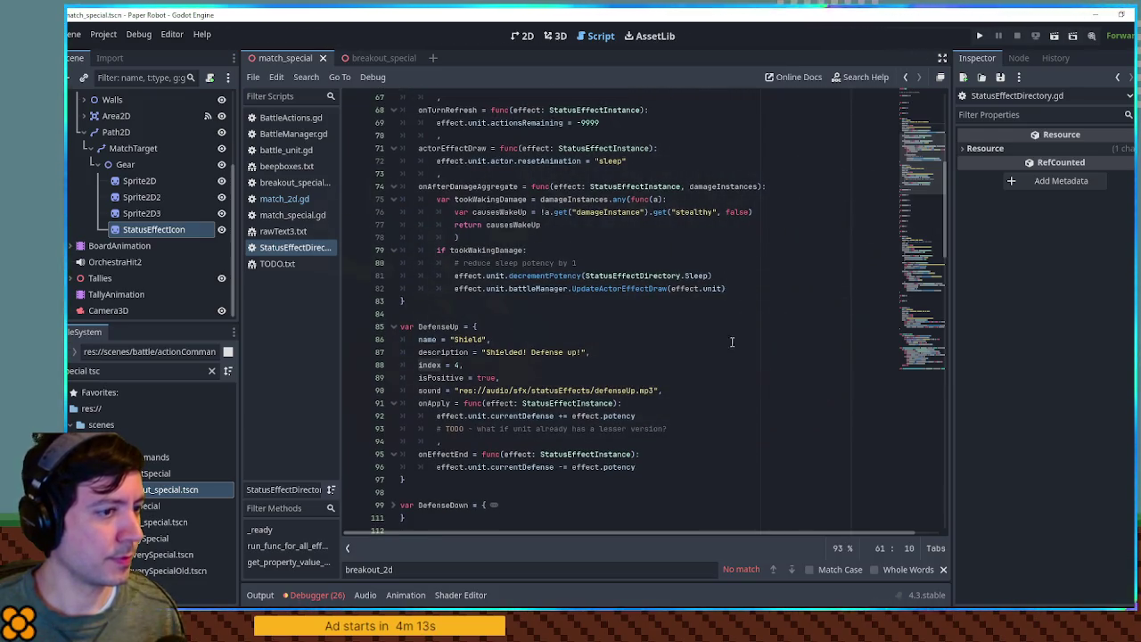
mouse_move(920, 190)
mouse_down()
mouse_move(926, 222)
mouse_move(929, 205)
mouse_up()
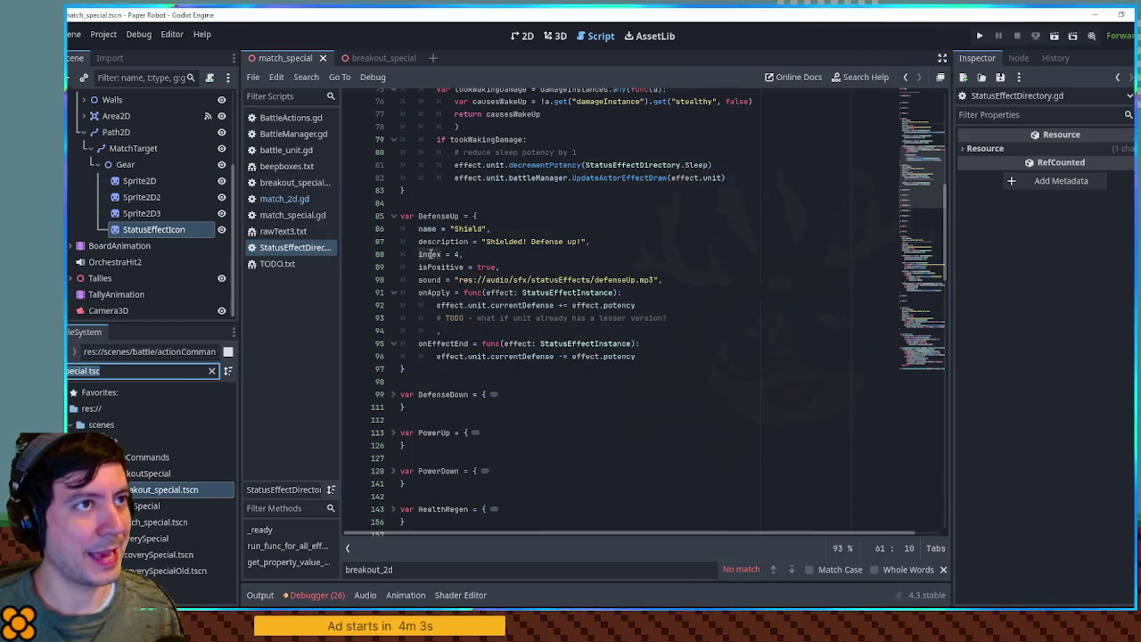
click(284, 199)
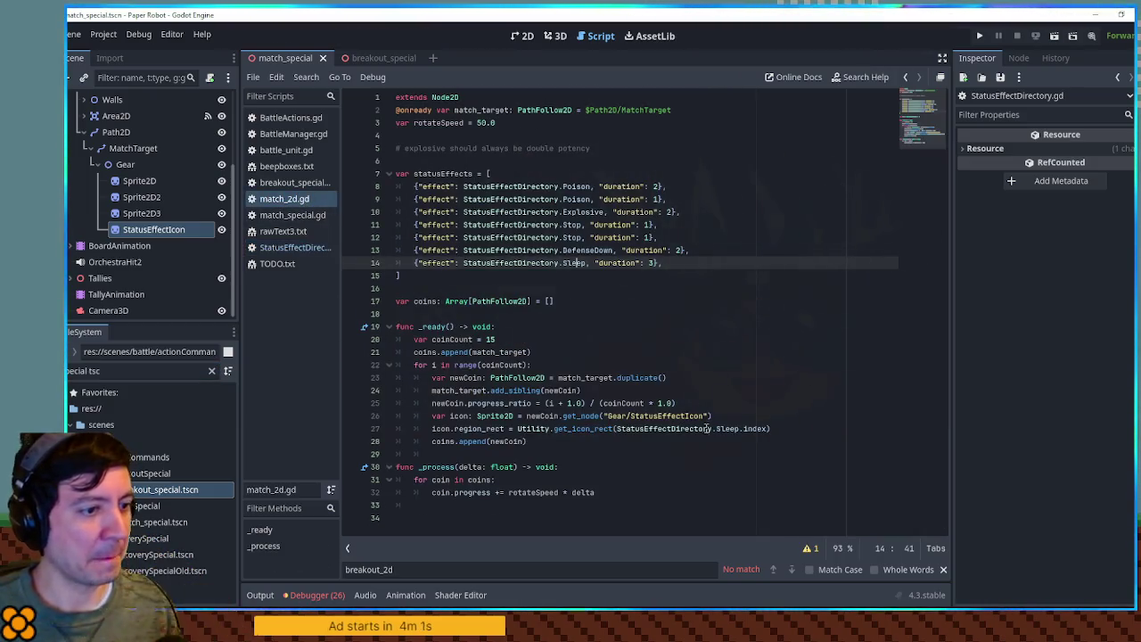
- Add ' + 15' after StatusEffectDirectory.Sleep.index on line 27 and test-run the game twice
click(775, 428)
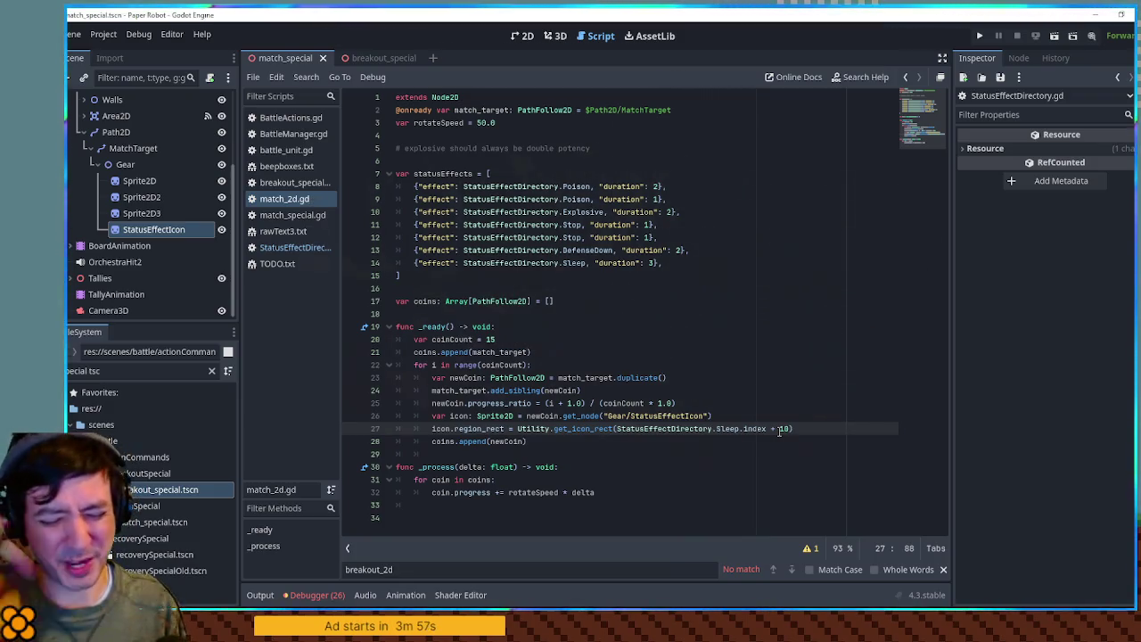
key(F5)
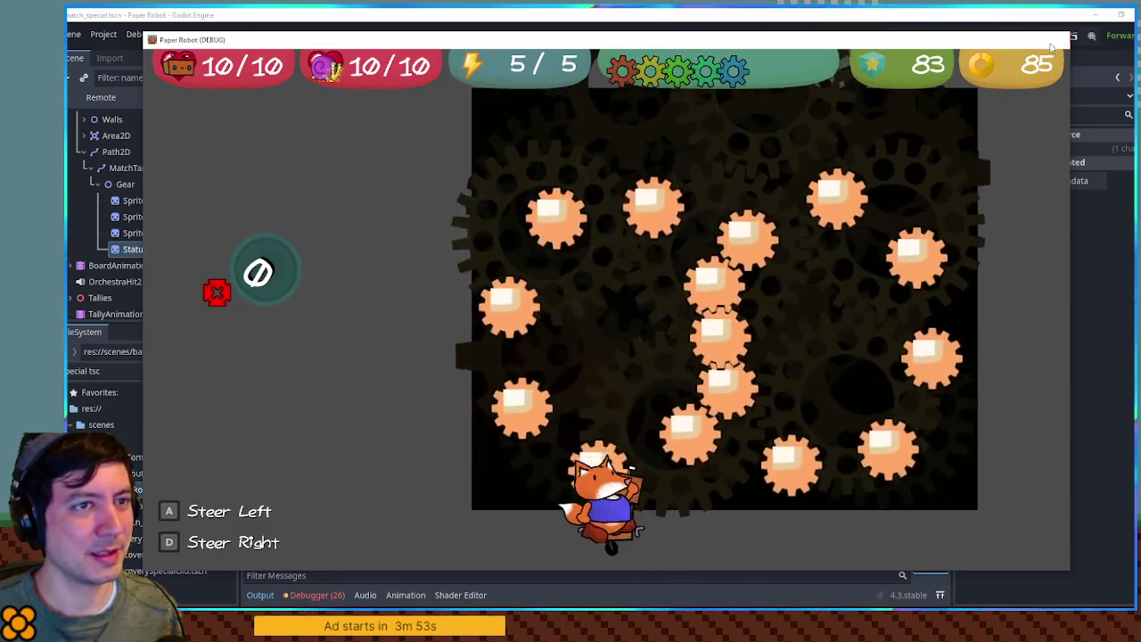
click(1052, 47)
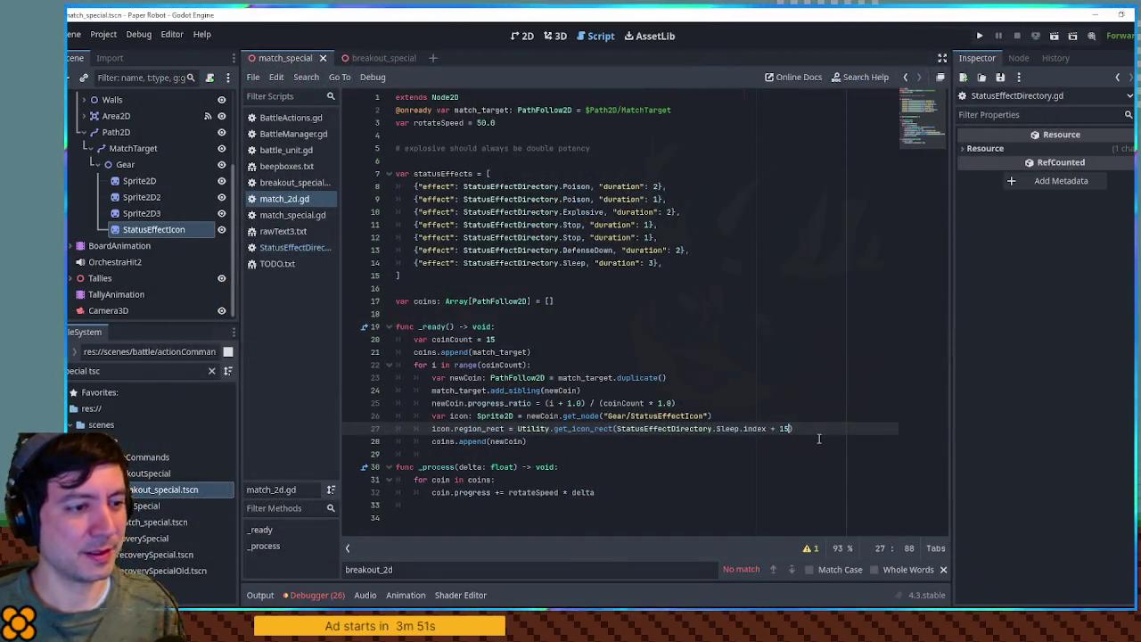
key(F5)
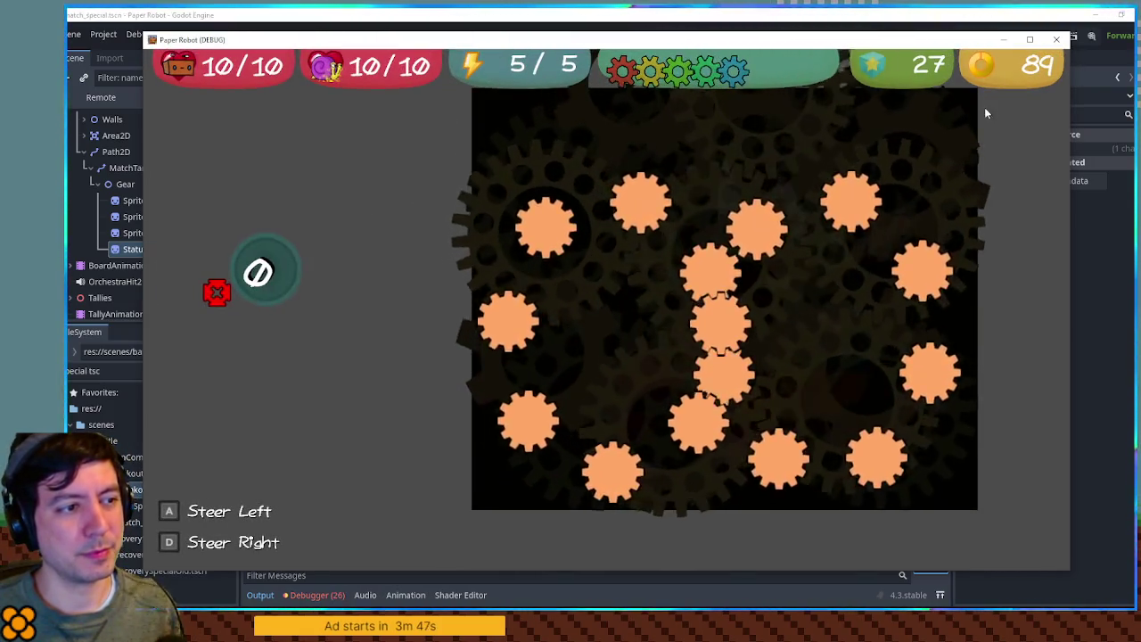
click(1056, 40)
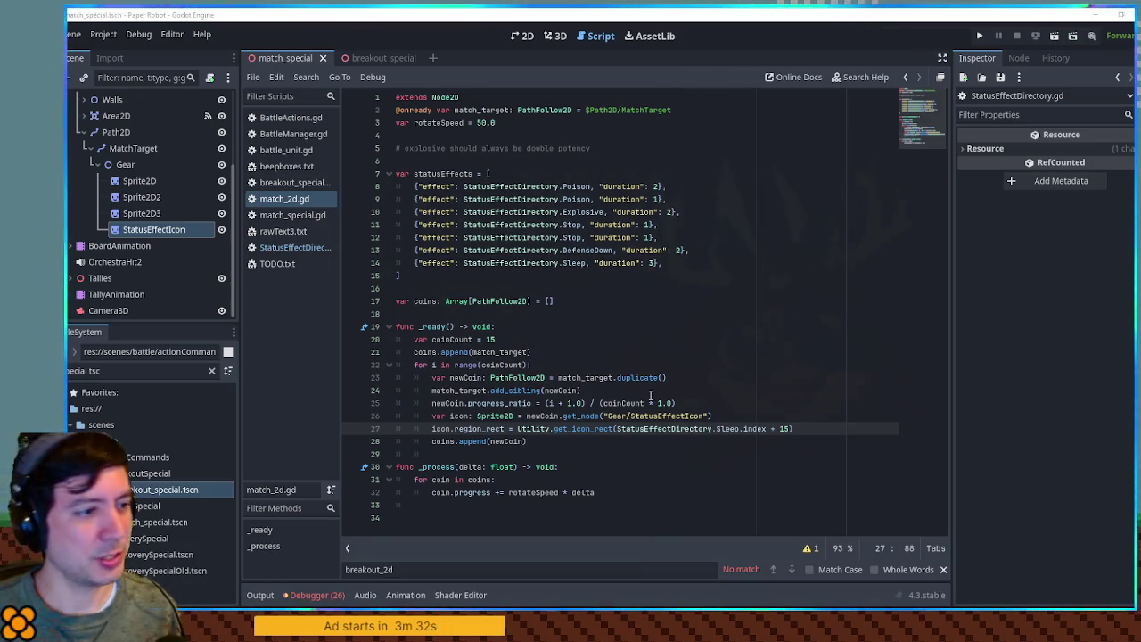
- Change line 27 to Utility.get_region_rect(StatusEffectDirectory.Sleep.index + 15, 5) and test-run the game
ctrl+click(586, 430)
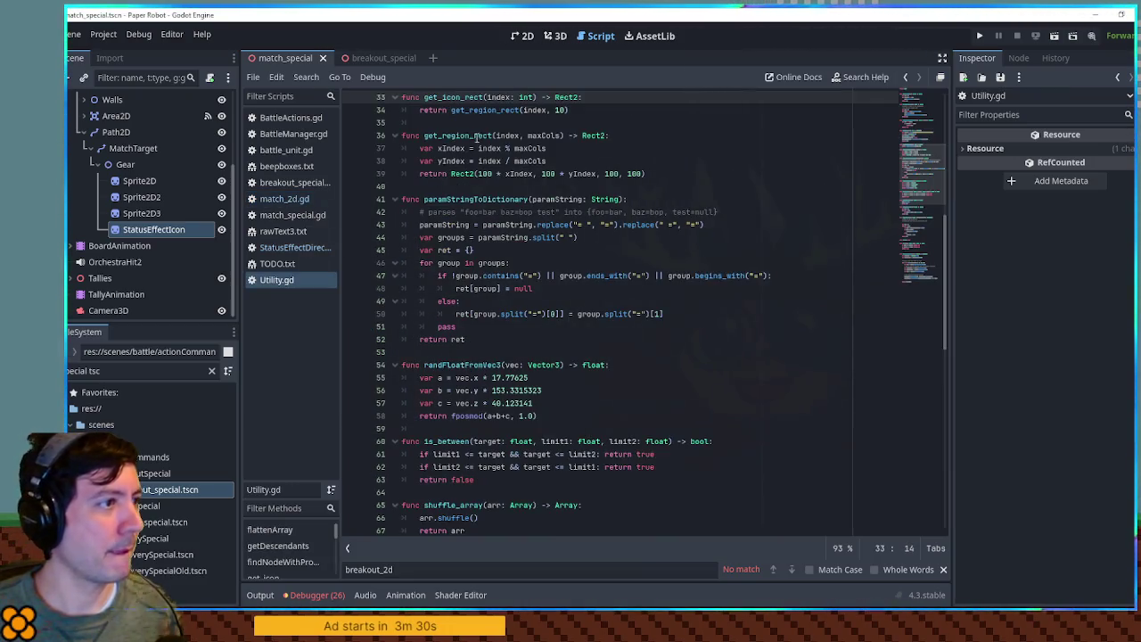
double_click(484, 109)
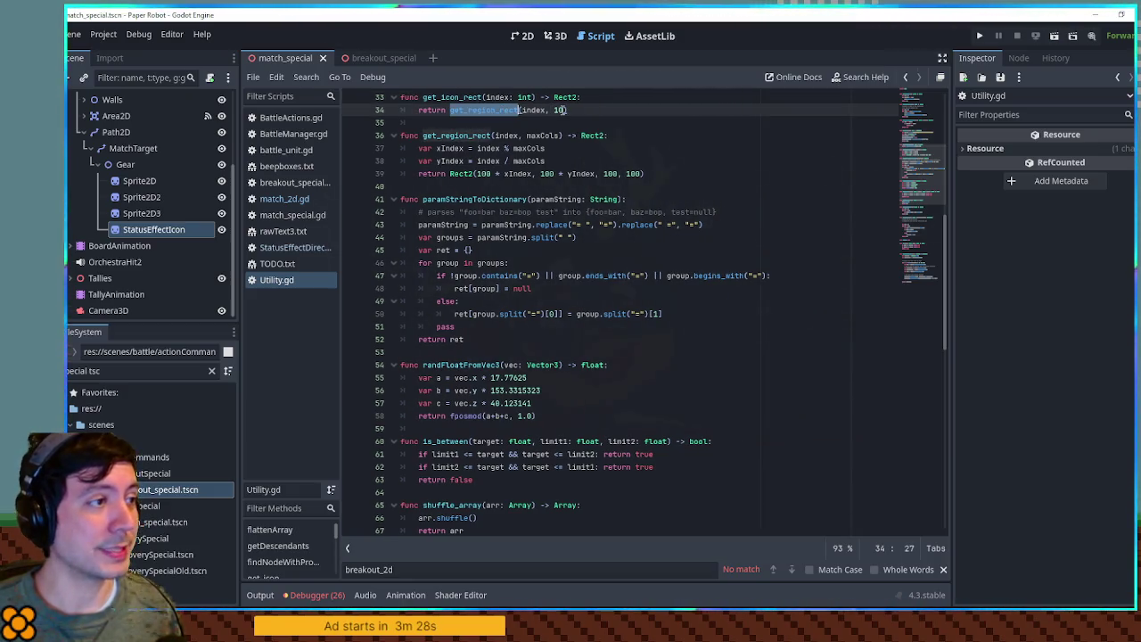
double_click(460, 137)
key(ctrl+c)
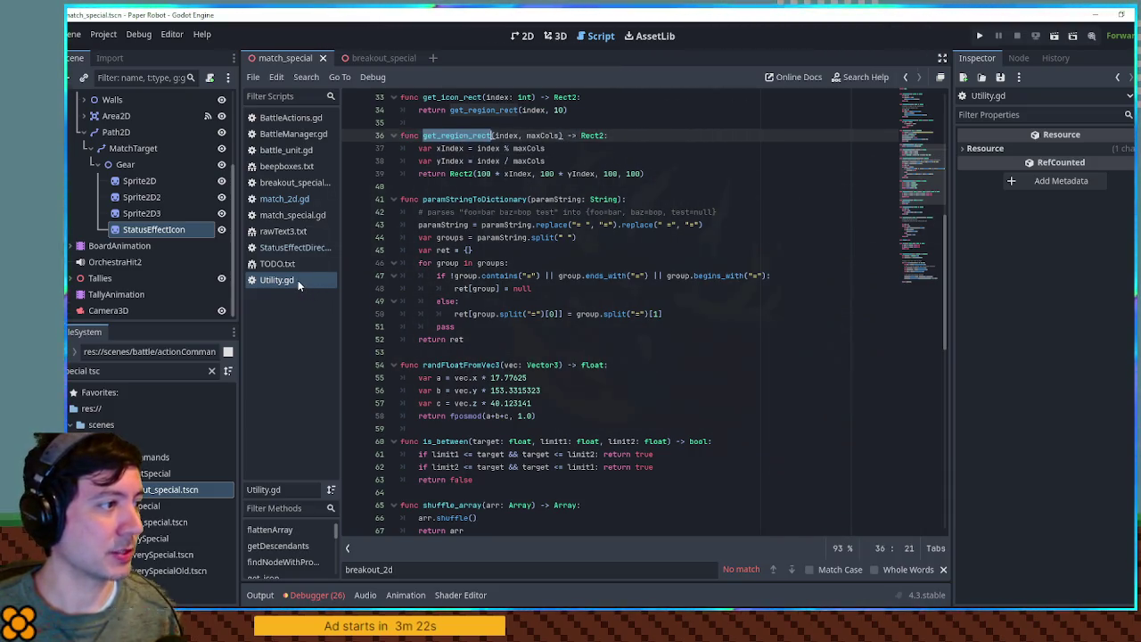
middle_click(298, 280)
double_click(594, 429)
key(ctrl+v)
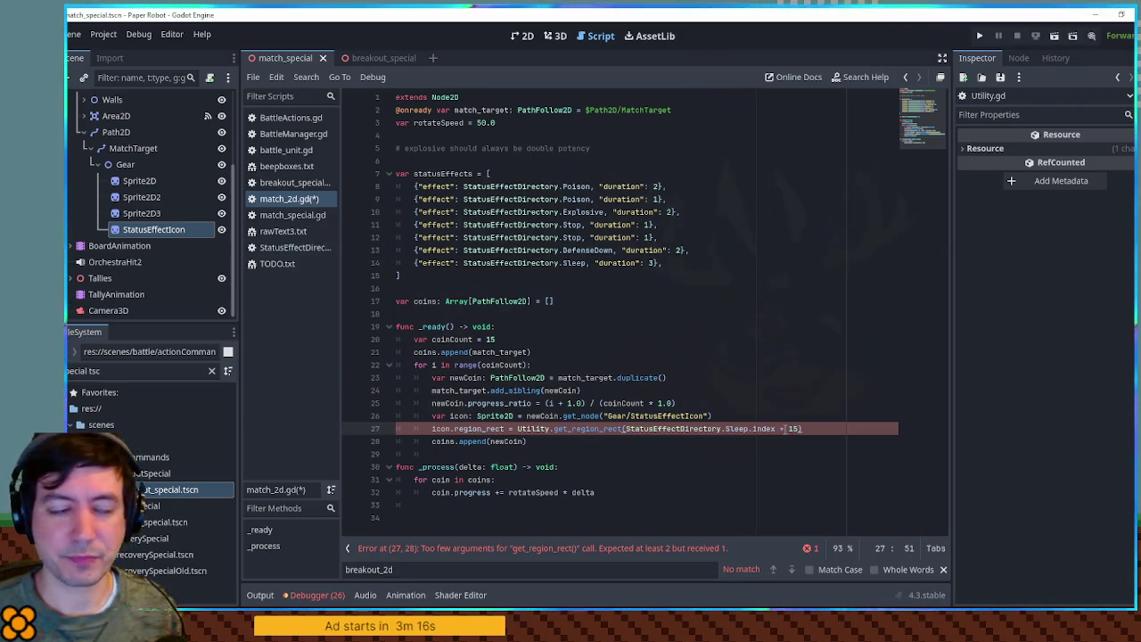
click(800, 429)
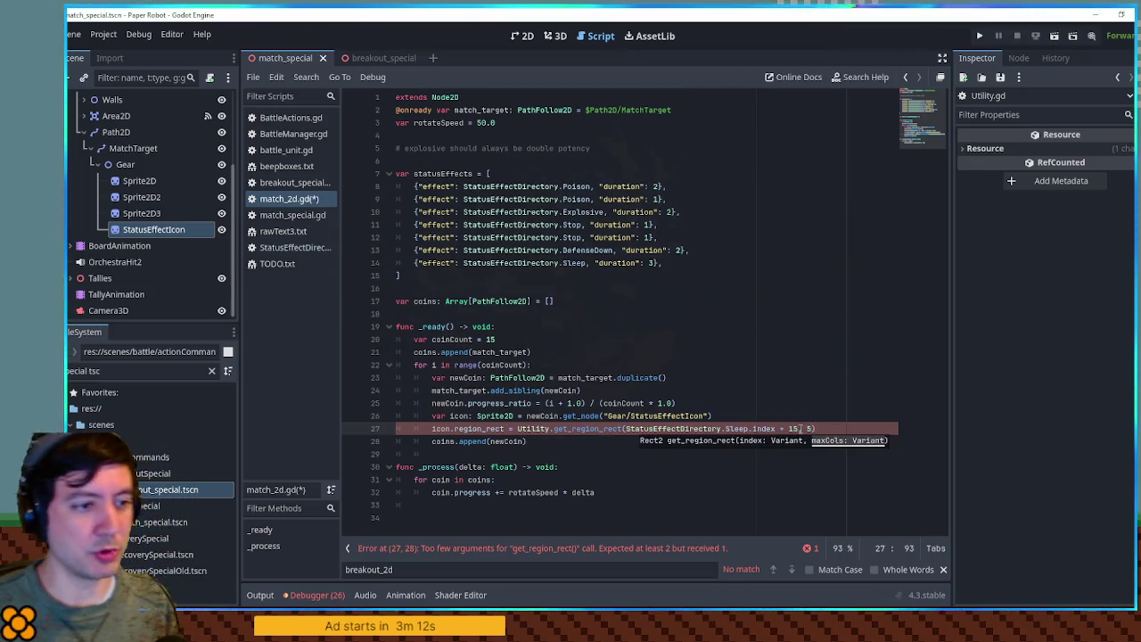
key(F6)
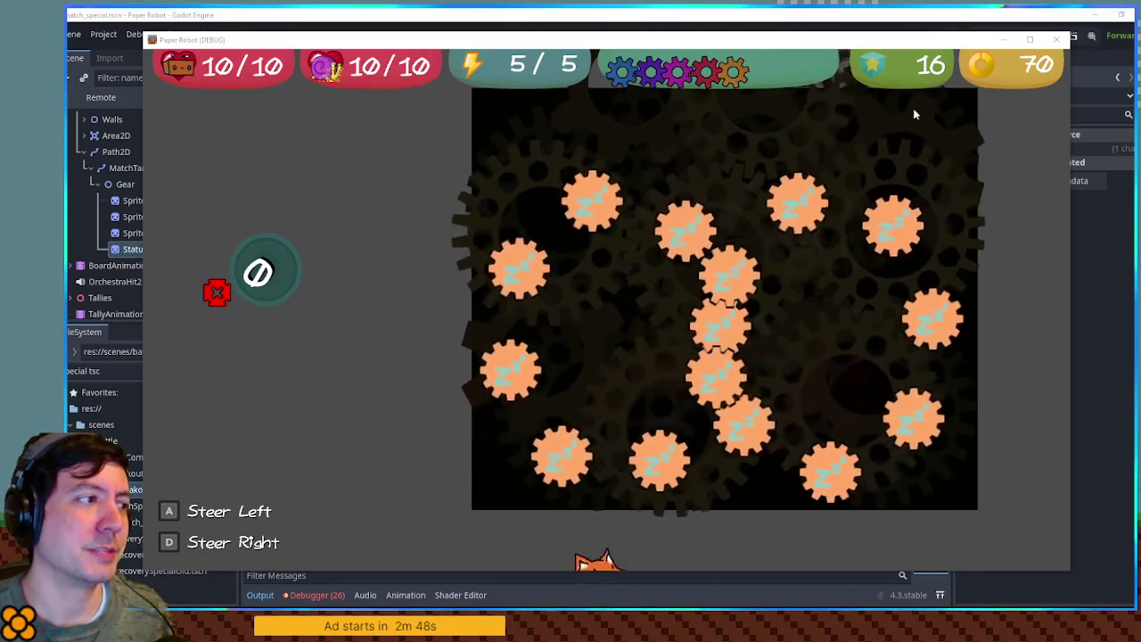
click(1059, 41)
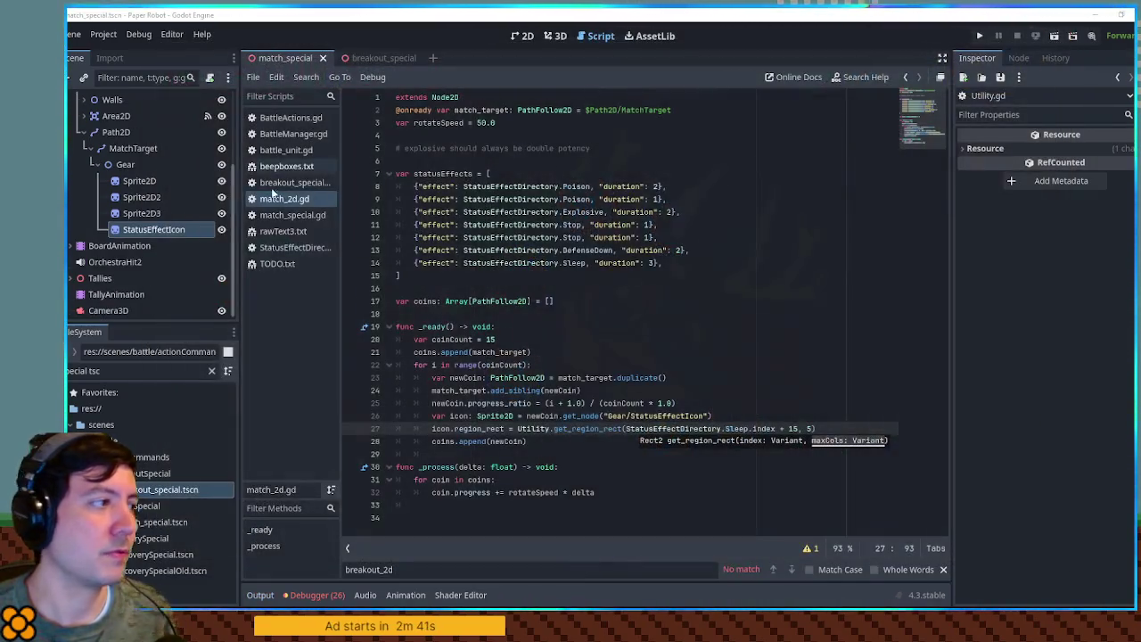
- Duplicate the StatusEffectIcon node under Gear and rename the copy TargetIcon
click(123, 165)
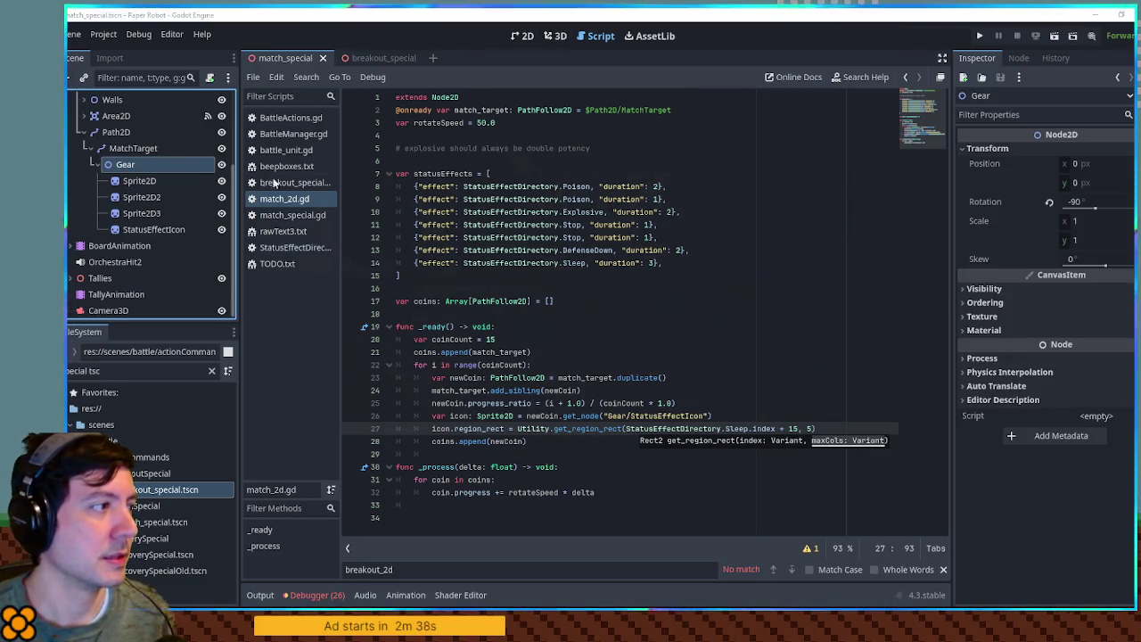
click(143, 229)
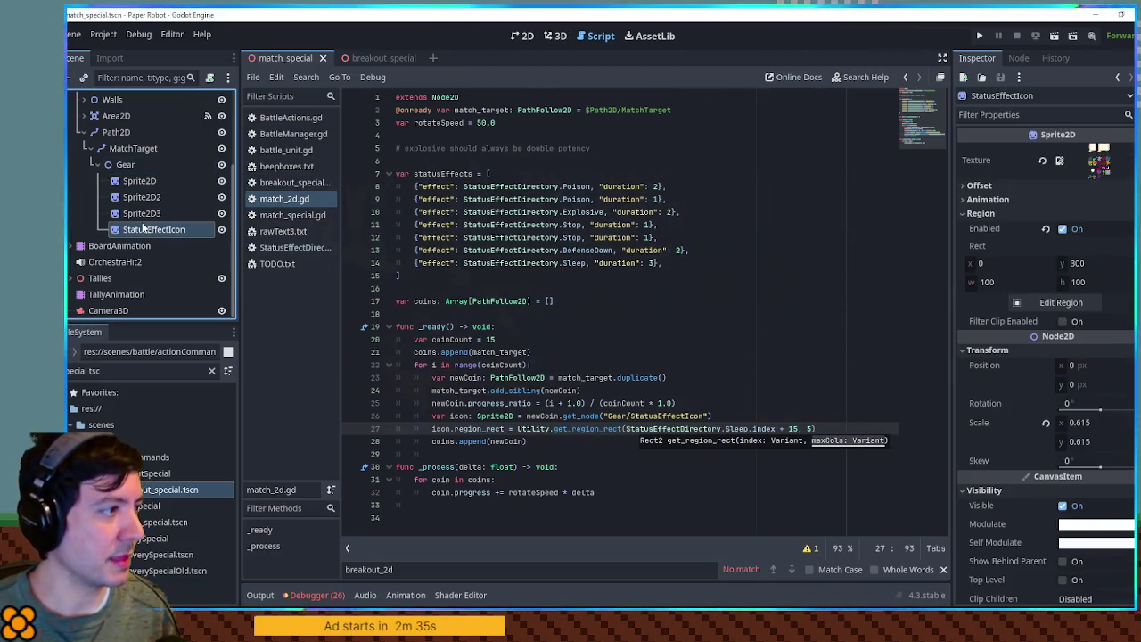
key(ctrl+d)
key(F2)
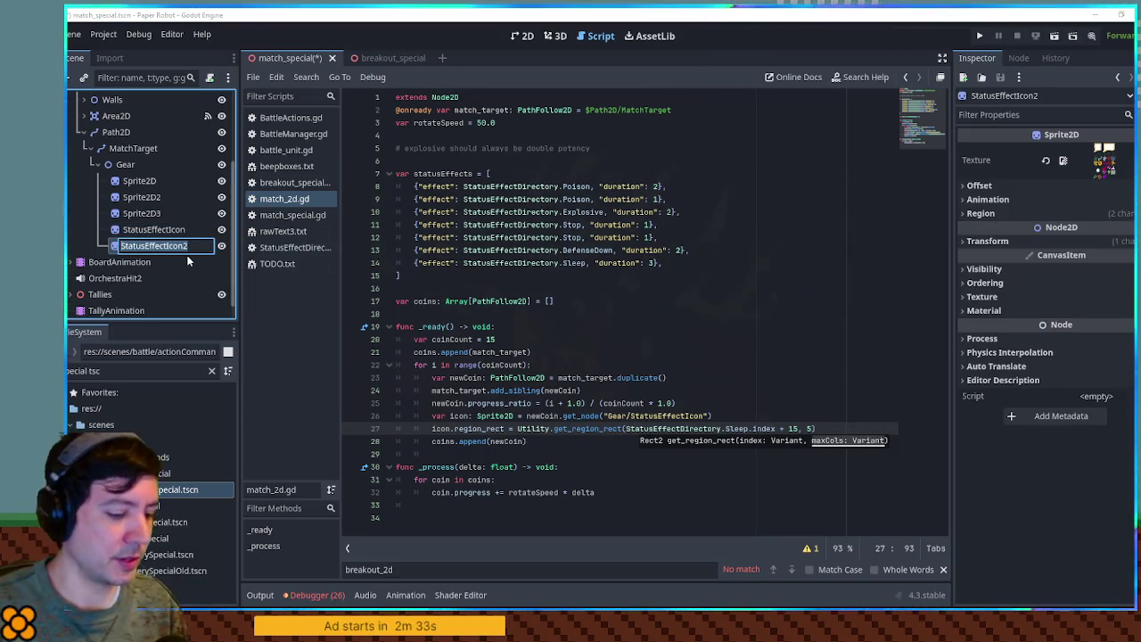
text(TargetIcon)
key(Return)
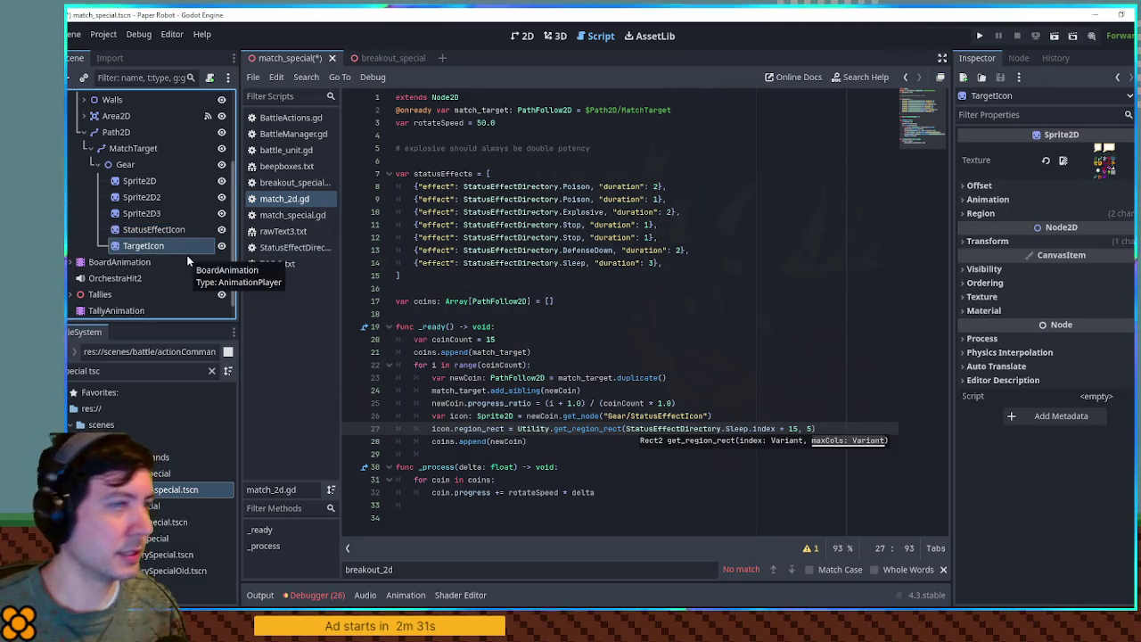
- Give TargetIcon the target.png texture with region cropping turned off
triple_click(134, 371)
text(target)
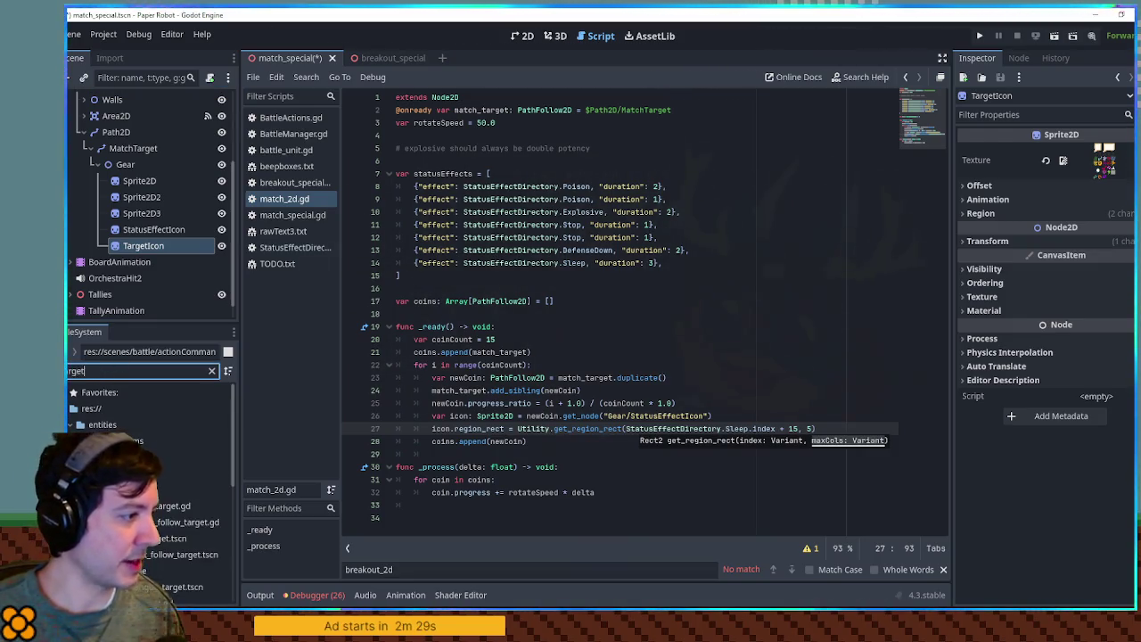
scroll(162, 527, down, 3)
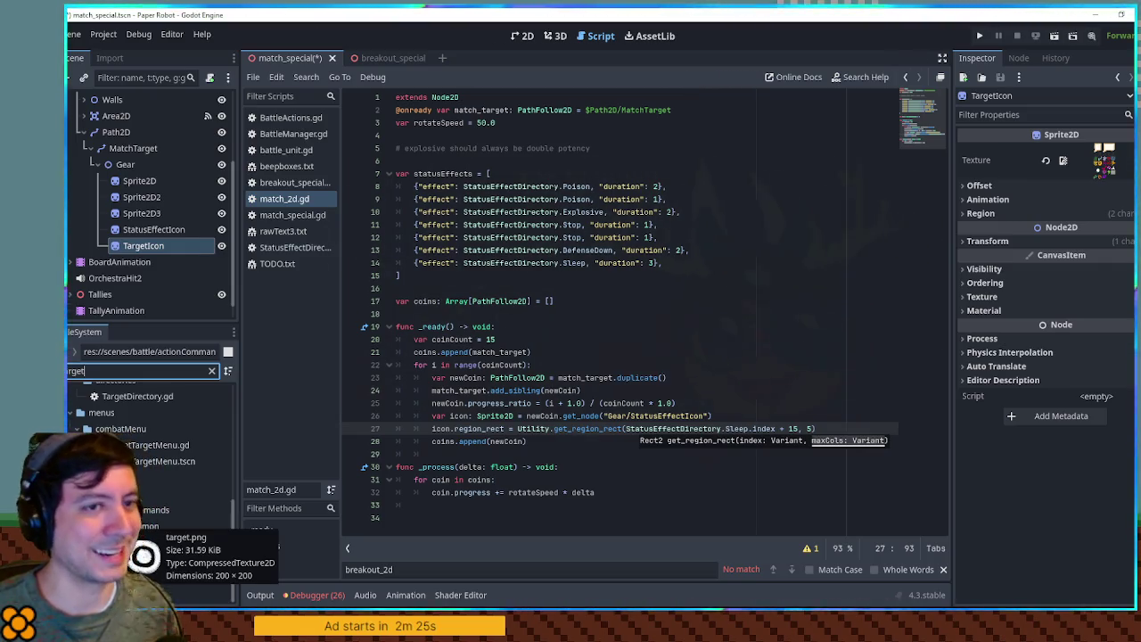
mouse_move(142, 556)
mouse_down()
mouse_move(484, 459)
mouse_move(713, 249)
mouse_move(1104, 160)
mouse_up()
click(990, 213)
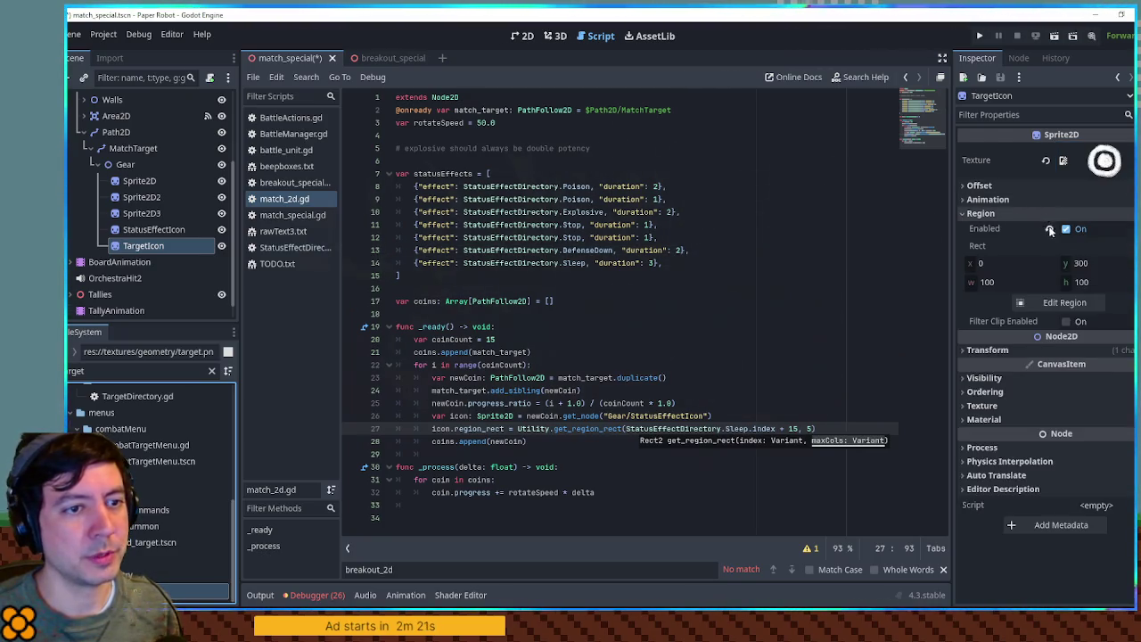
click(1051, 230)
click(1066, 229)
click(1066, 230)
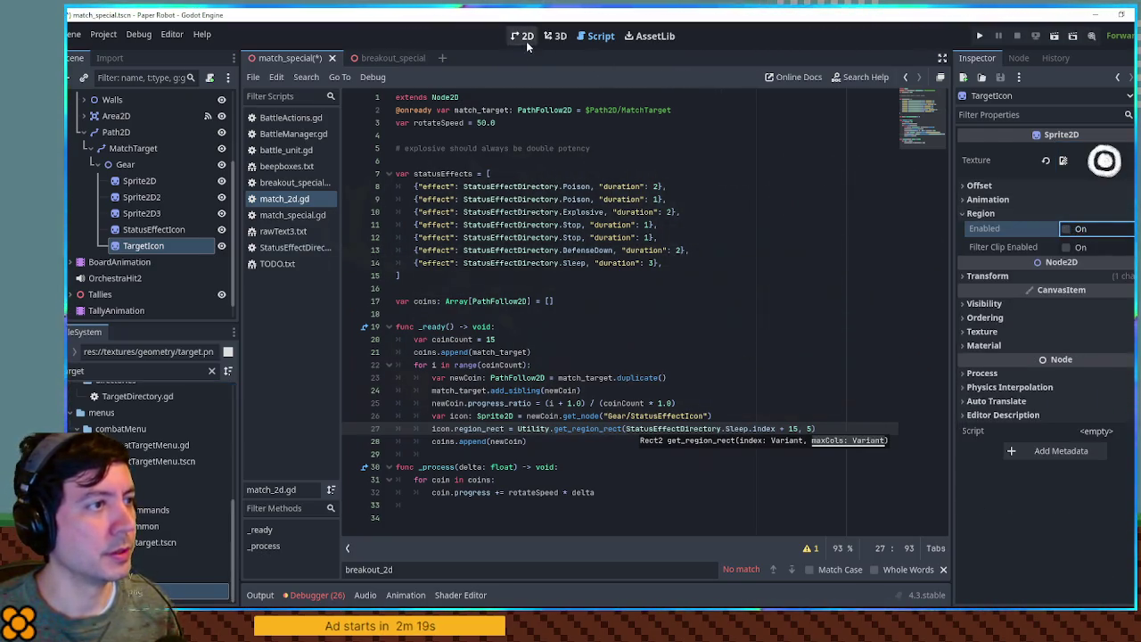
- Delete the RockyWall6 mesh from the match_special scene
click(525, 37)
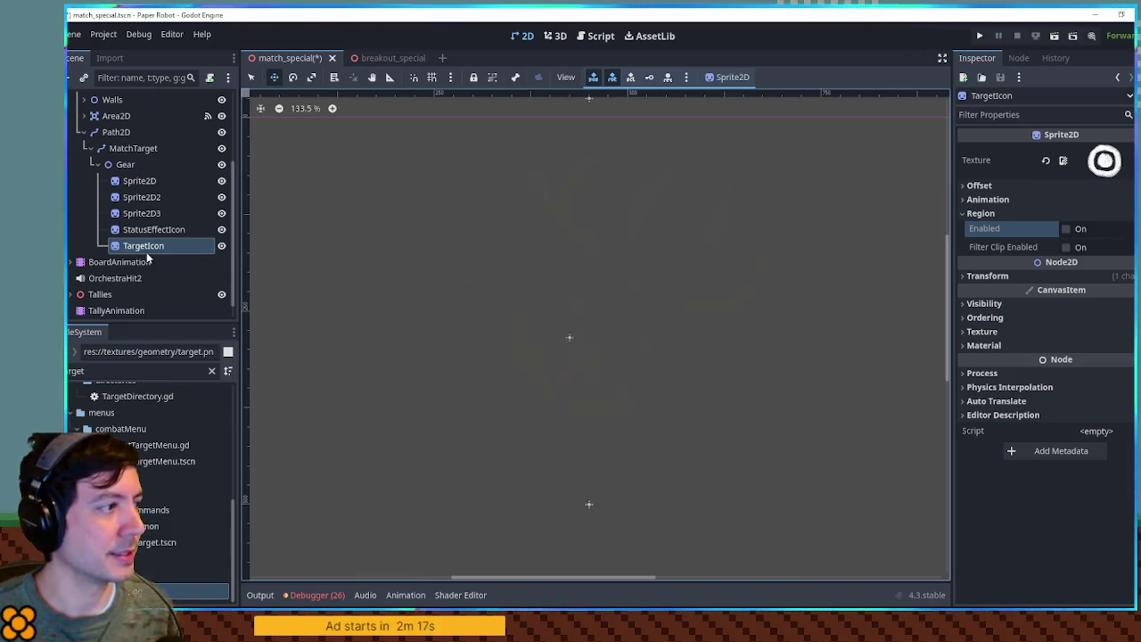
scroll(134, 201, up, 5)
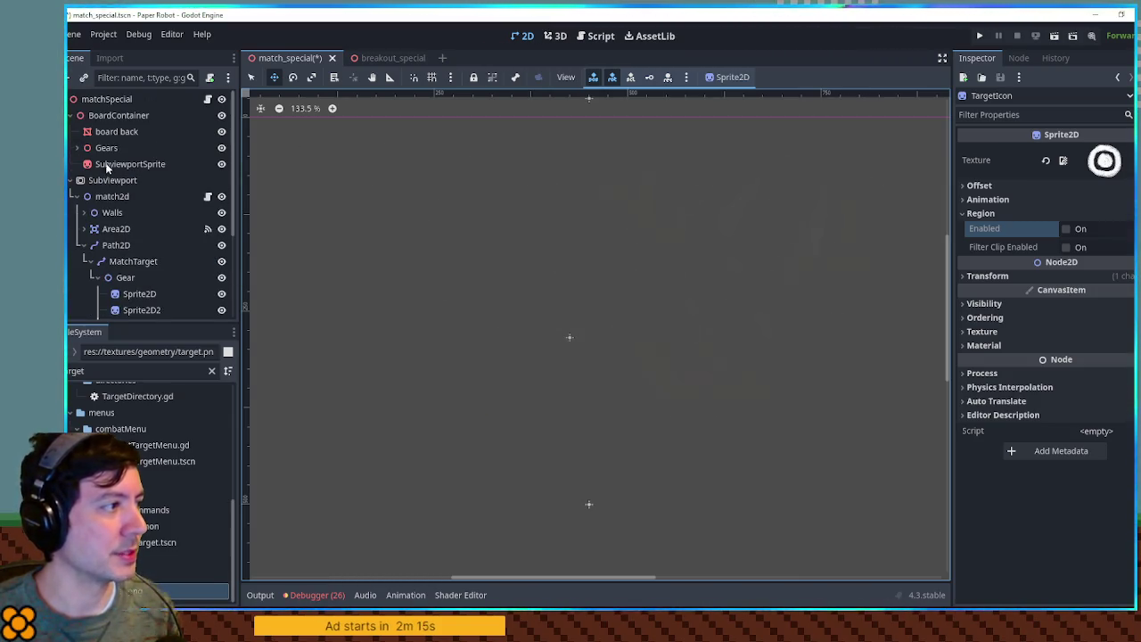
click(97, 99)
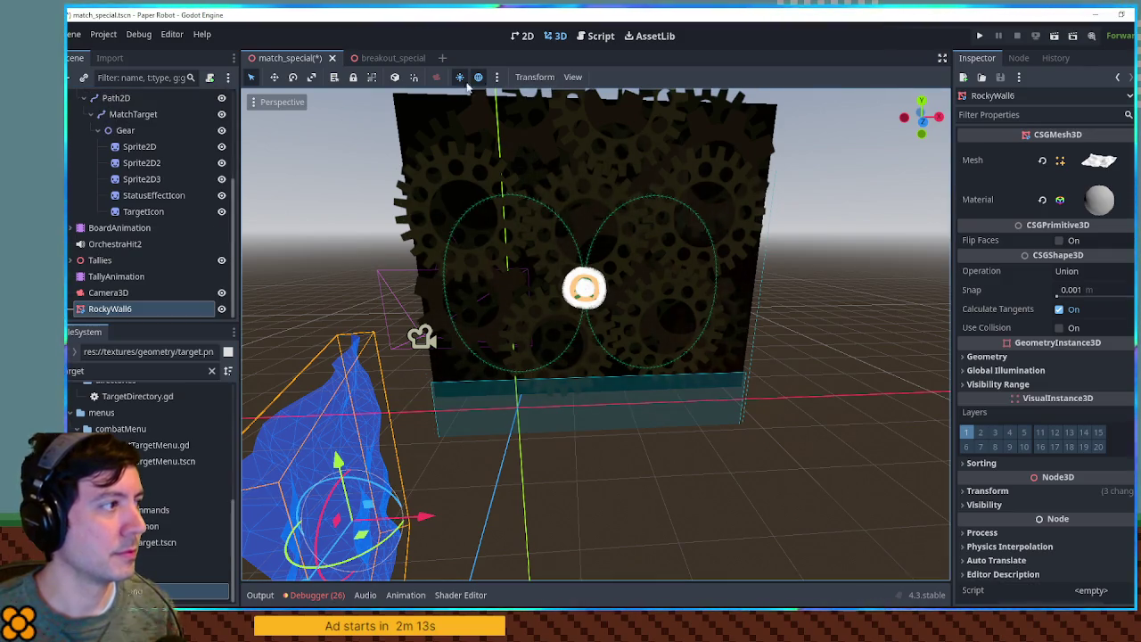
key(Delete)
- Duplicate TargetIcon, move the TargetIcon2 copy, then delete TargetIcon2 again
click(143, 227)
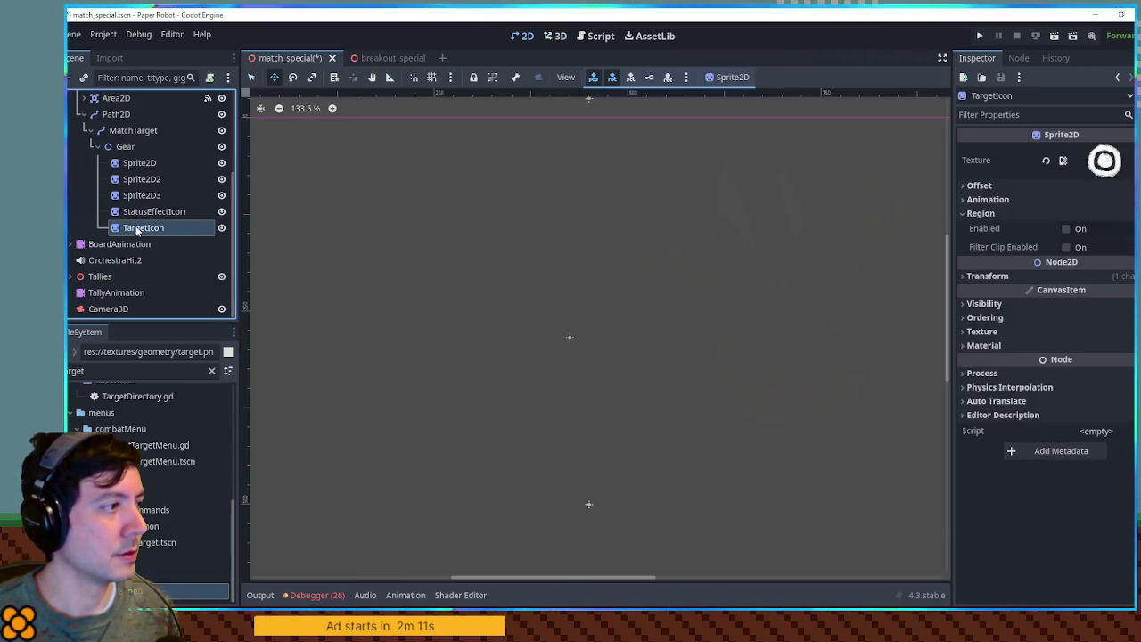
key(ctrl+d)
mouse_move(142, 243)
mouse_down()
mouse_move(131, 132)
mouse_move(105, 105)
mouse_move(94, 112)
mouse_move(117, 112)
mouse_up()
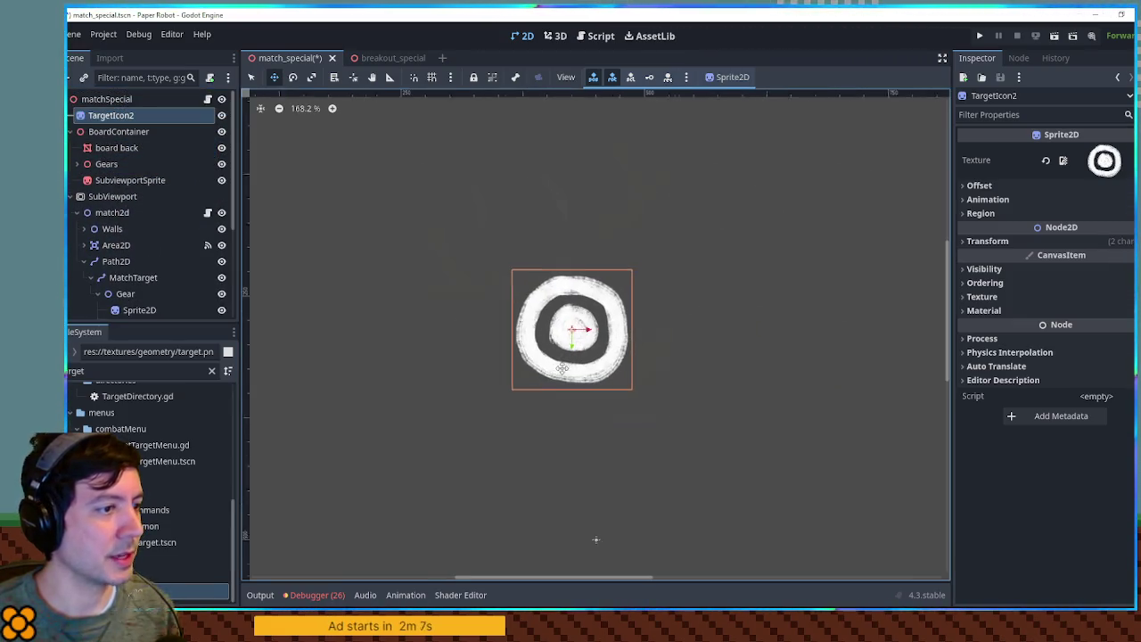
scroll(562, 357, down, 3)
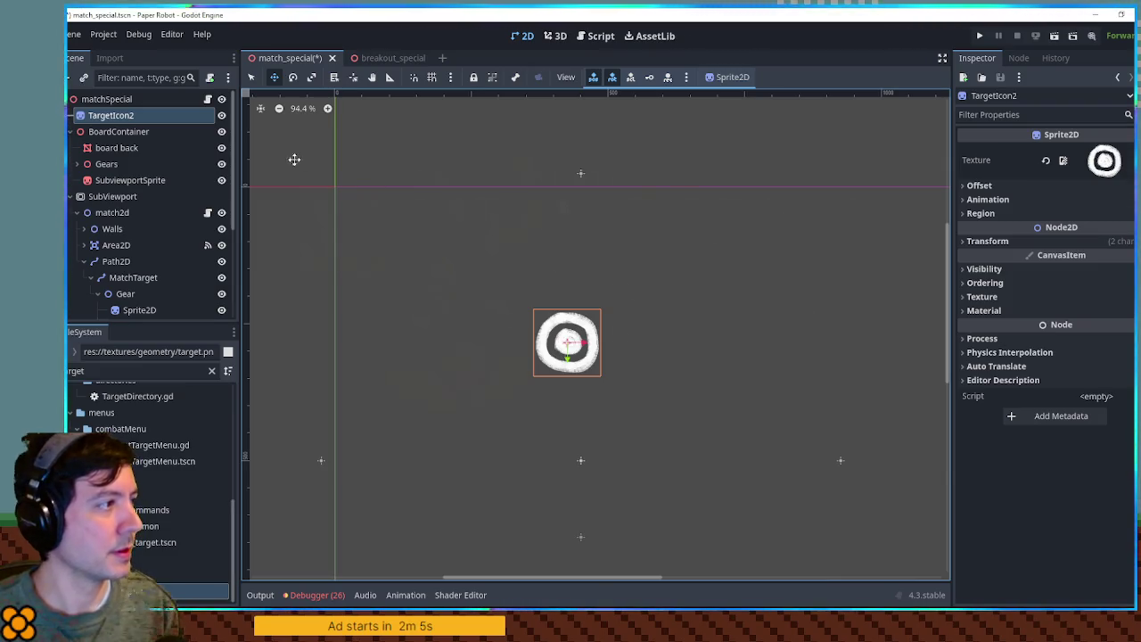
key(Delete)
key(Return)
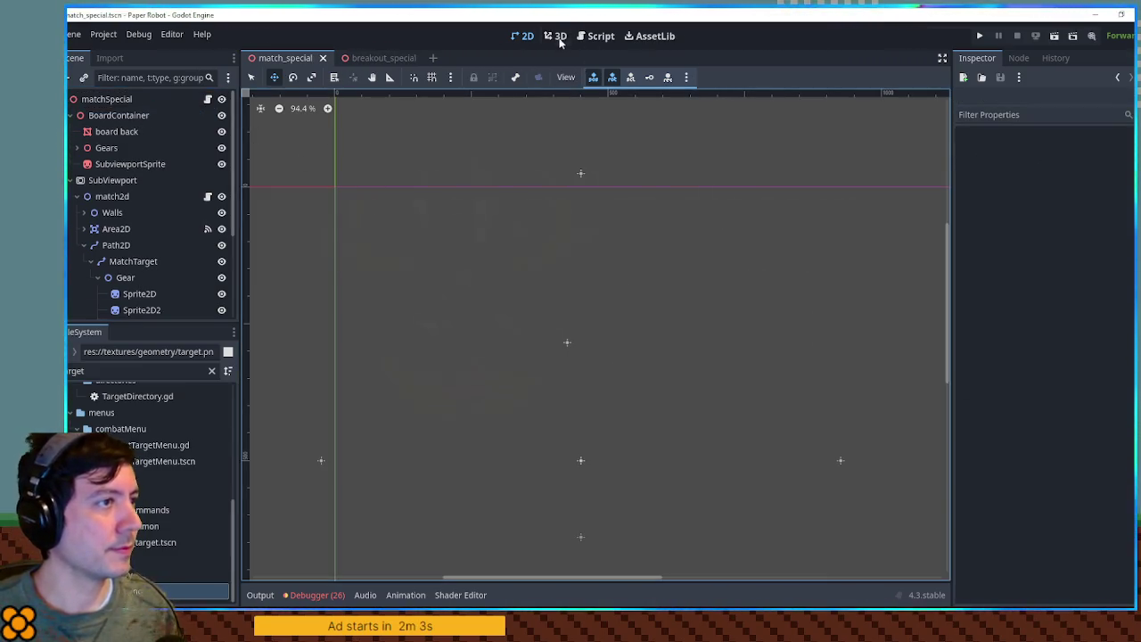
- Shrink the TargetIcon sprite's Transform scale to 0.35 so it sits inside the gear's centre
click(560, 43)
scroll(606, 246, up, 5)
mouse_move(607, 245)
mouse_down()
mouse_move(571, 262)
mouse_move(628, 283)
mouse_up()
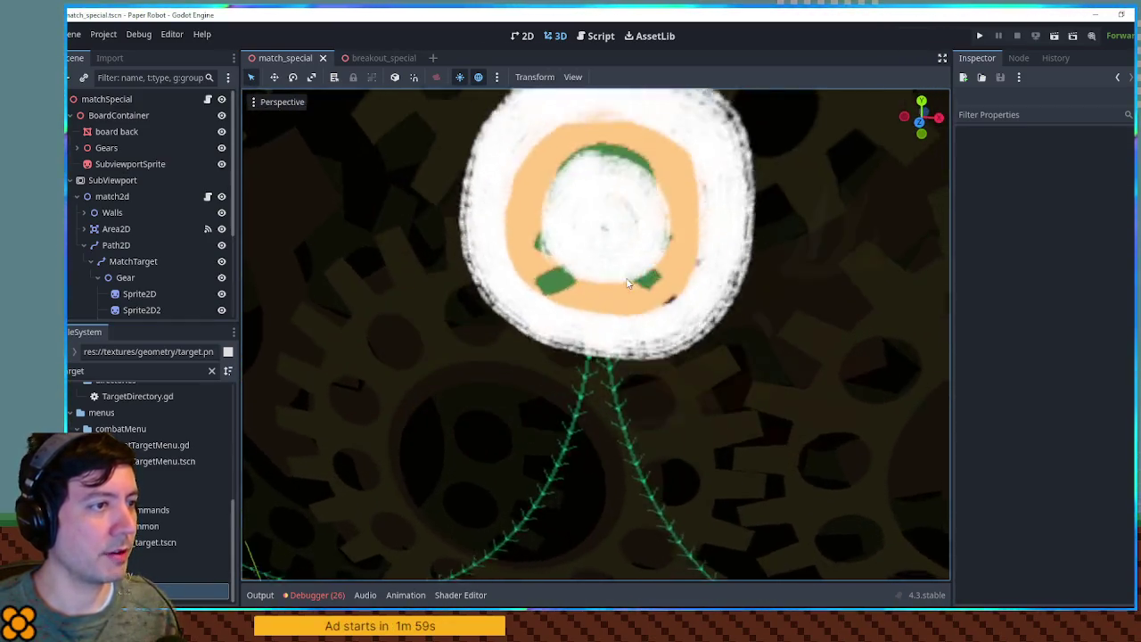
scroll(628, 284, down, 5)
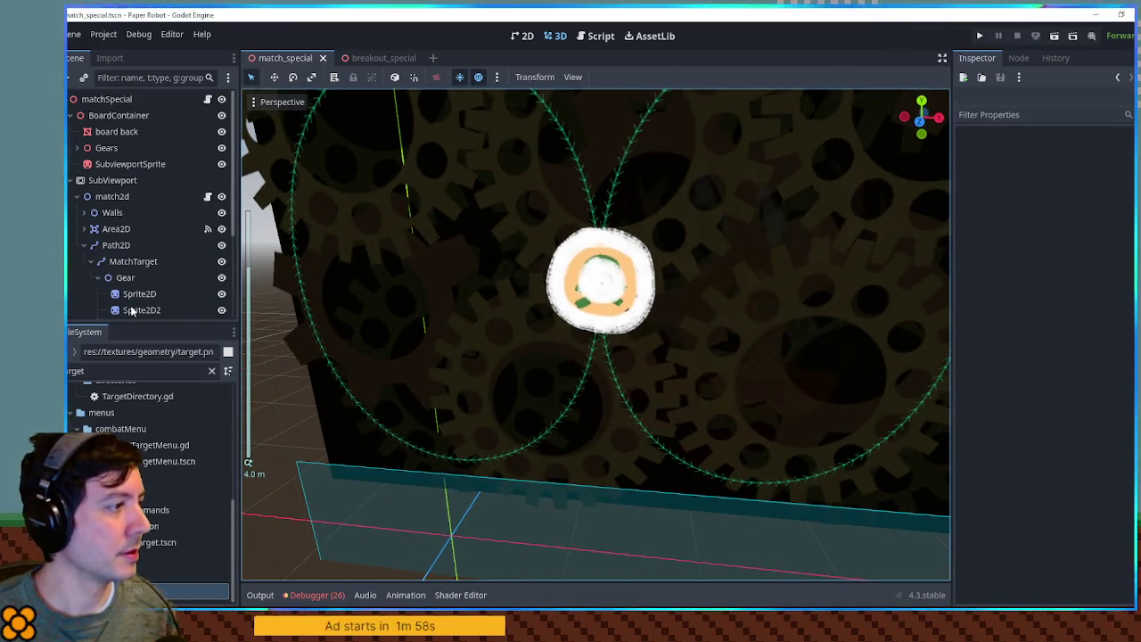
scroll(130, 310, down, 2)
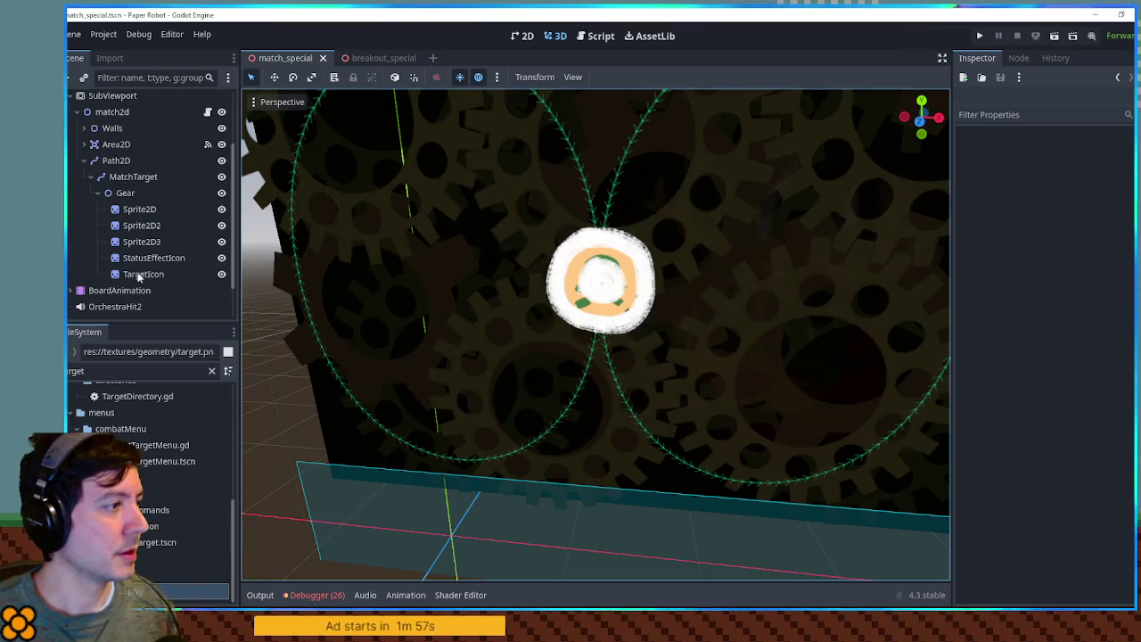
click(143, 274)
click(555, 36)
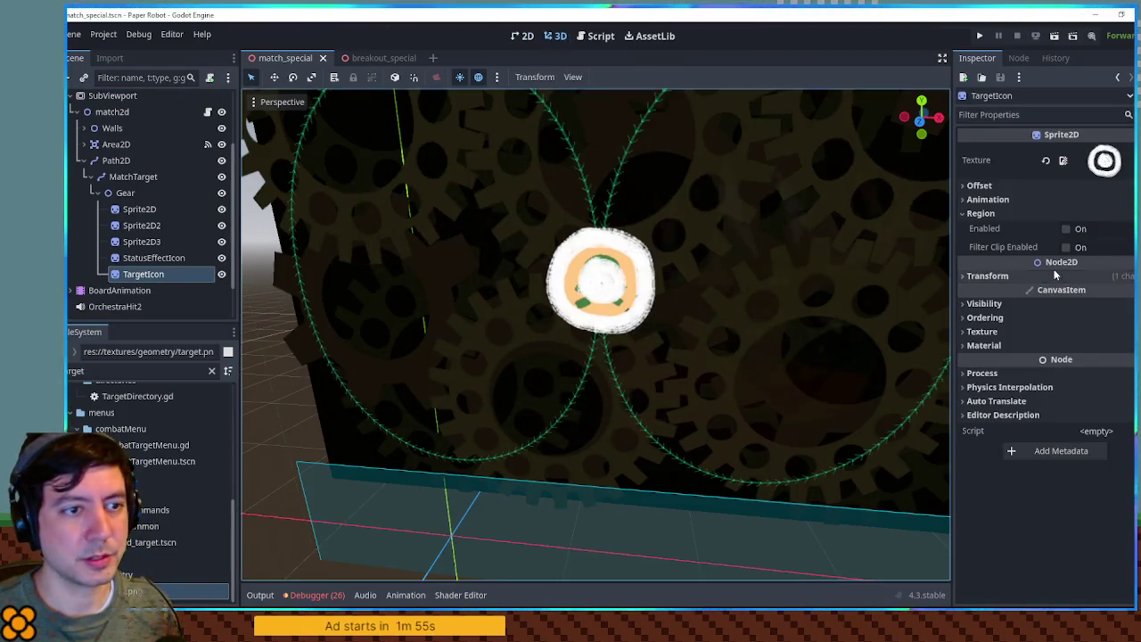
click(987, 276)
drag(1072, 350, 1024, 351)
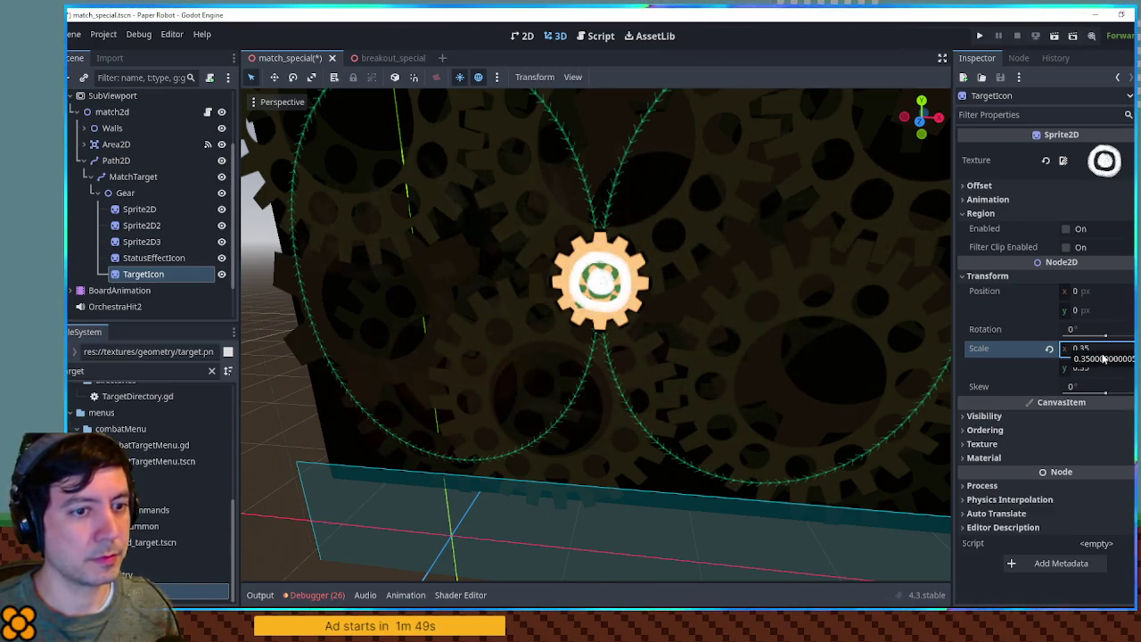
mouse_move(702, 287)
mouse_down()
mouse_move(764, 280)
mouse_move(726, 273)
mouse_move(749, 263)
mouse_up()
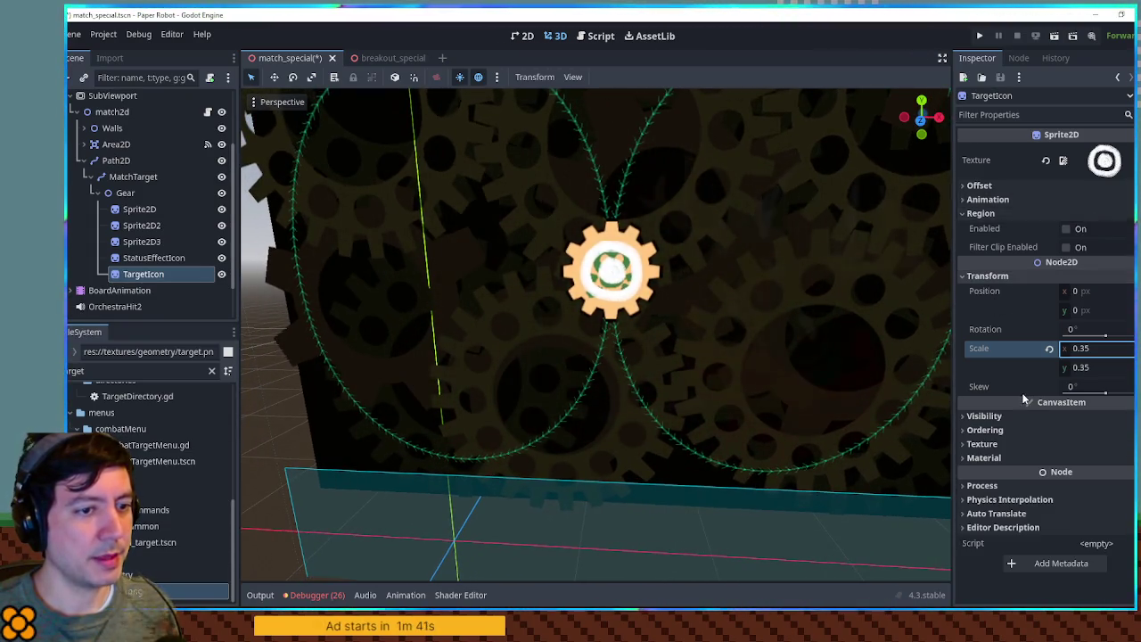
- Give TargetIcon's Self Modulate a red tint
click(1033, 416)
click(1097, 468)
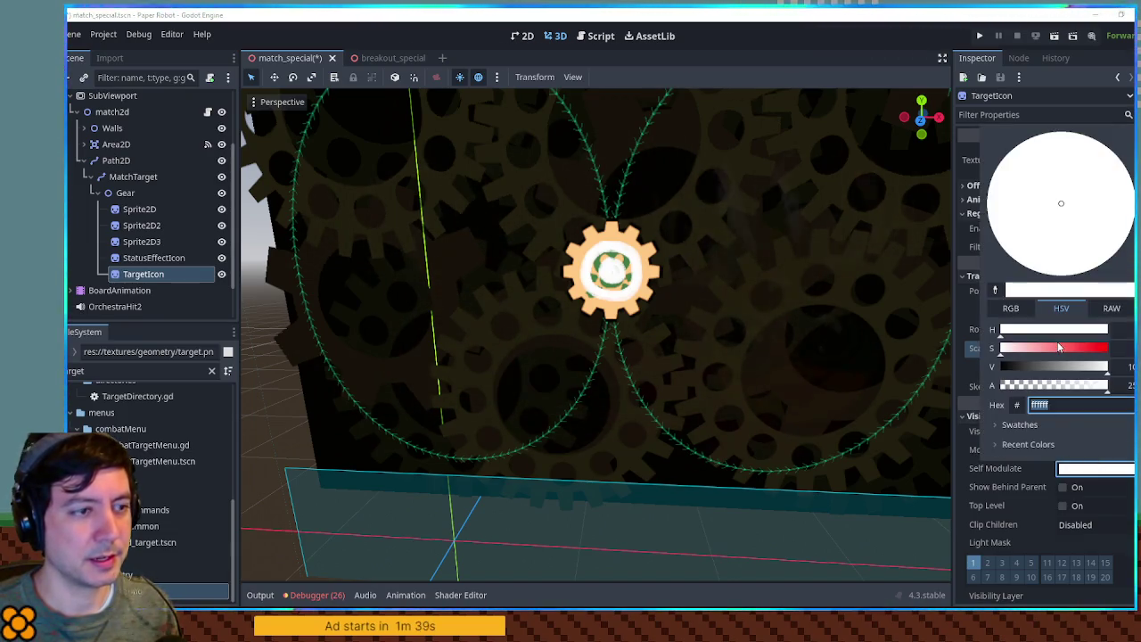
mouse_move(1070, 349)
mouse_down()
mouse_move(1105, 351)
mouse_move(1080, 351)
mouse_up()
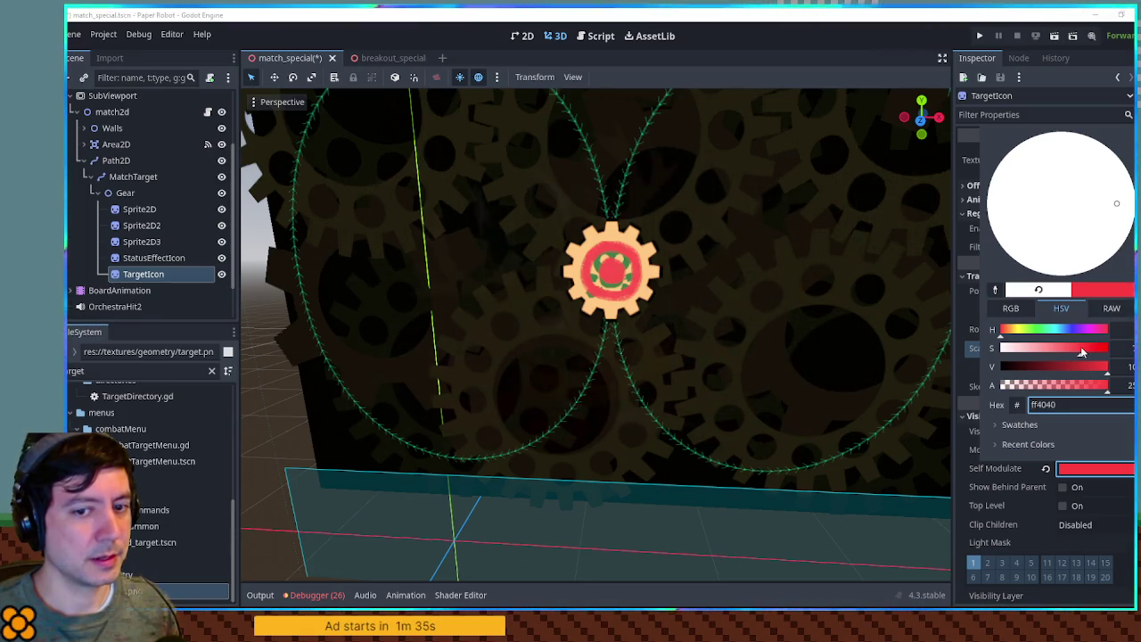
key(Escape)
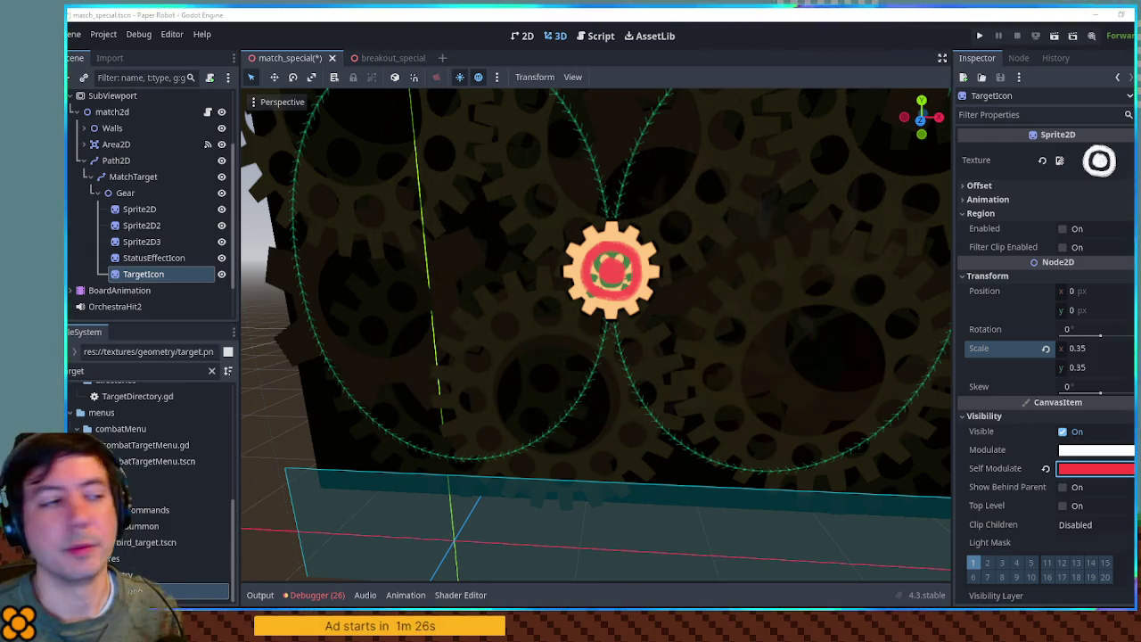
- Adjust the red tint's saturation, value and alpha to a translucent d62020d8
click(1101, 473)
click(1099, 353)
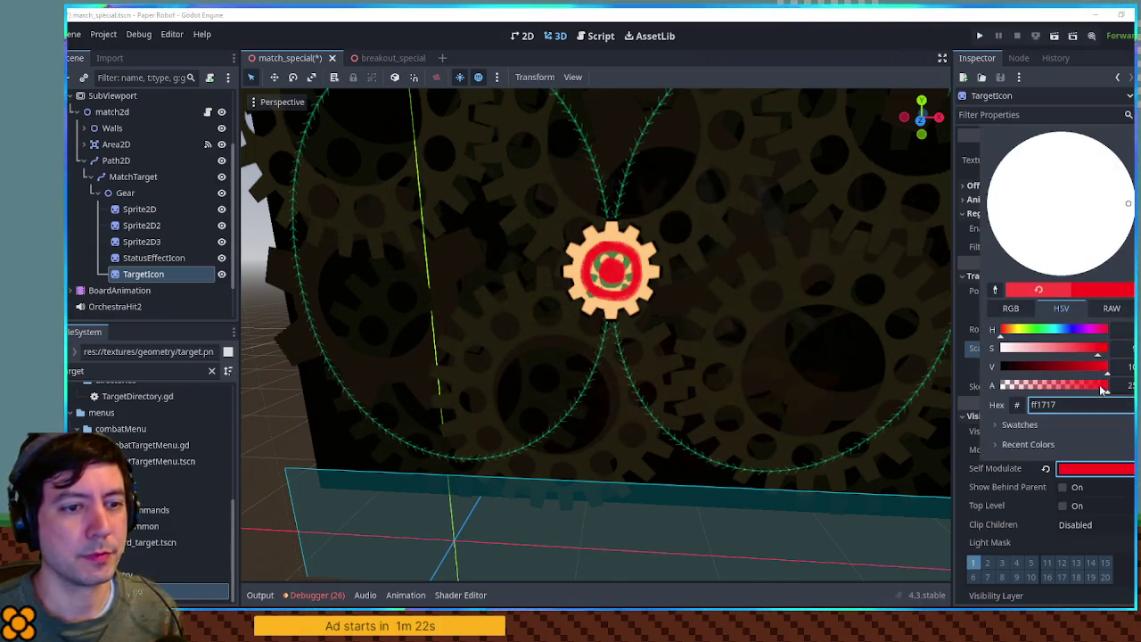
click(1093, 373)
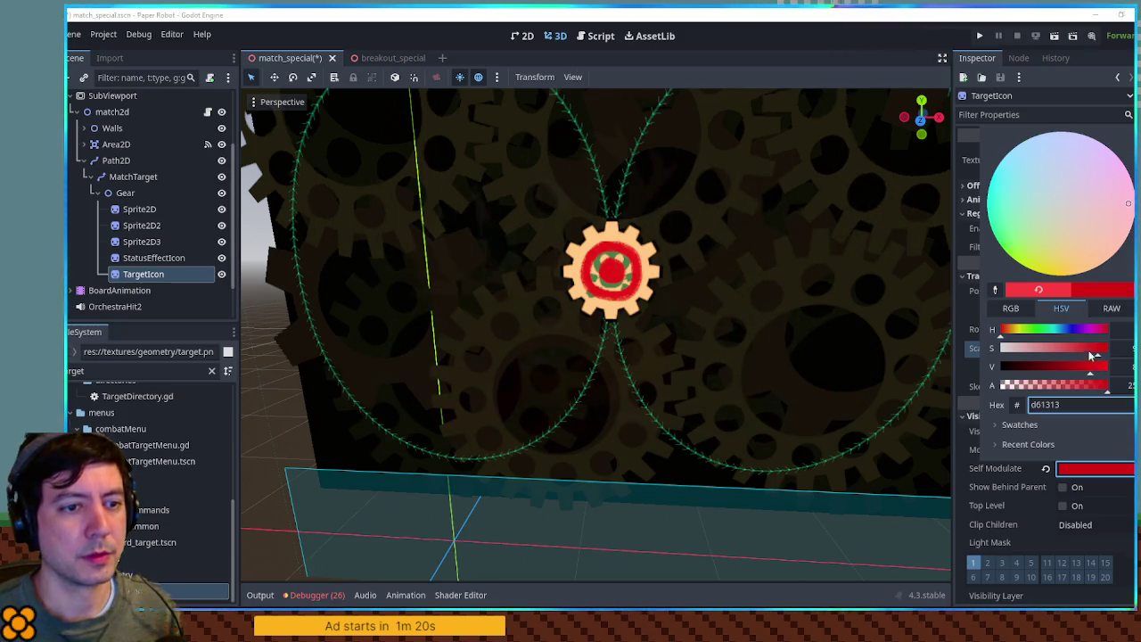
click(1093, 354)
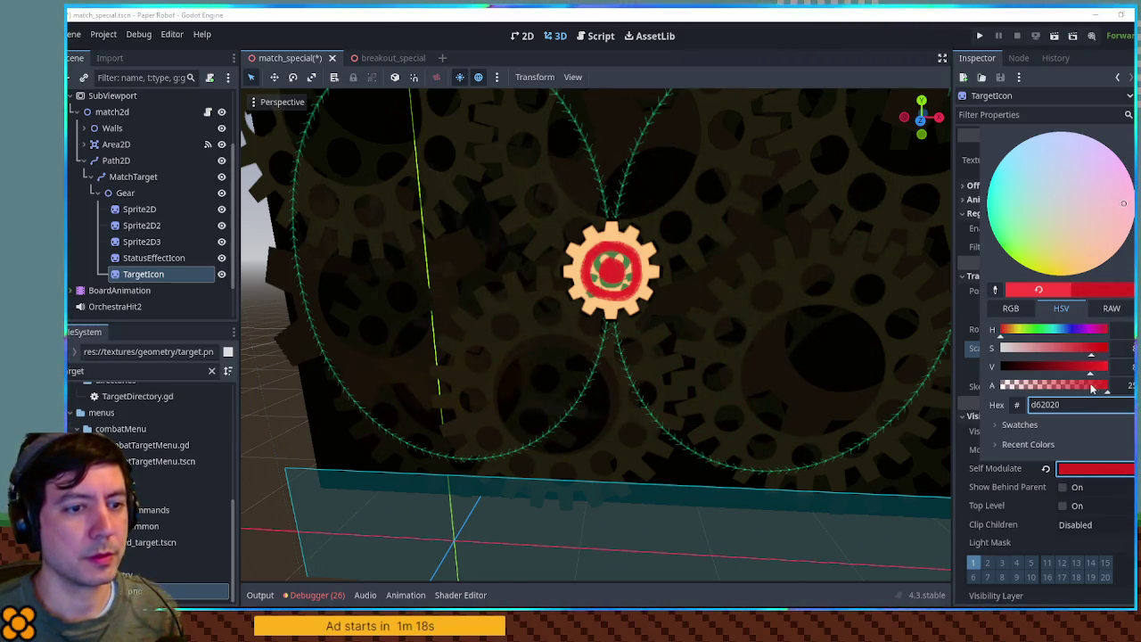
click(1093, 385)
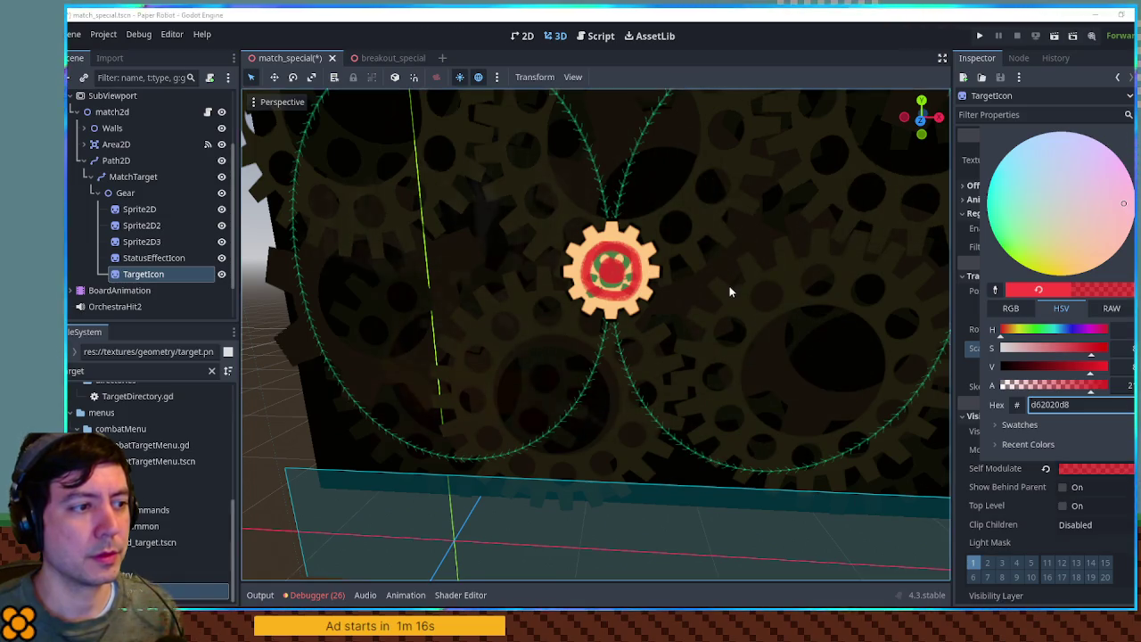
click(818, 294)
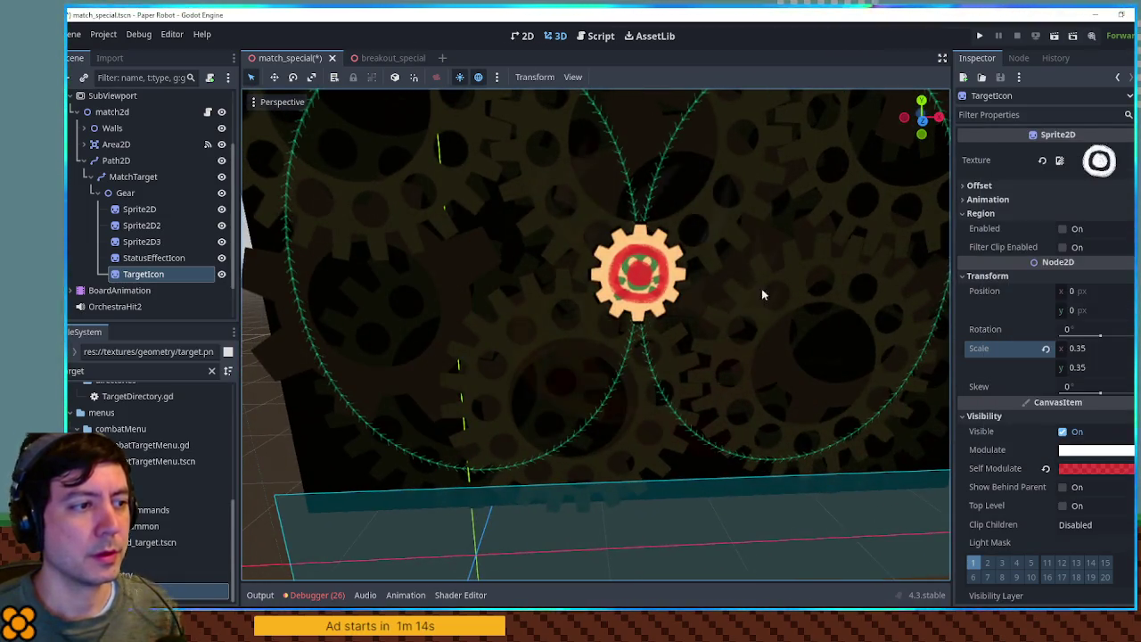
click(166, 242)
click(167, 227)
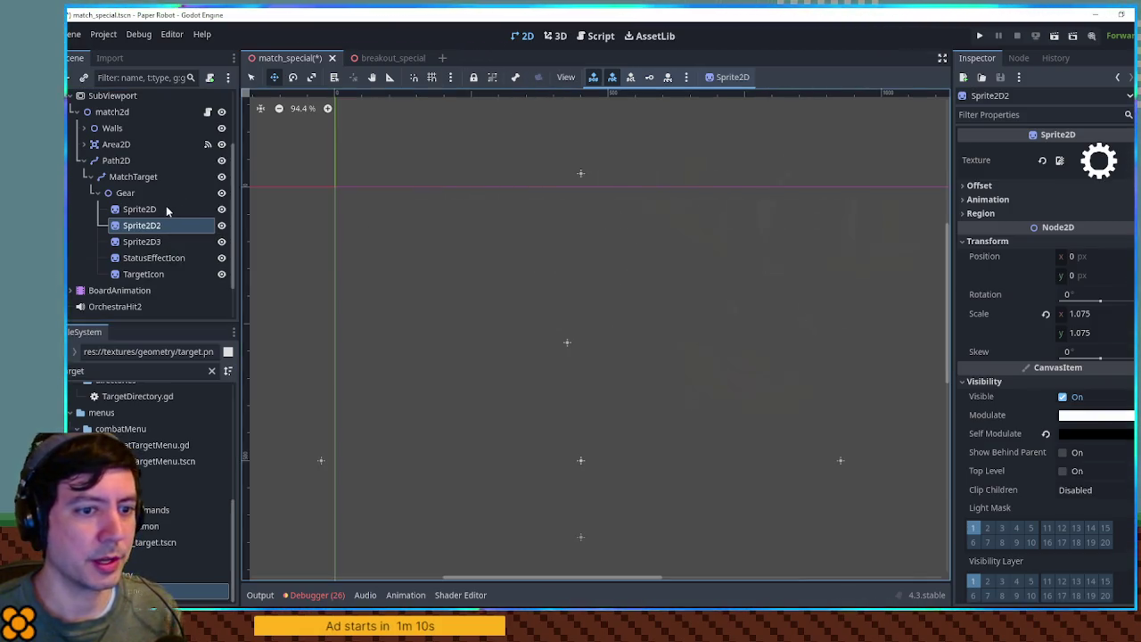
- Reset the Self Modulate of the Sprite2D and Sprite2D3 gear sprites to white
click(165, 210)
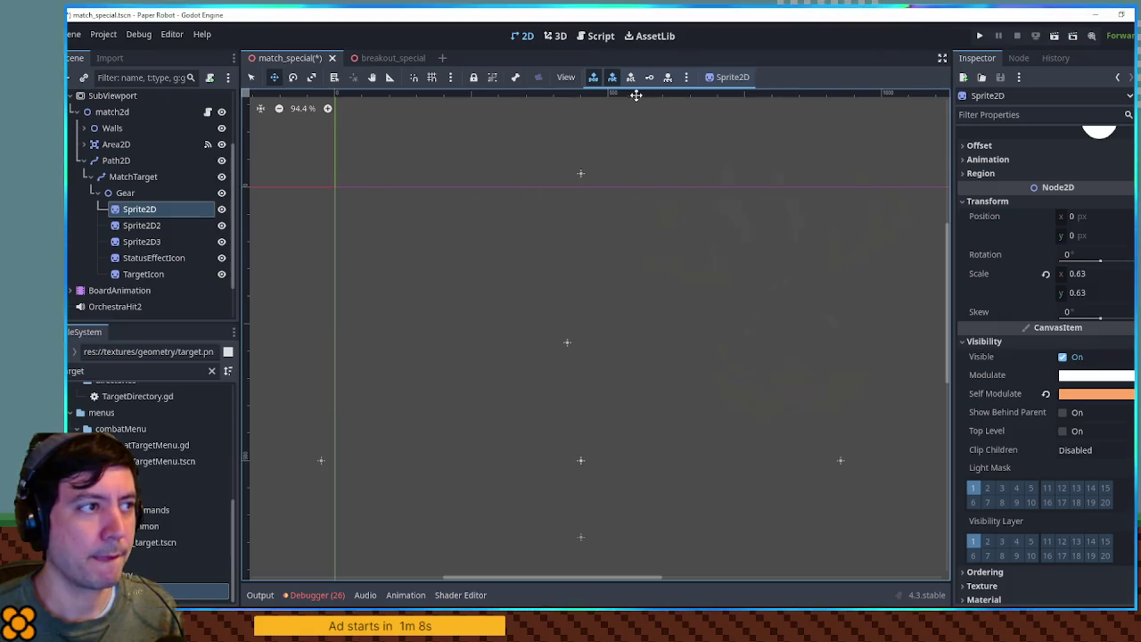
click(567, 40)
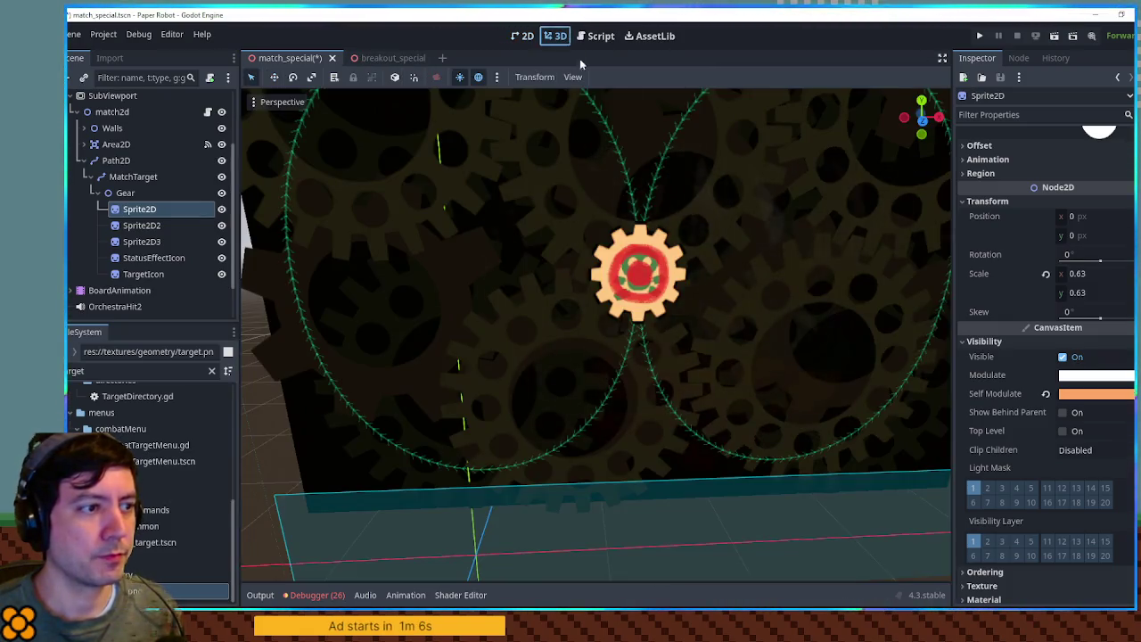
click(1106, 395)
click(1012, 274)
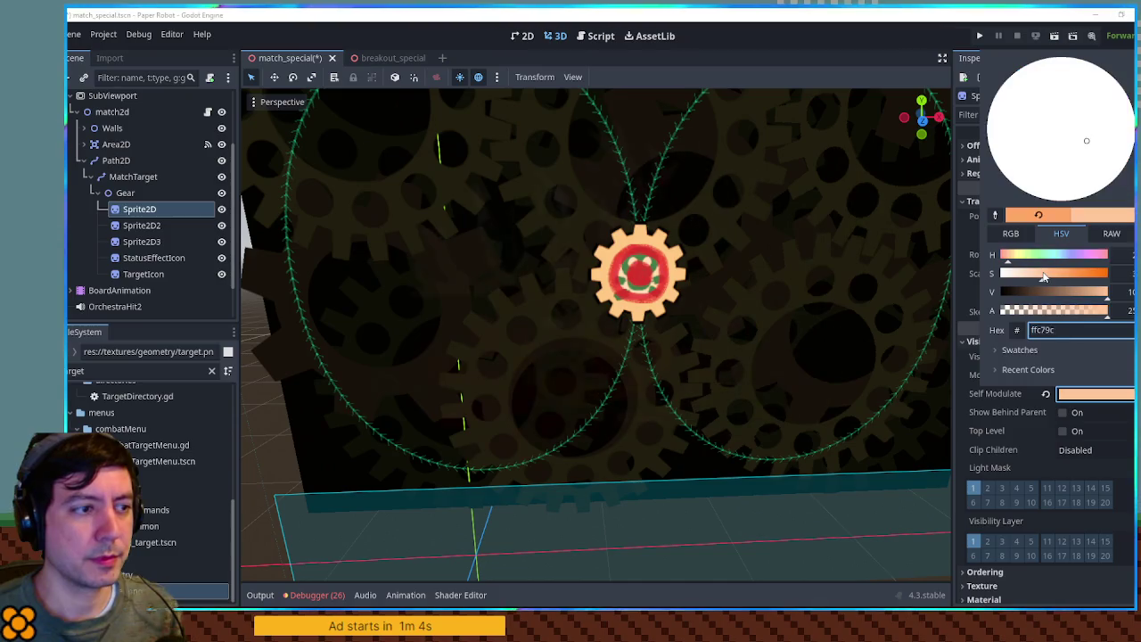
mouse_move(1019, 277)
mouse_down()
mouse_move(1110, 274)
mouse_move(1008, 279)
mouse_up()
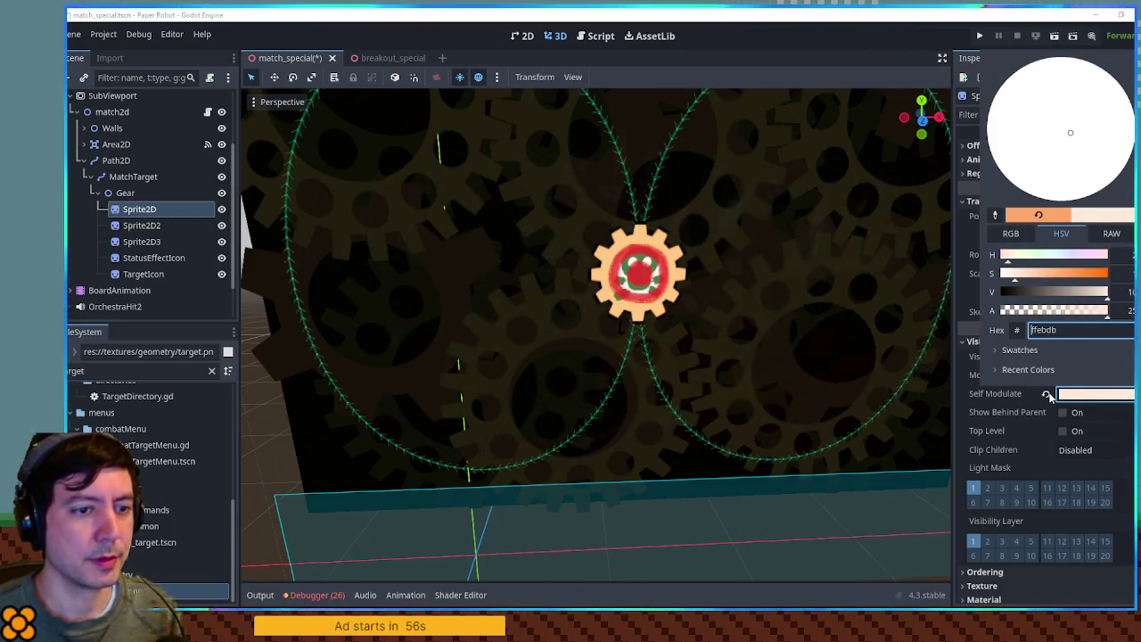
click(1048, 395)
click(153, 227)
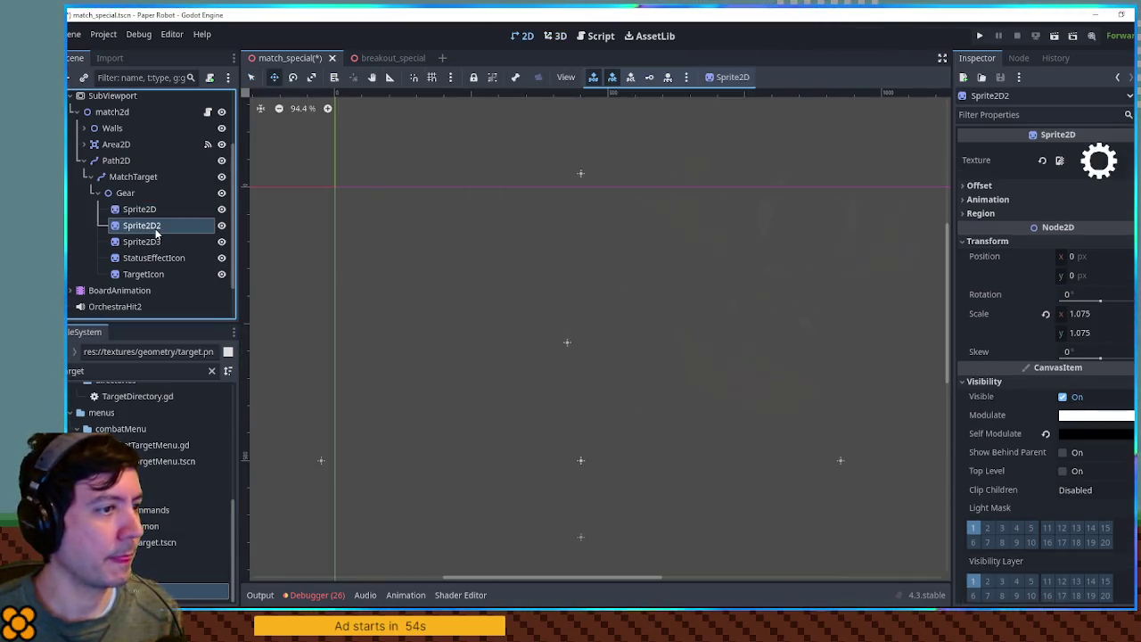
click(155, 243)
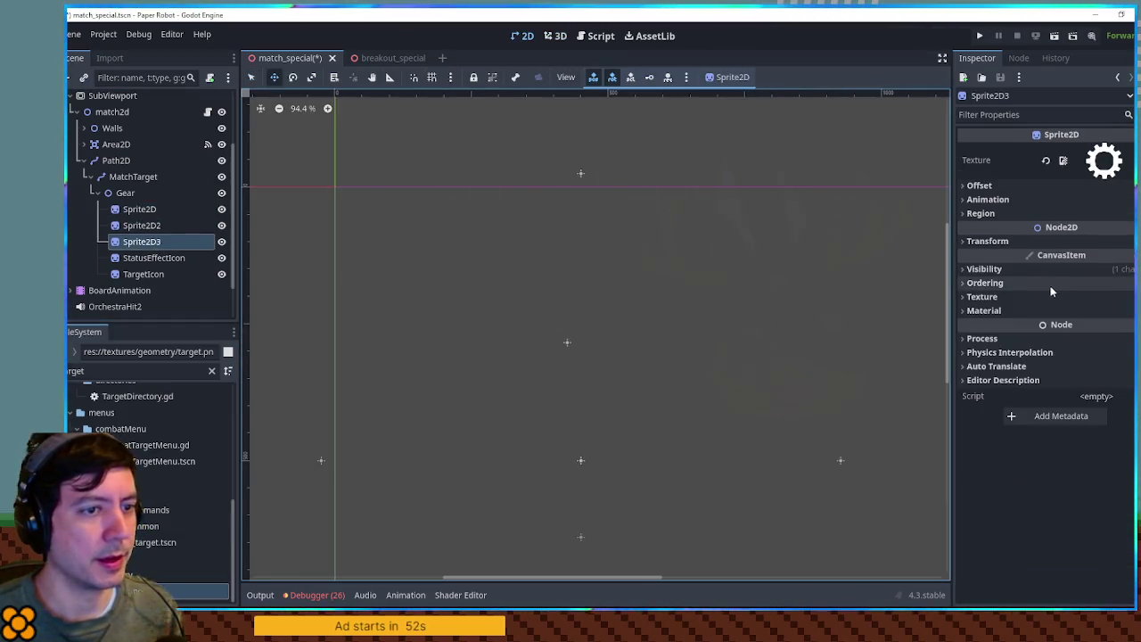
click(984, 268)
click(1047, 323)
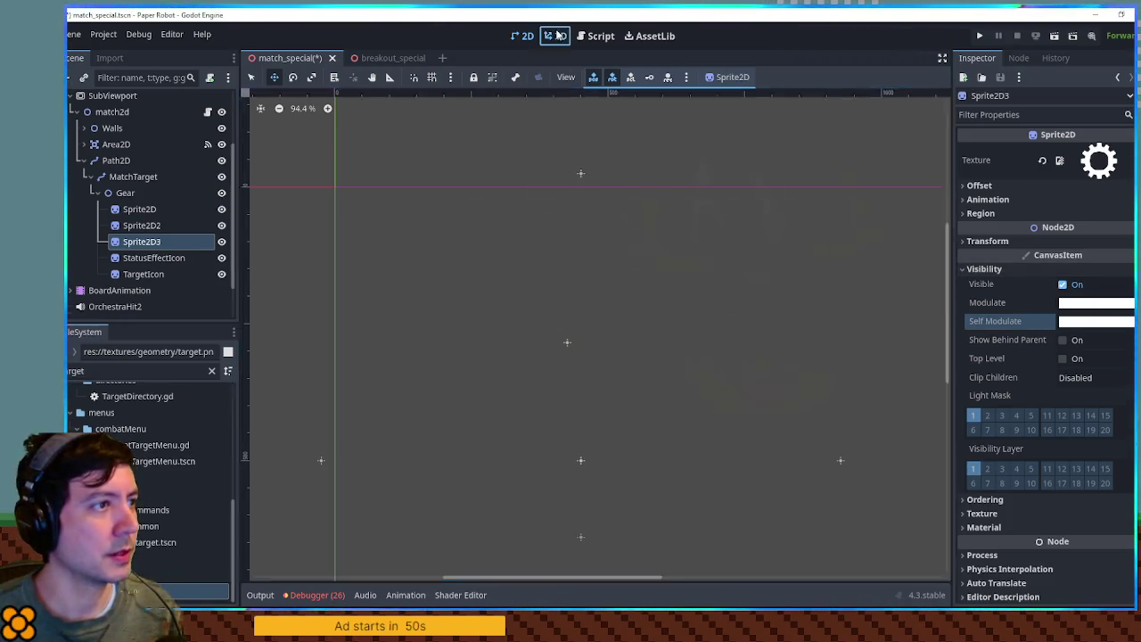
- Set TargetIcon's Self Modulate to the nearly opaque red d62020f1
key(ctrl+F2)
scroll(680, 265, down, 5)
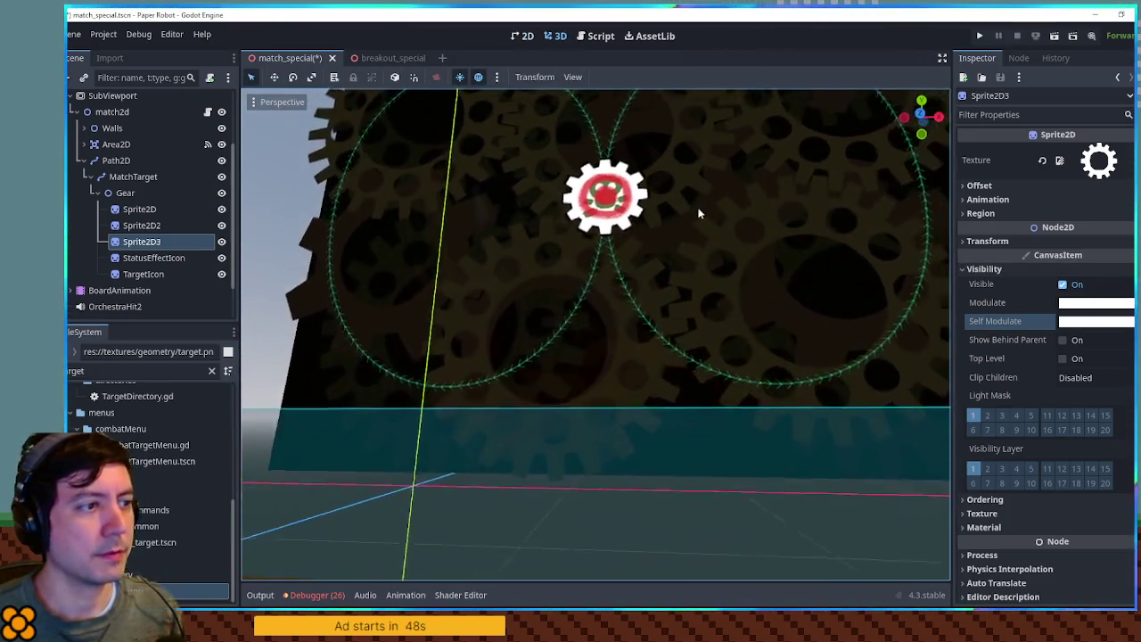
scroll(700, 246, up, 4)
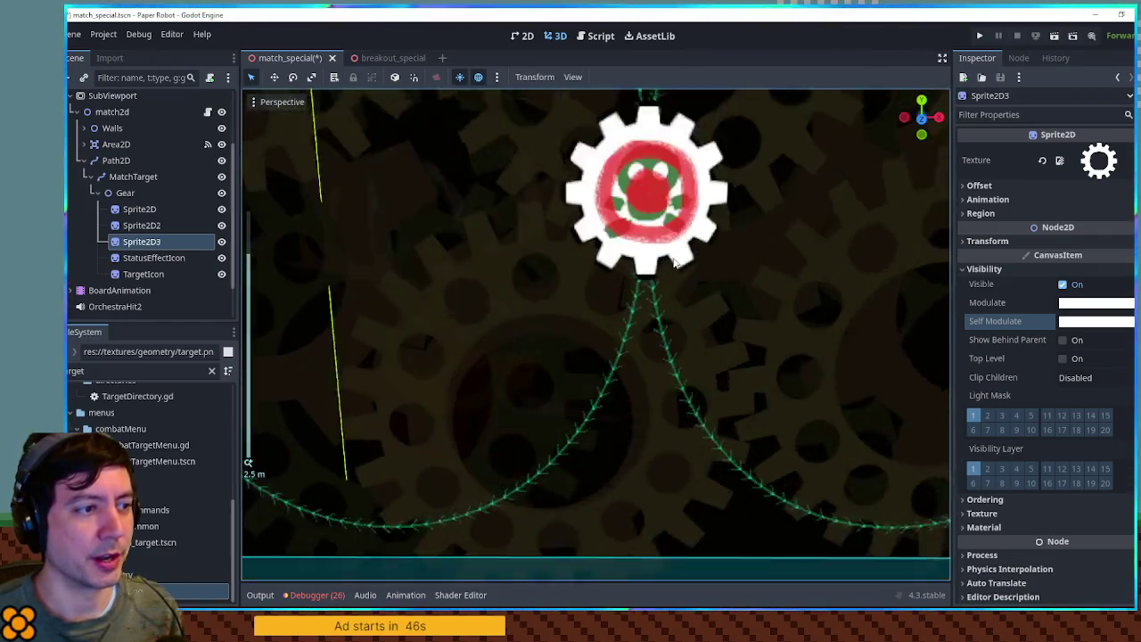
click(146, 276)
click(1105, 469)
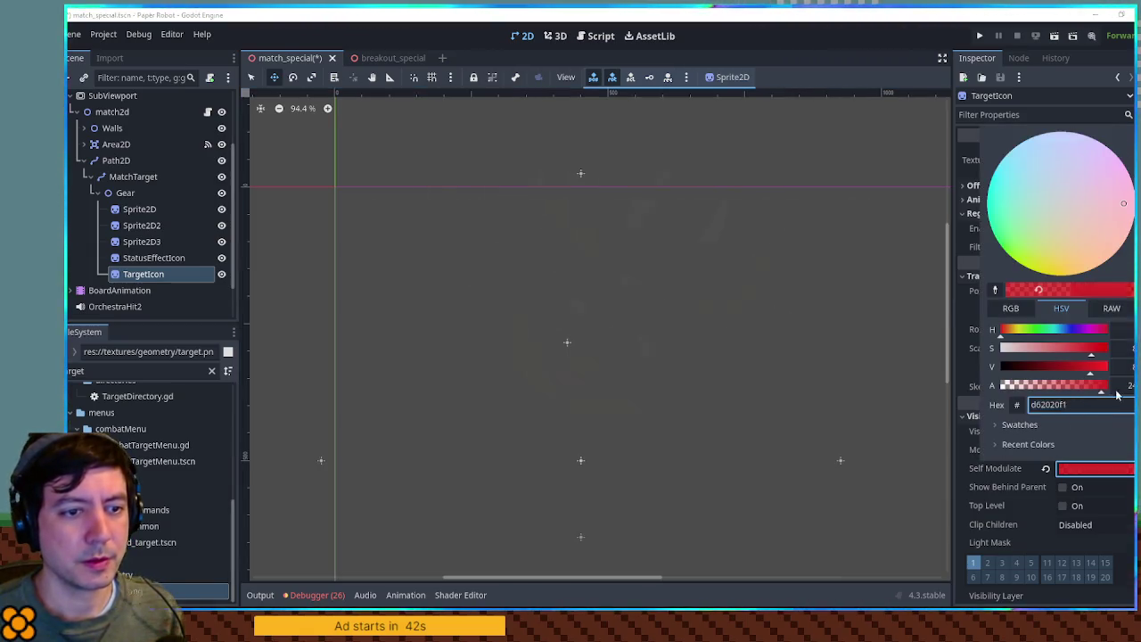
click(800, 377)
click(554, 35)
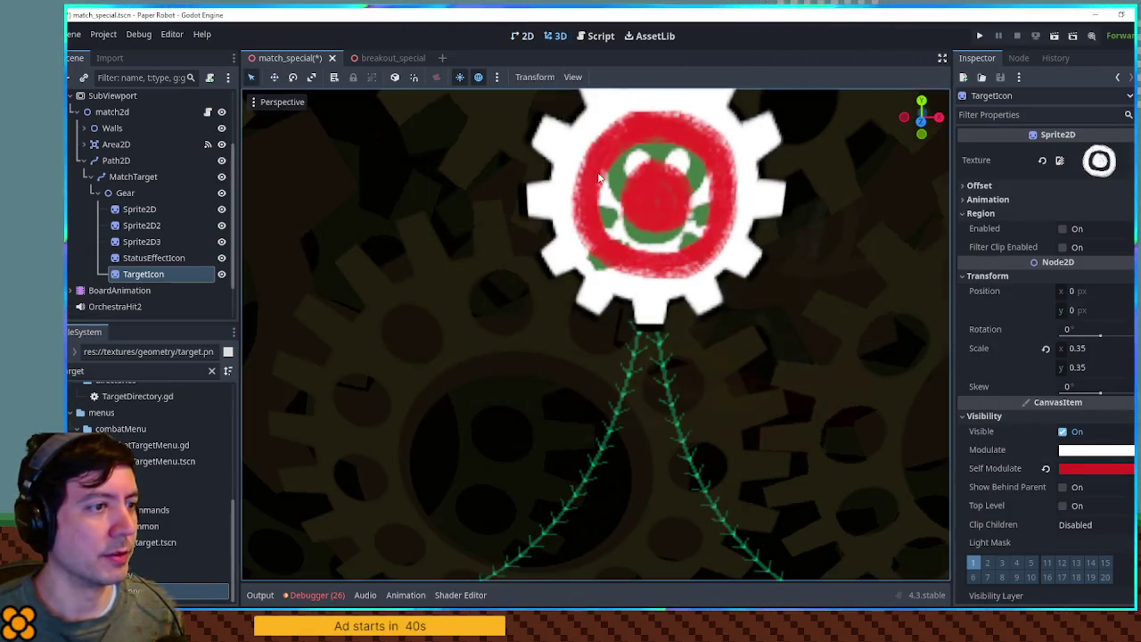
scroll(641, 205, down, 3)
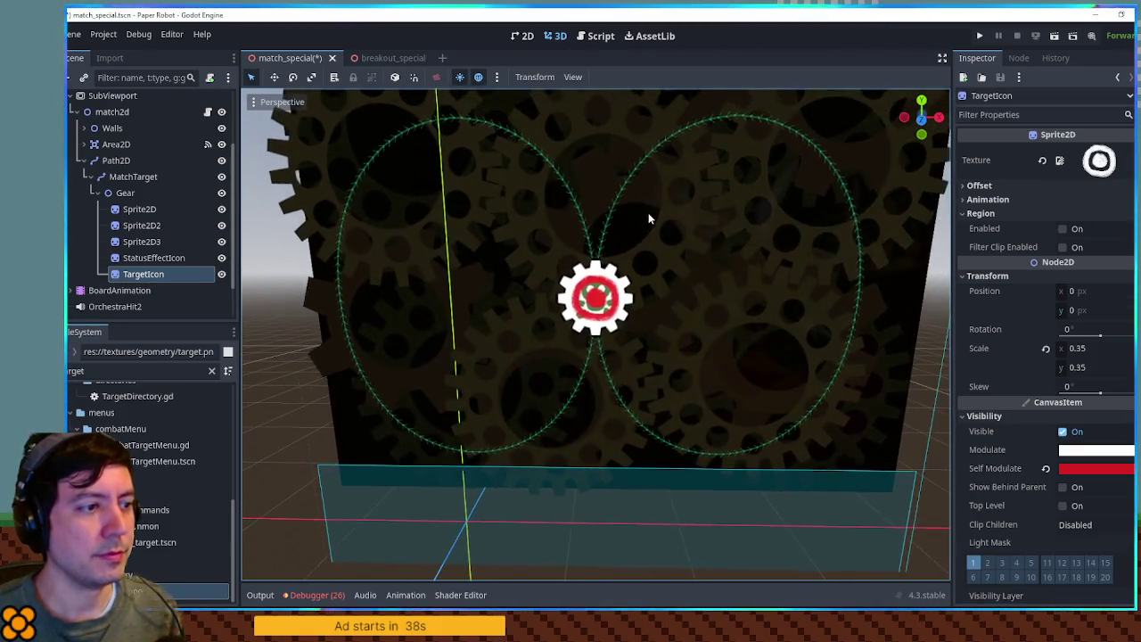
scroll(648, 212, up, 3)
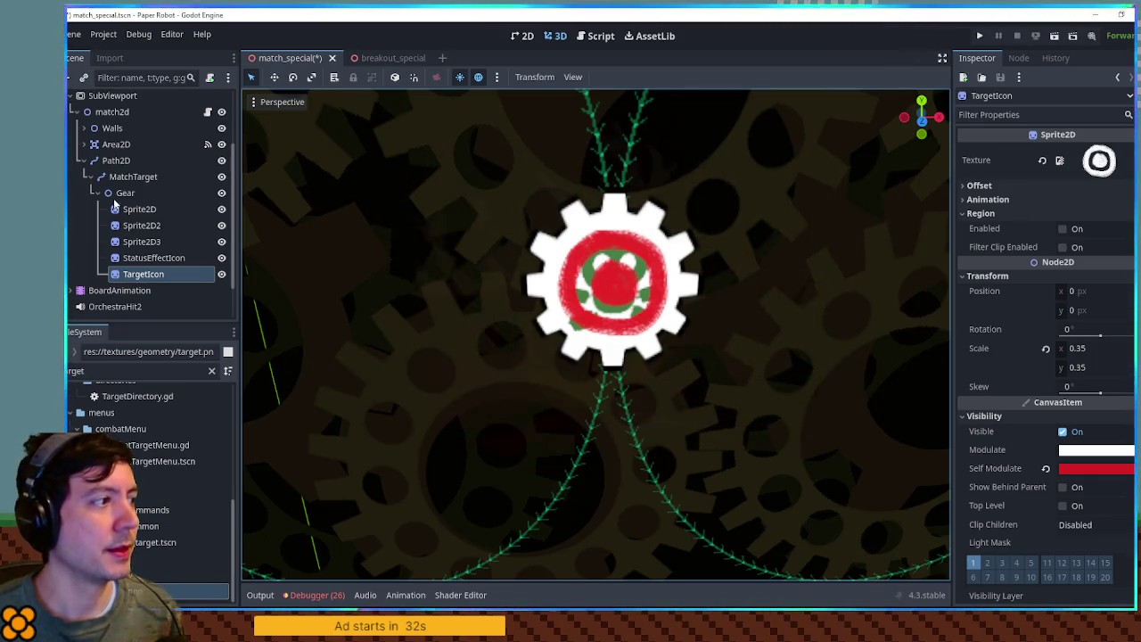
click(125, 193)
click(154, 245)
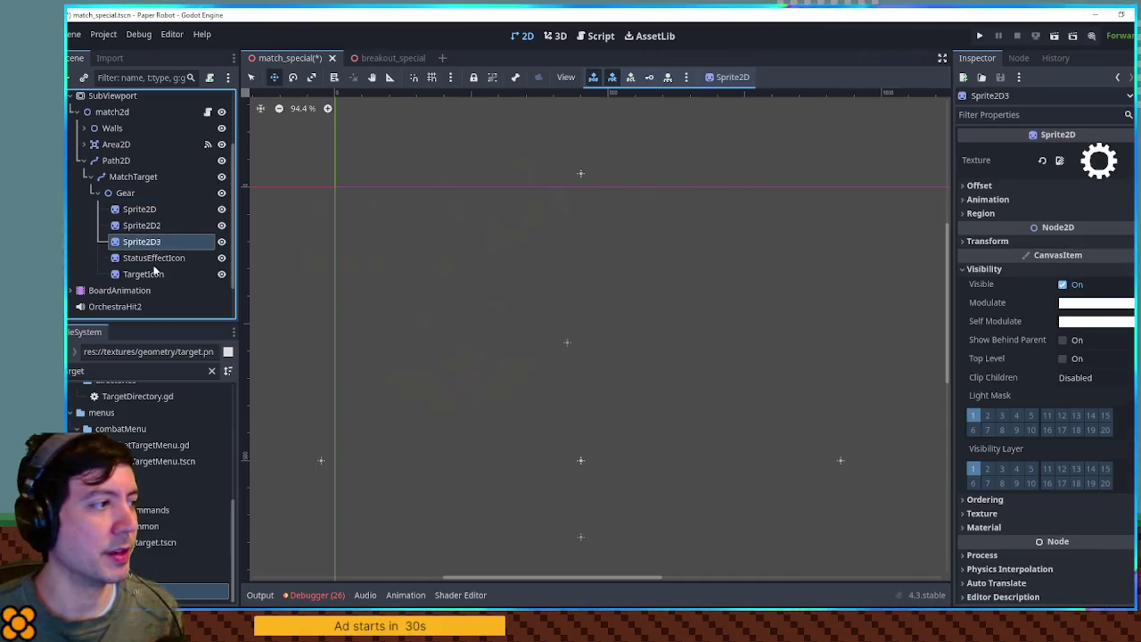
click(147, 274)
click(553, 37)
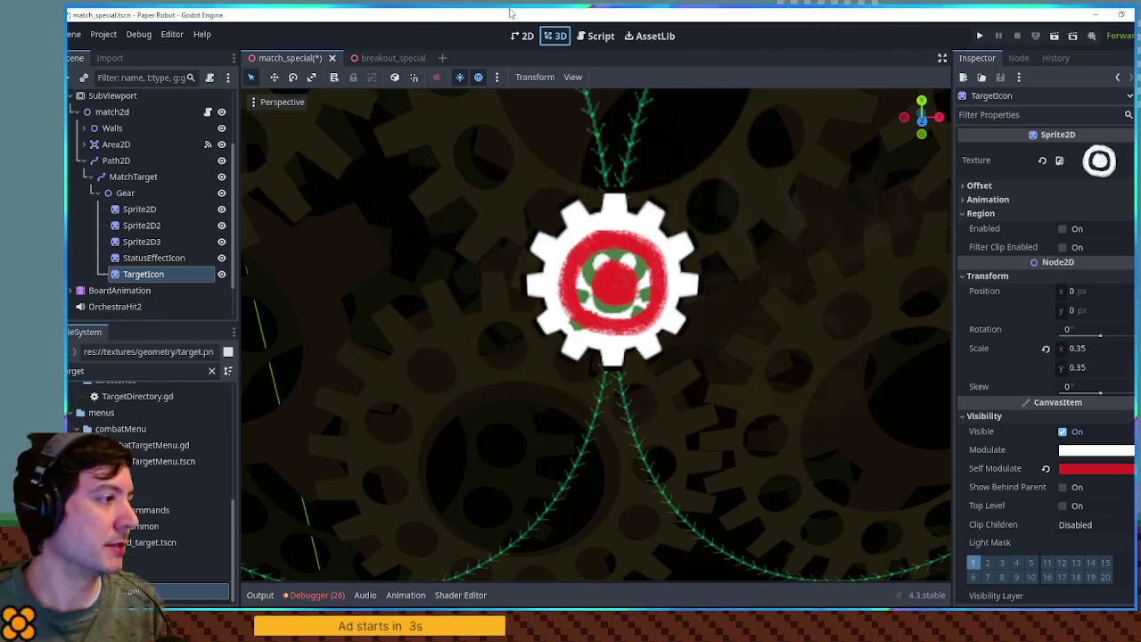
click(134, 177)
click(129, 192)
click(134, 178)
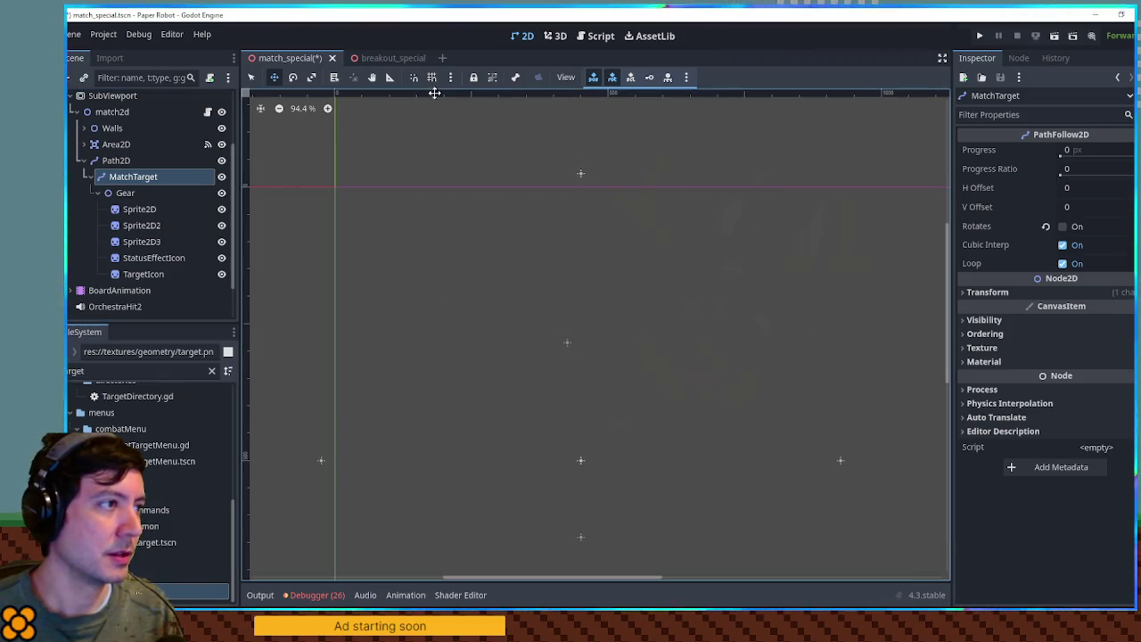
- Hide TargetIcon, keep the StatusEffectIcon skull visible, and return to match_2d.gd
click(591, 36)
click(559, 36)
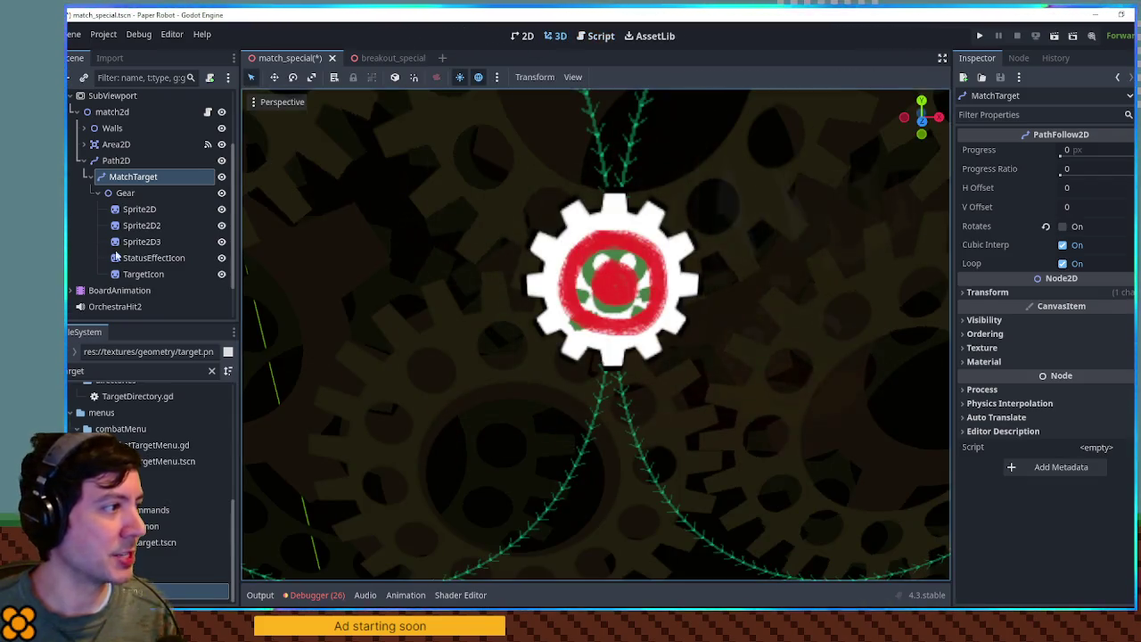
click(222, 274)
click(222, 275)
click(222, 258)
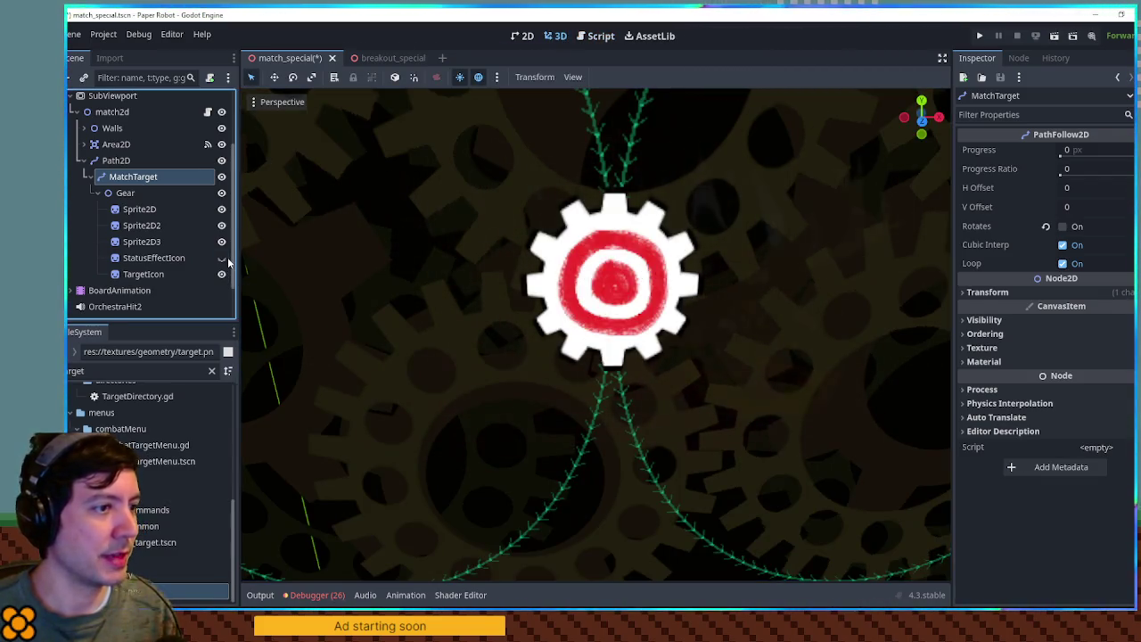
click(227, 260)
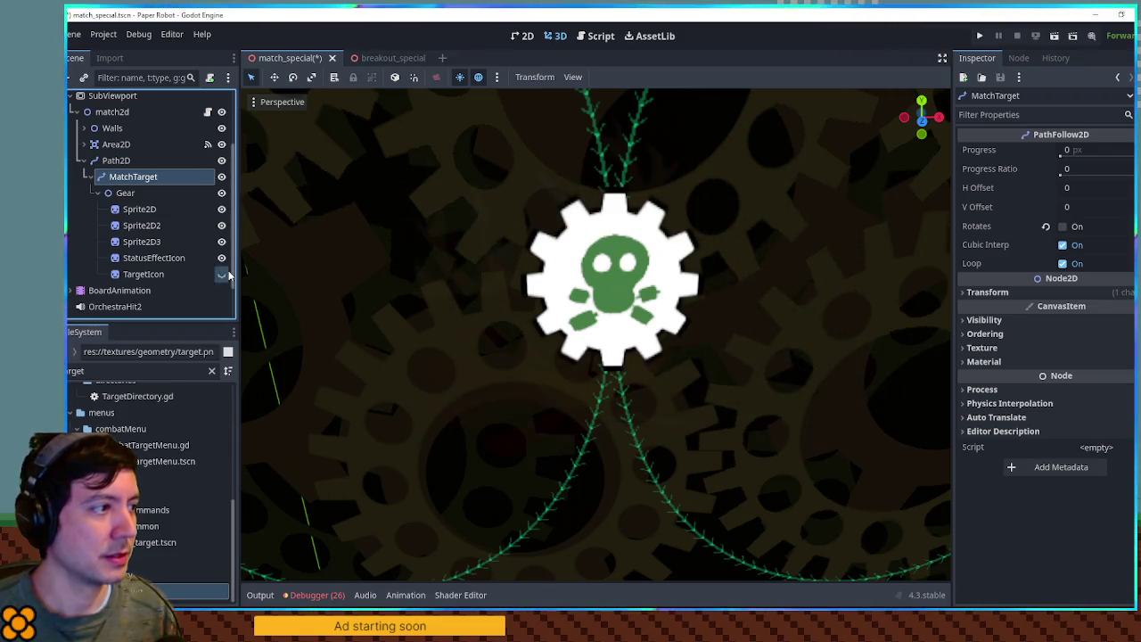
click(227, 263)
click(226, 258)
click(227, 275)
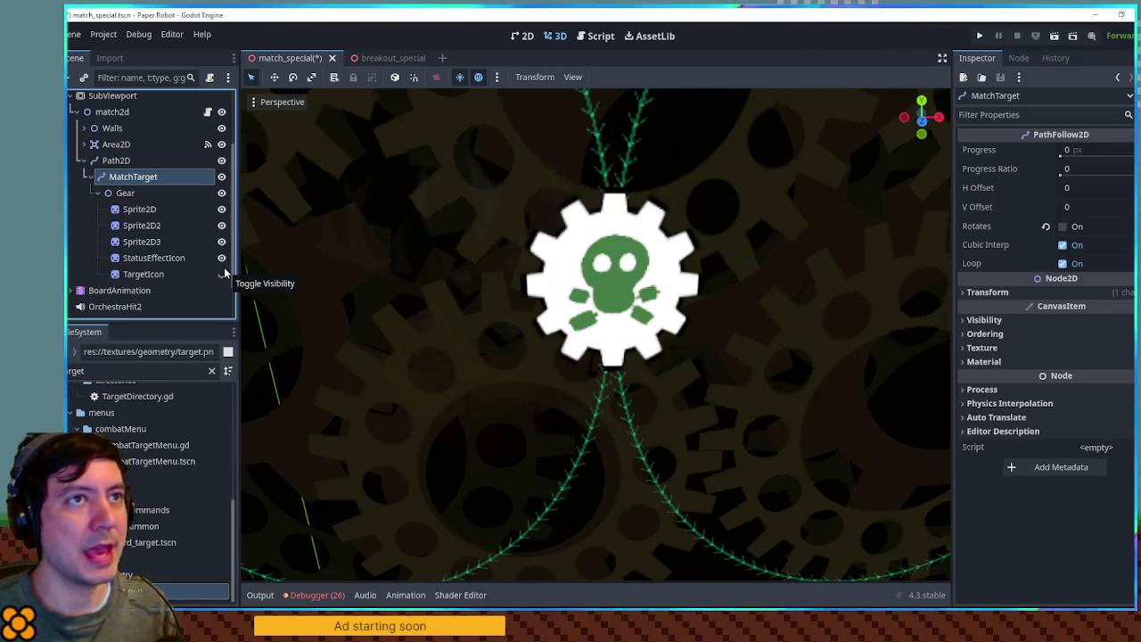
click(162, 228)
click(592, 35)
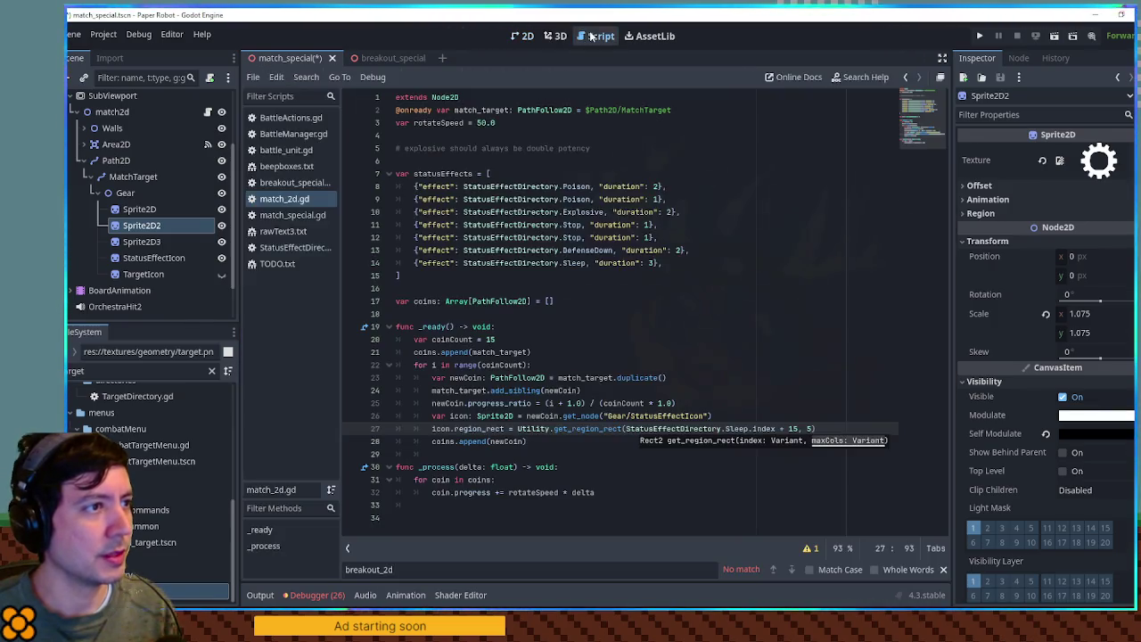
- Move Sprite2D2 above Sprite2D and make Sprite2D3 a child of Sprite2D
click(553, 36)
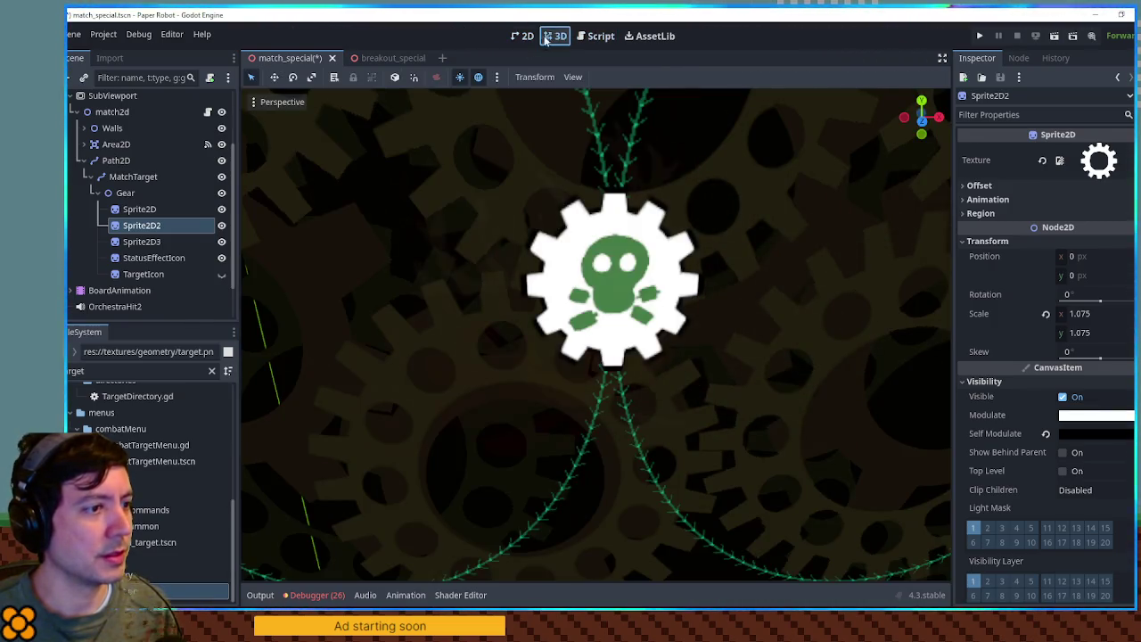
click(221, 228)
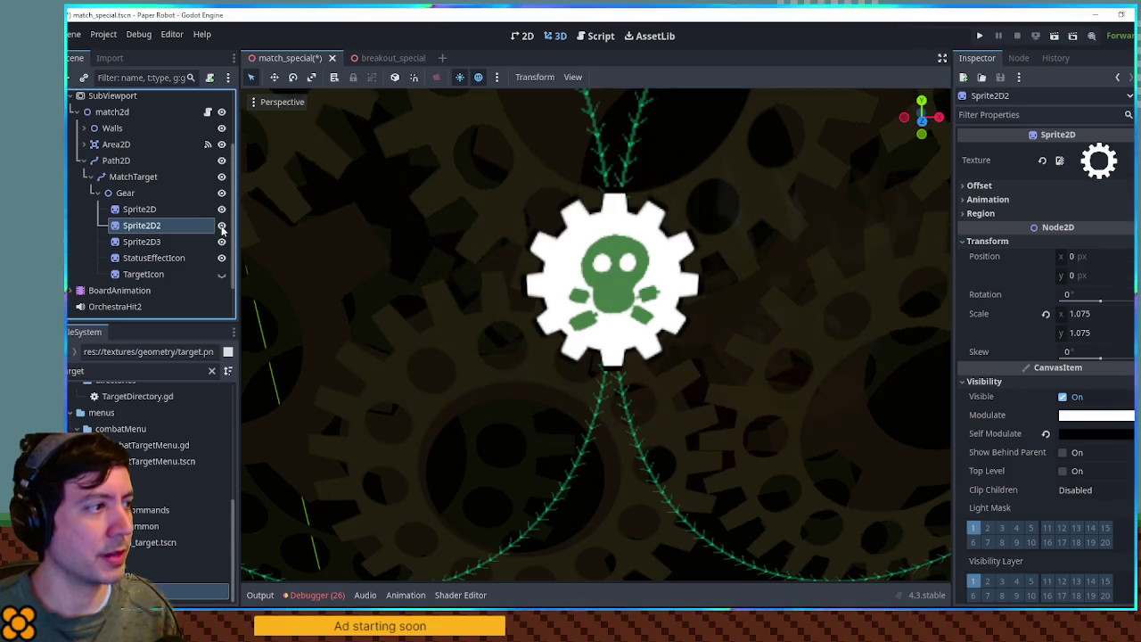
key(ctrl+Up)
click(153, 230)
drag(154, 241, 154, 230)
click(147, 225)
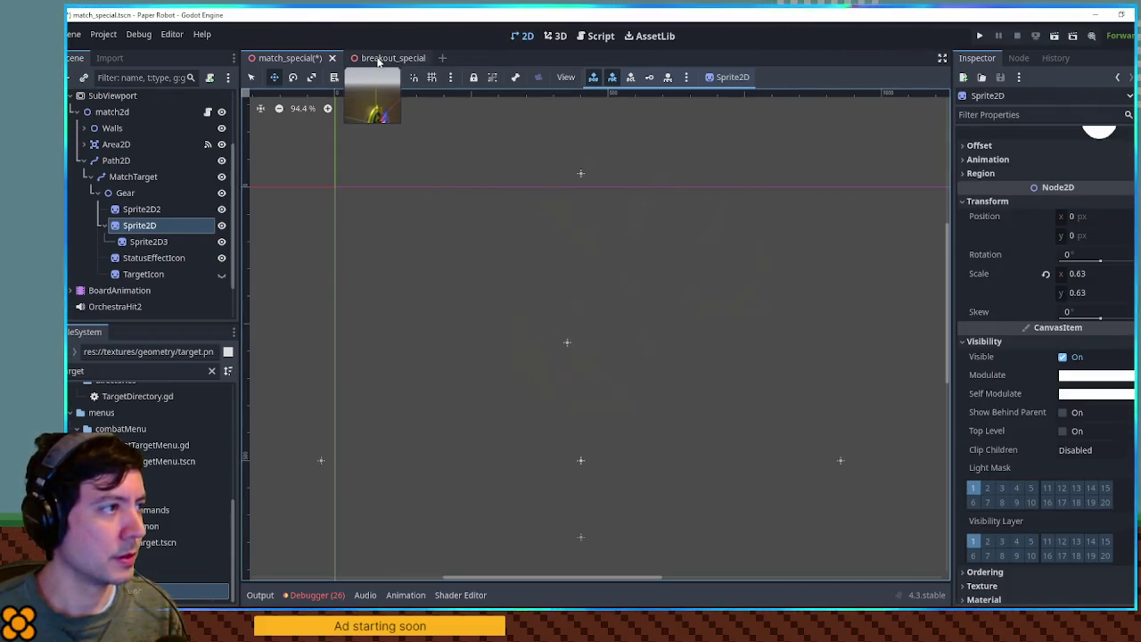
- Rename Sprite2D to GearSprite and the Gear node to Coin
key(ctrl+F2)
key(F2)
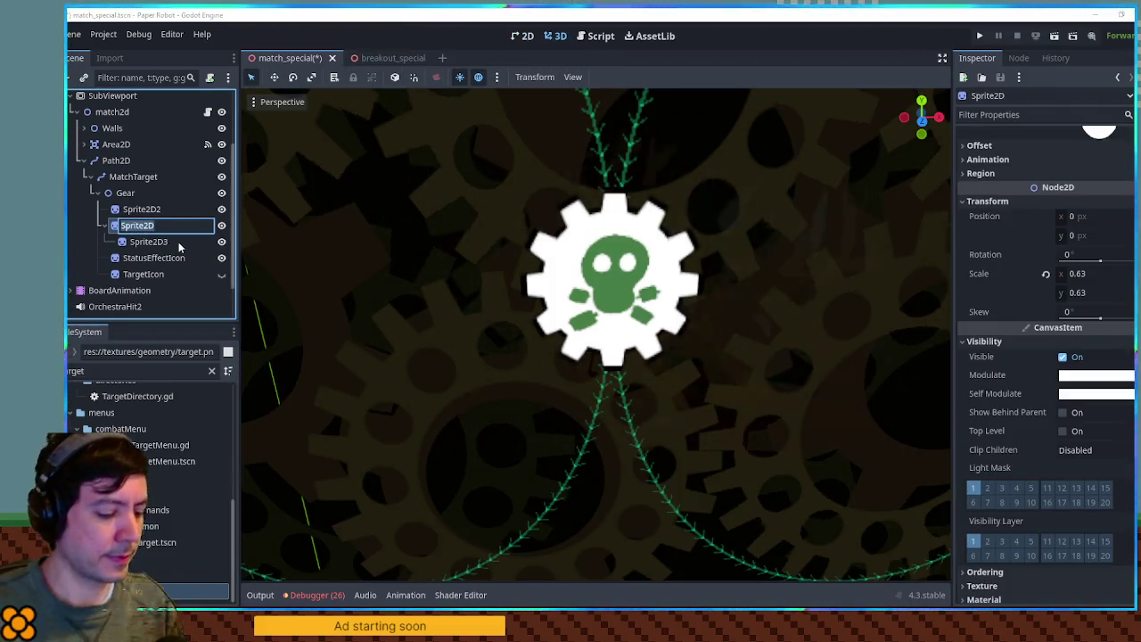
text(Gear)
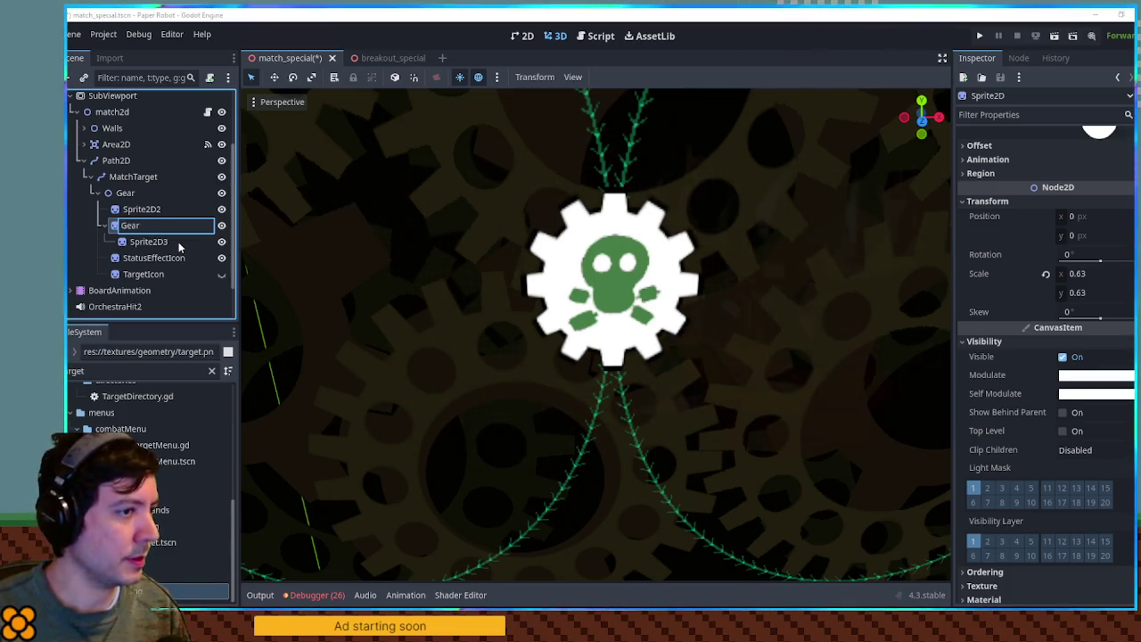
text(Sprite)
key(Return)
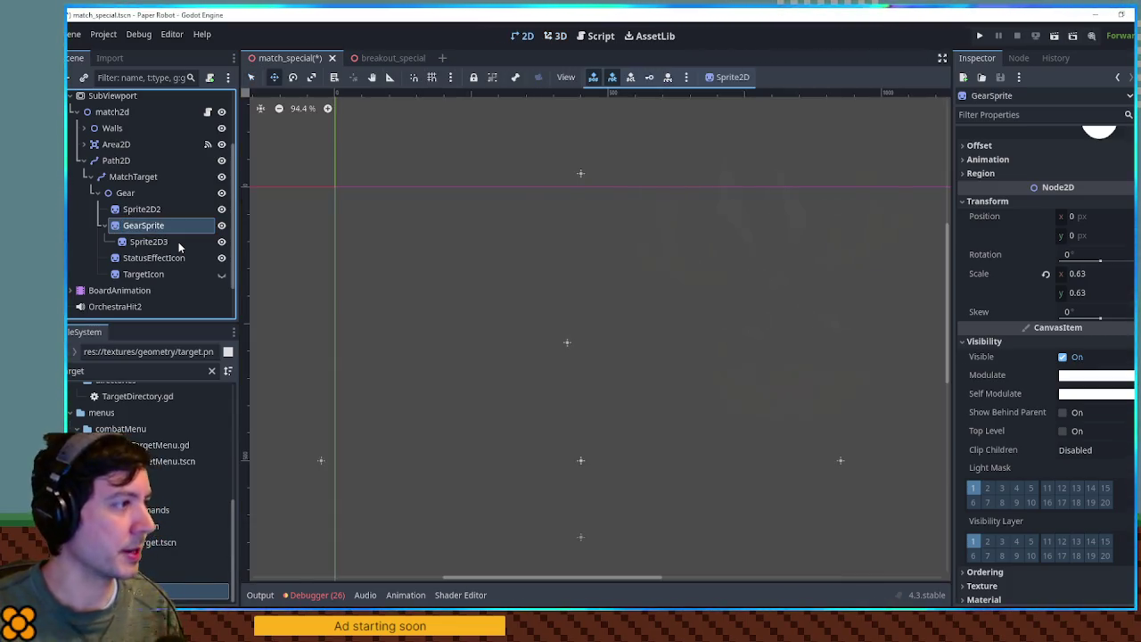
key(Up)
key(Up)
key(Down)
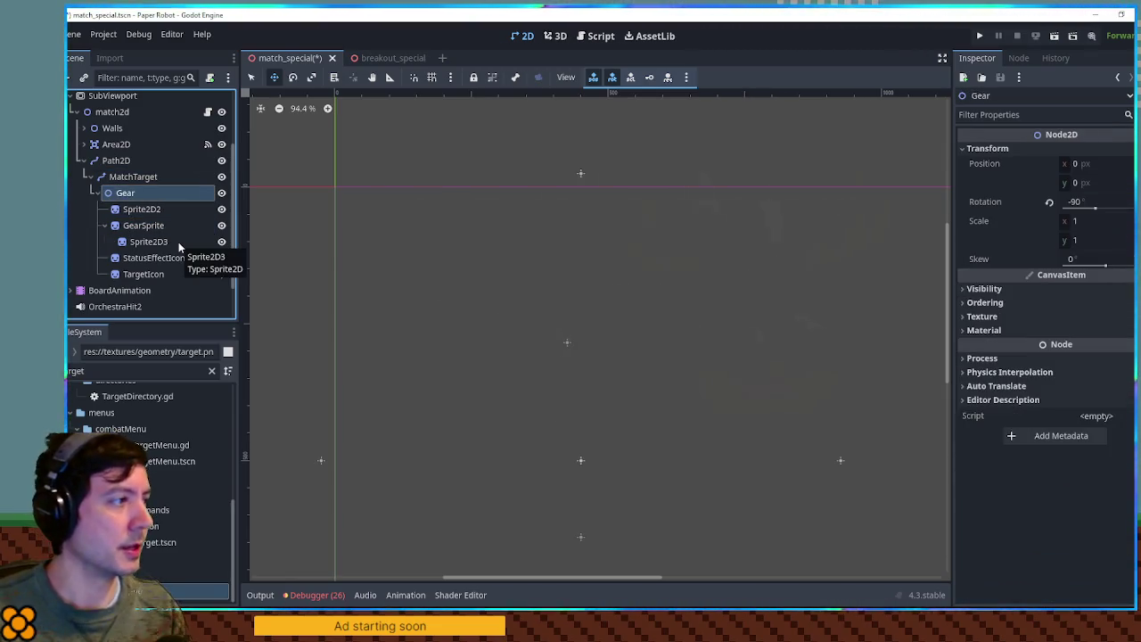
key(F2)
text(Coin)
key(Return)
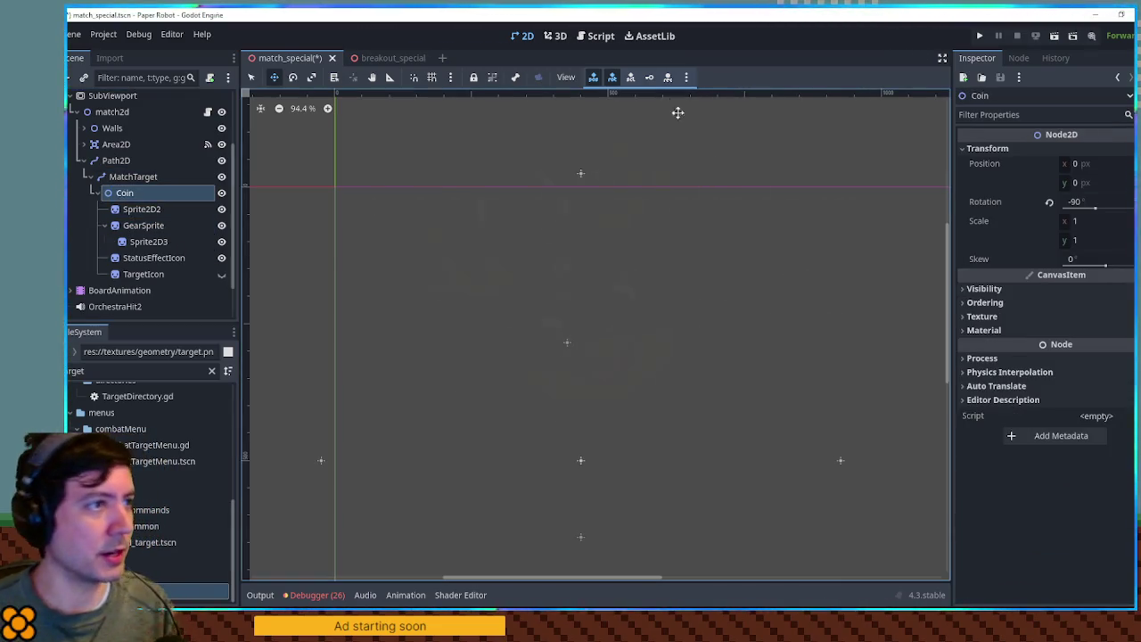
- Change the icon's node path in match_2d.gd from Gear to Coin and save
click(602, 40)
double_click(616, 416)
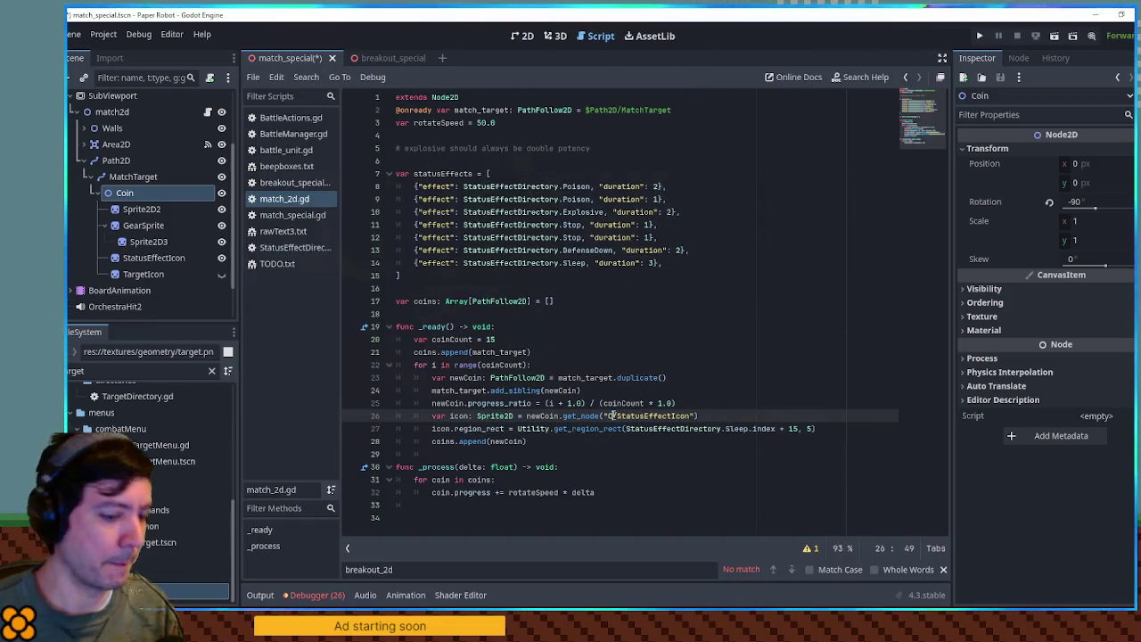
text(Coin)
click(759, 383)
key(ctrl+s)
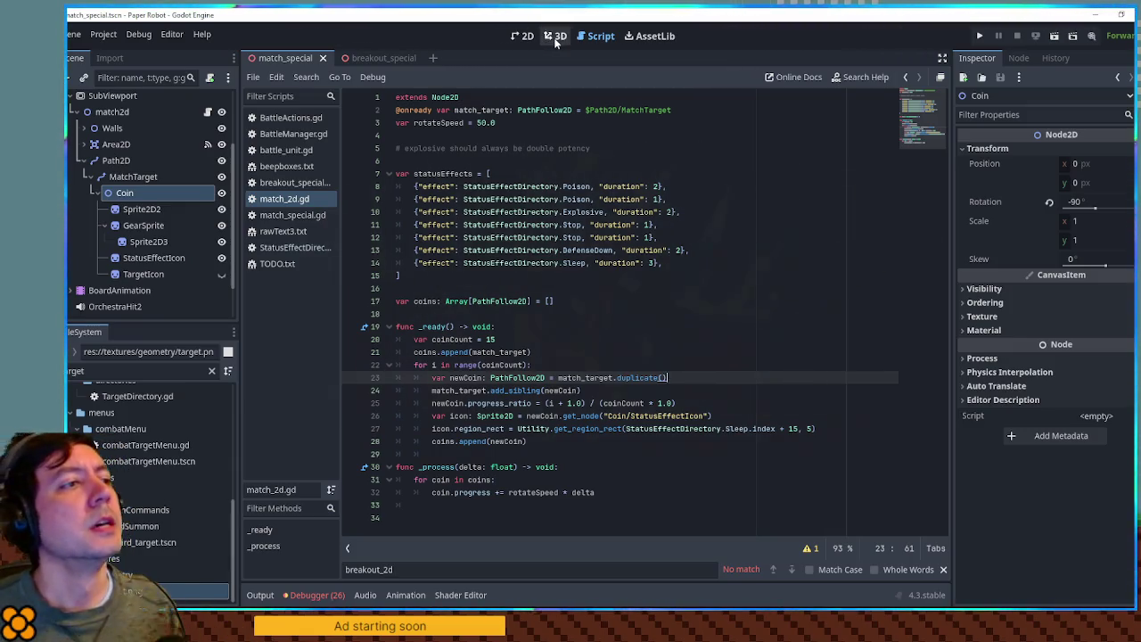
click(521, 40)
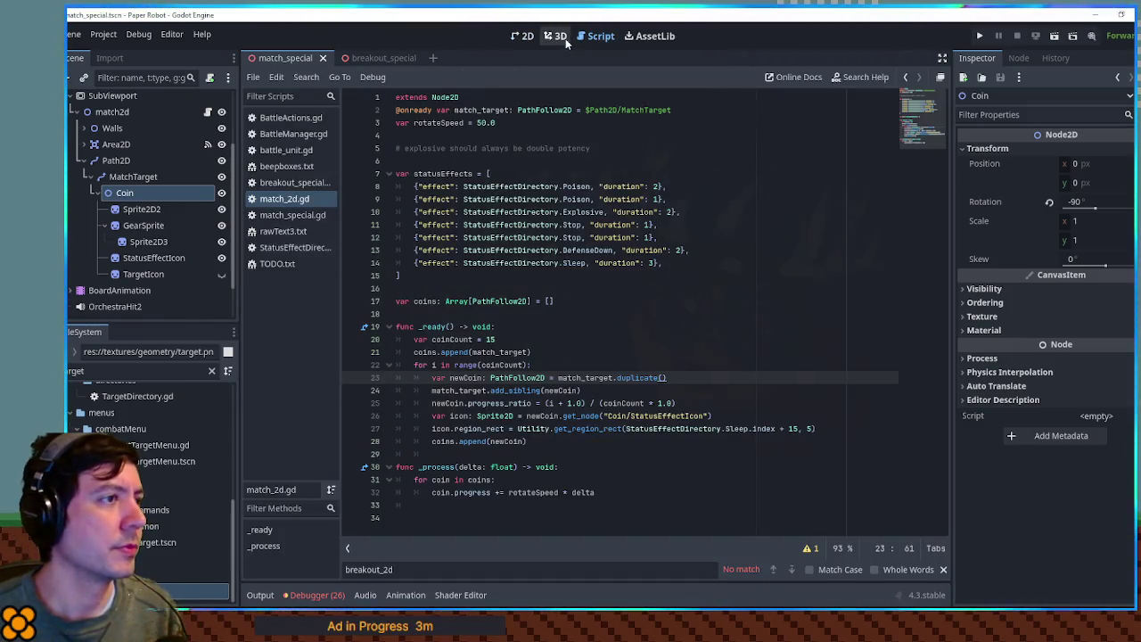
click(565, 38)
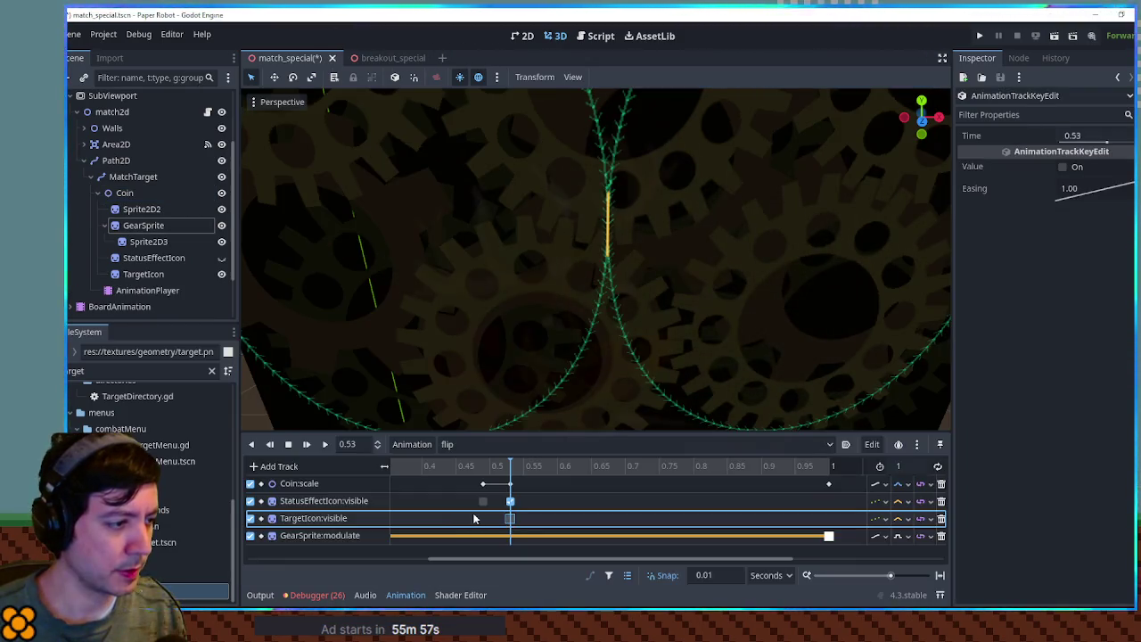
- Move the TargetIcon visibility and GearSprite modulate keys to about 0.47 s and preview the flip
scroll(436, 560, left, 5)
drag(394, 518, 722, 518)
drag(393, 535, 721, 536)
mouse_move(593, 559)
mouse_down()
mouse_move(785, 553)
mouse_move(496, 535)
mouse_up()
scroll(515, 473, down, 5)
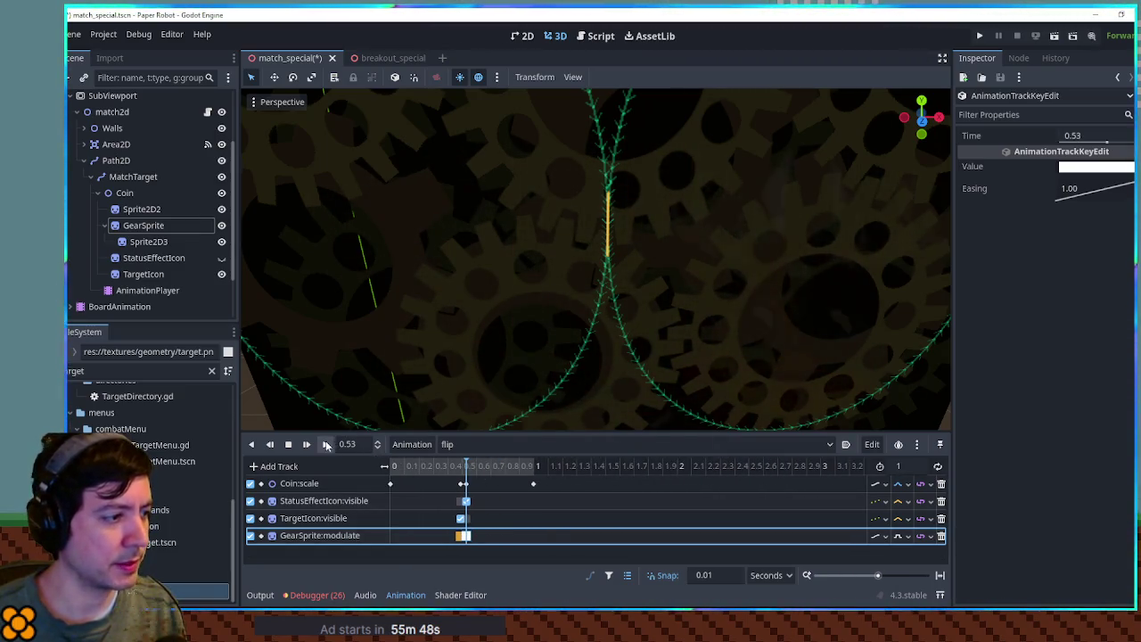
key(shift+d)
click(325, 444)
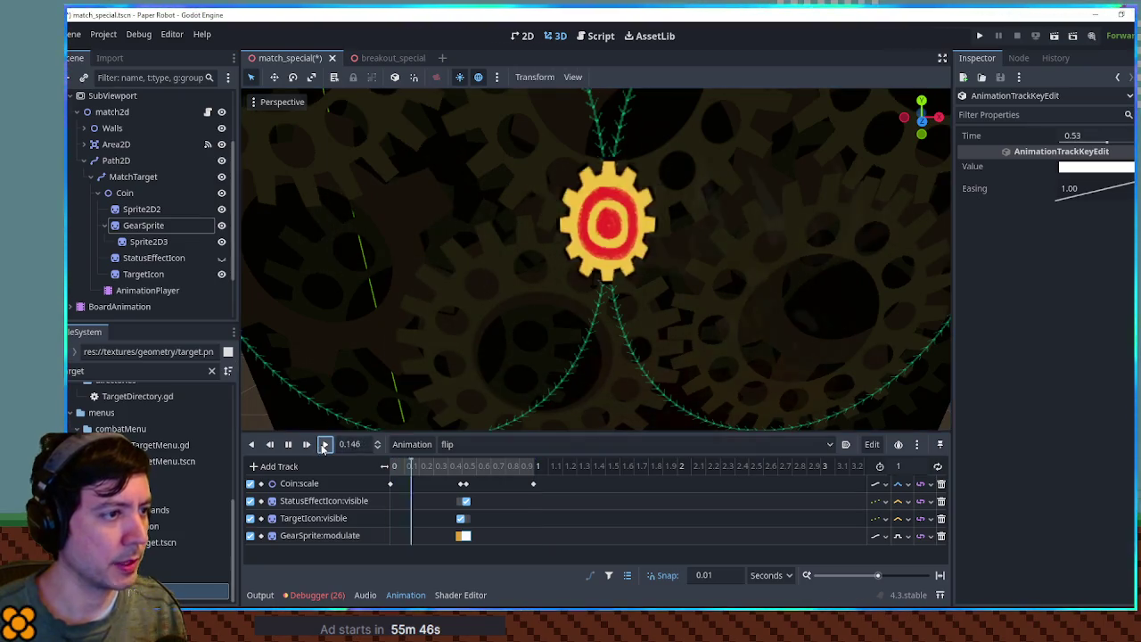
click(251, 444)
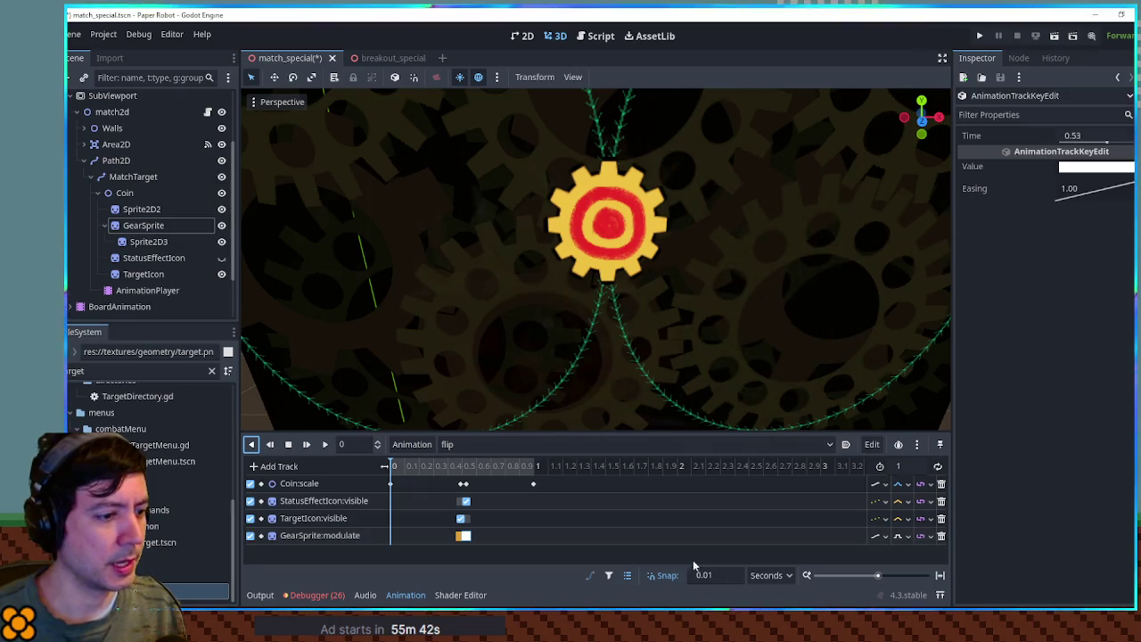
- Set the flip length to 0.4 s, snap the last Coin:scale key to 0.4, and shift keys earlier
drag(445, 484, 474, 545)
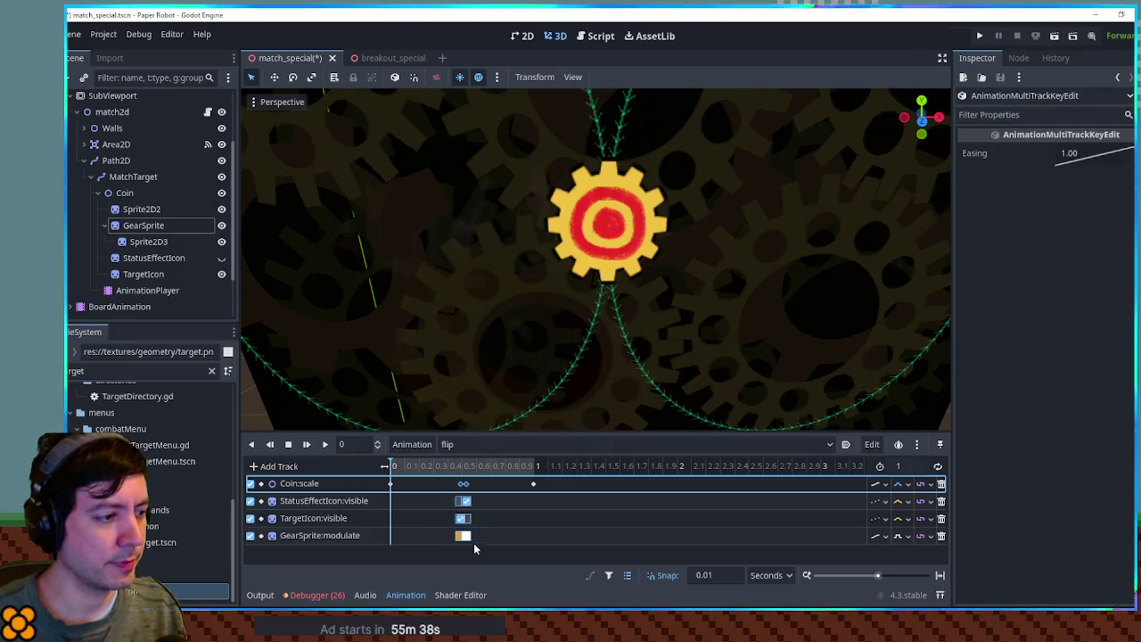
drag(462, 483, 420, 490)
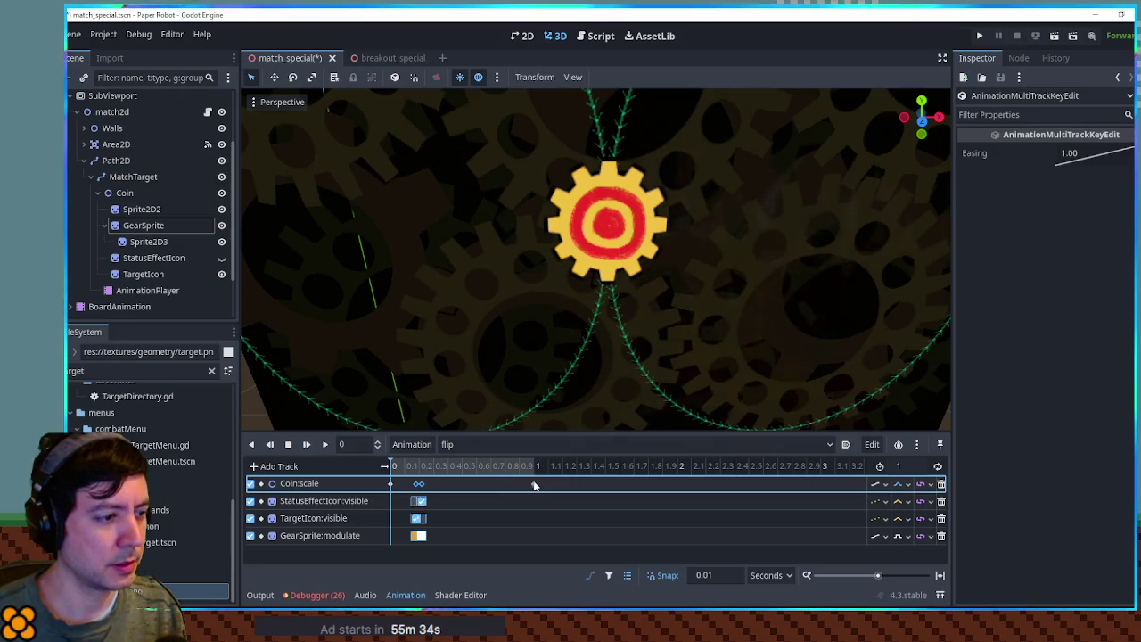
click(419, 483)
click(900, 466)
text(0.3)
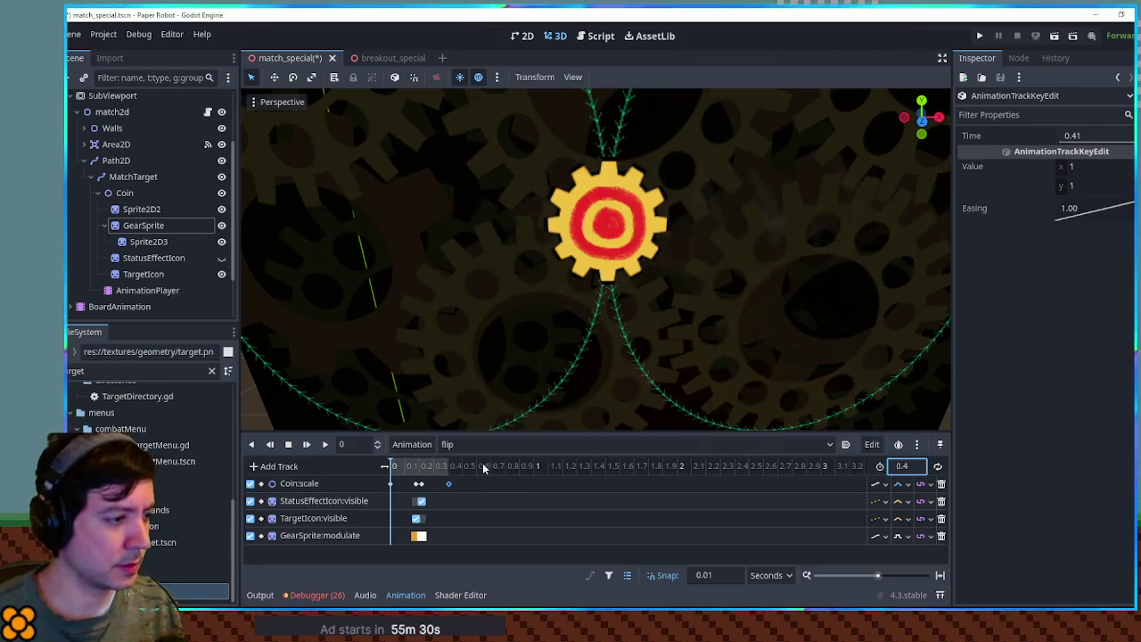
click(325, 445)
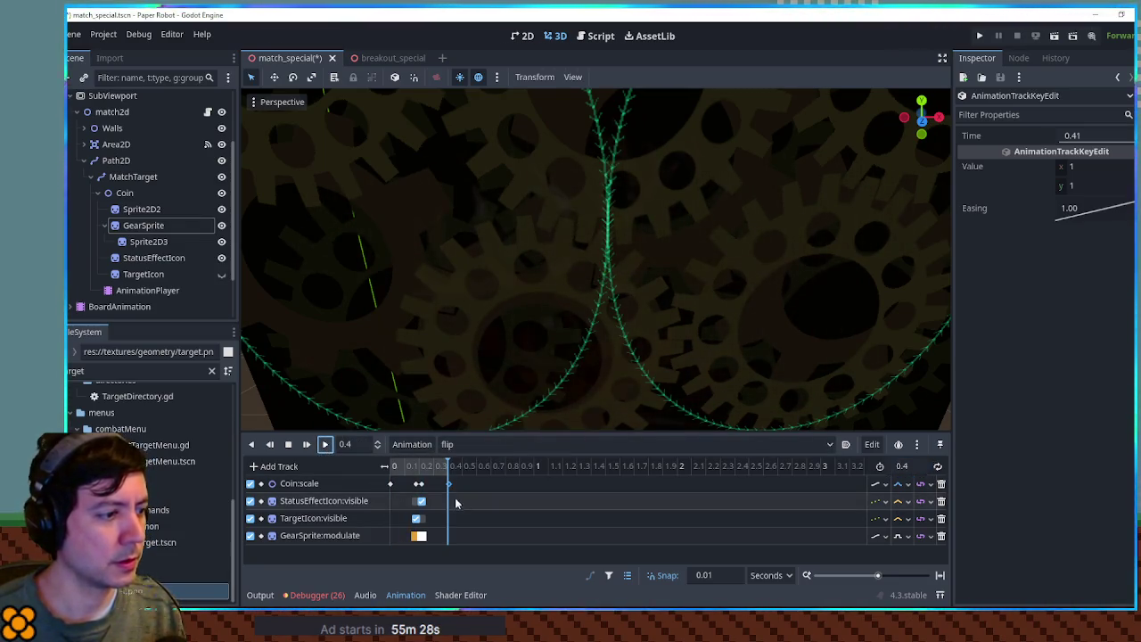
key(bracketleft)
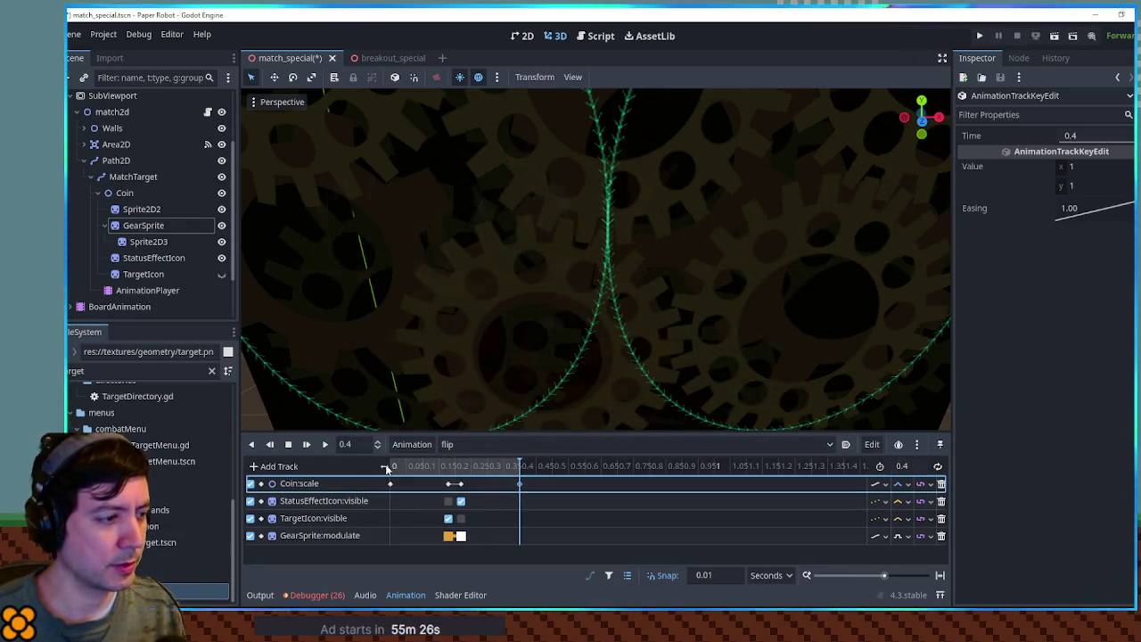
click(254, 444)
click(270, 444)
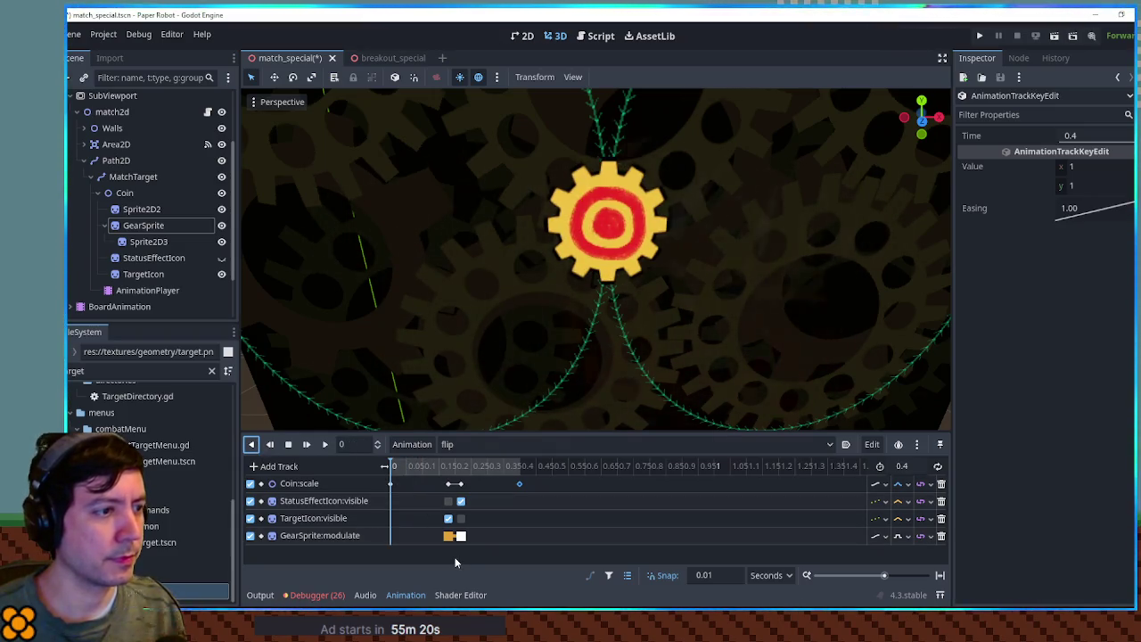
mouse_move(435, 475)
mouse_down()
mouse_move(473, 544)
mouse_move(421, 538)
mouse_up()
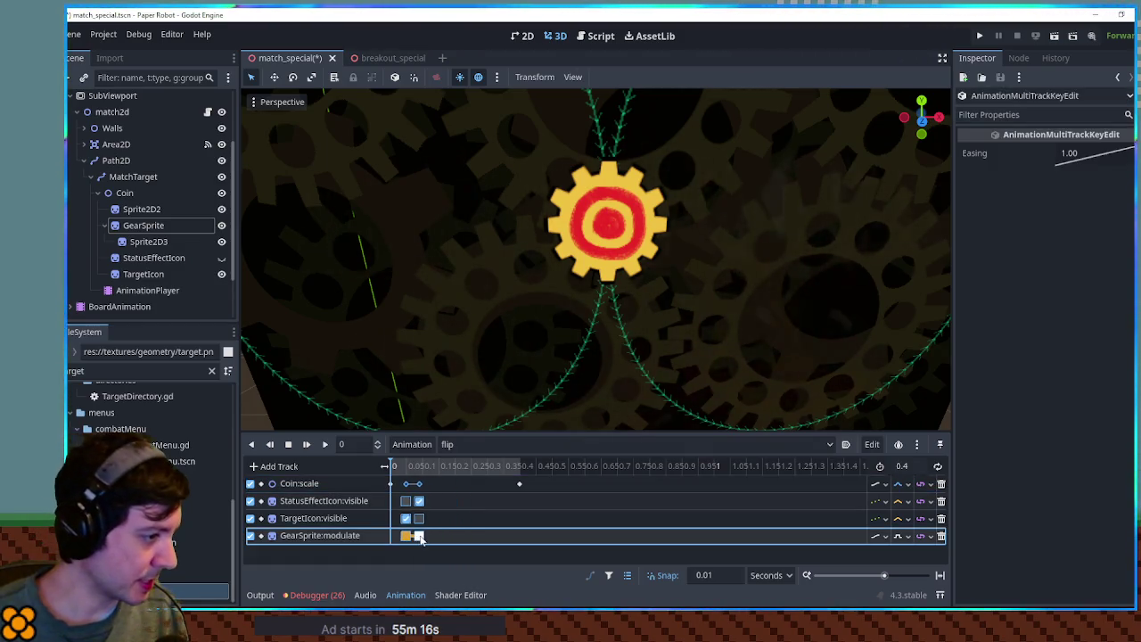
- Duplicate the selected flip keys at 0.25 s
click(413, 482)
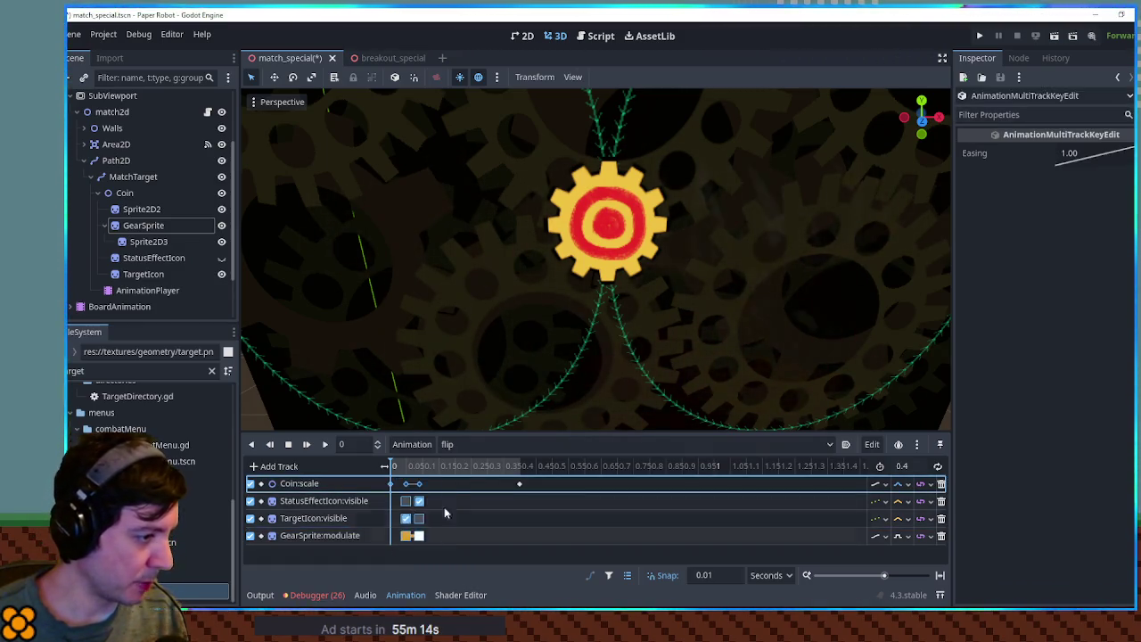
click(456, 466)
click(472, 466)
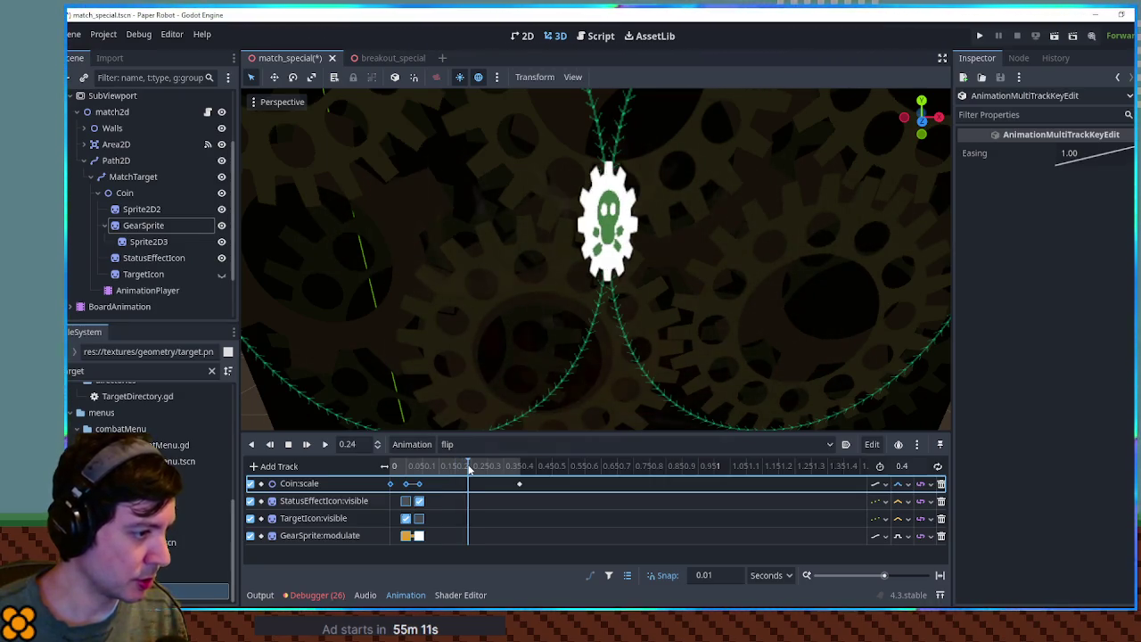
key(ctrl+d)
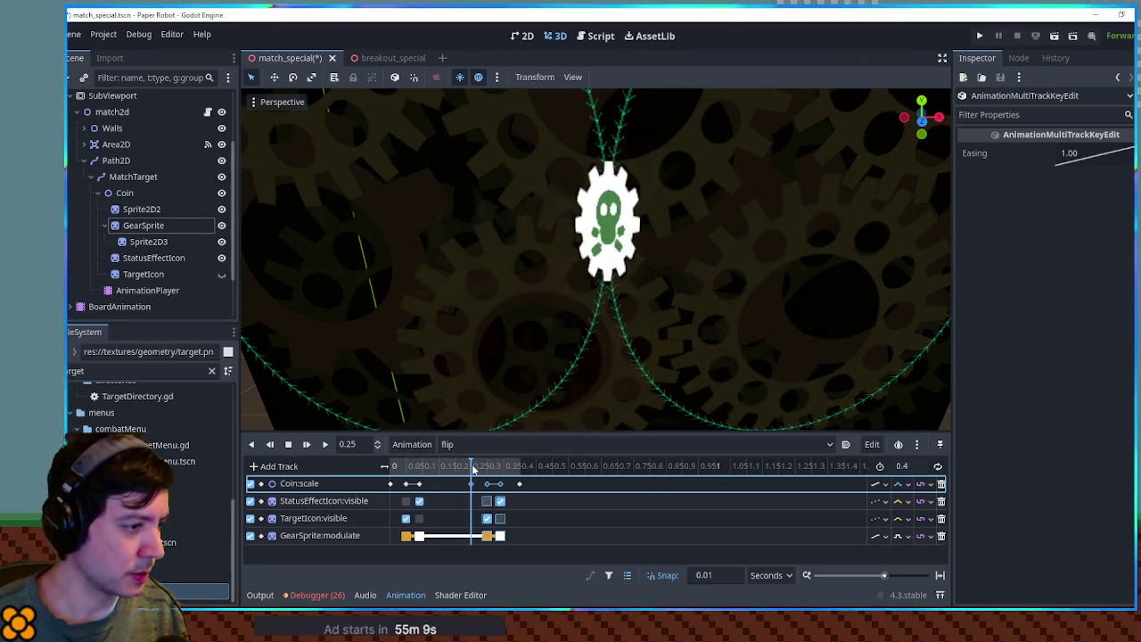
click(472, 486)
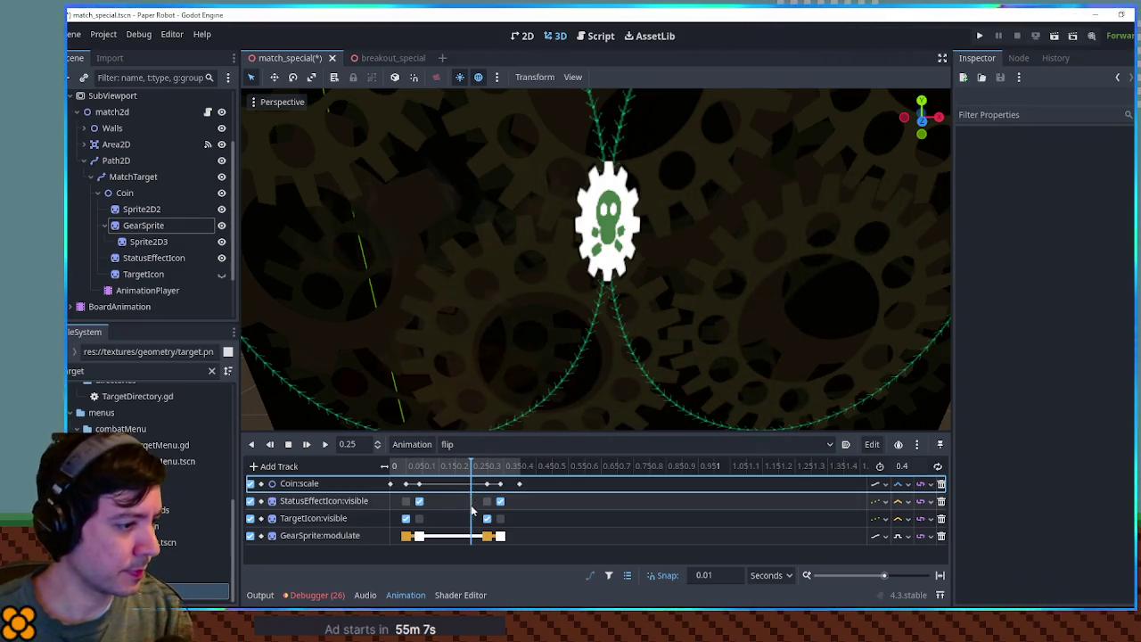
- Move the 0.3 s keys back to 0.2 s and duplicate them at 0.3 s
drag(422, 543, 411, 484)
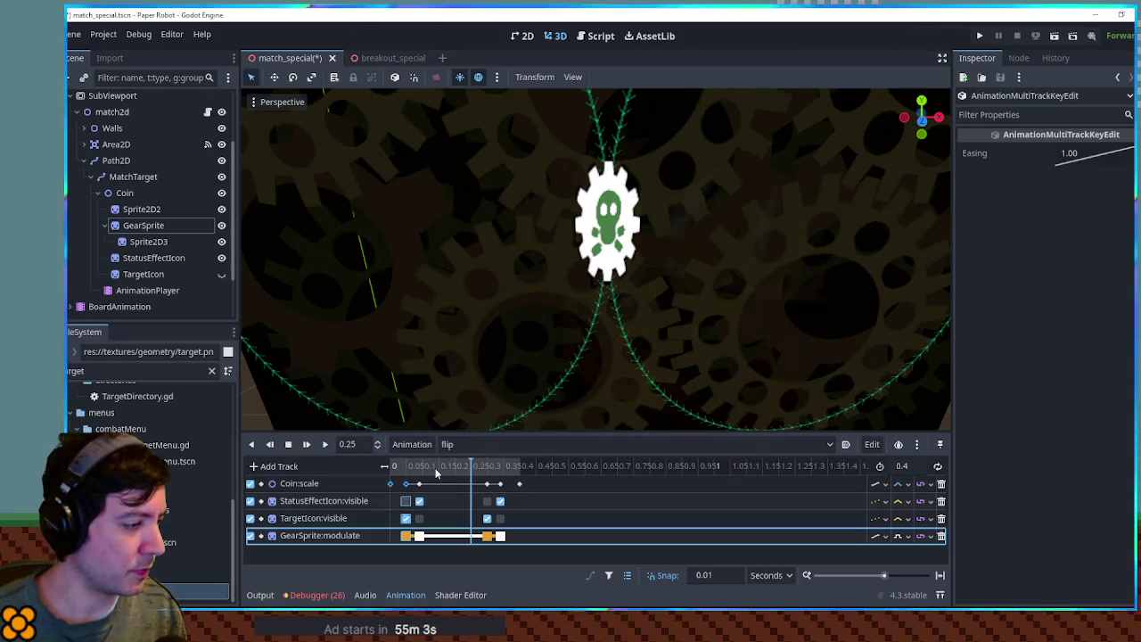
click(439, 486)
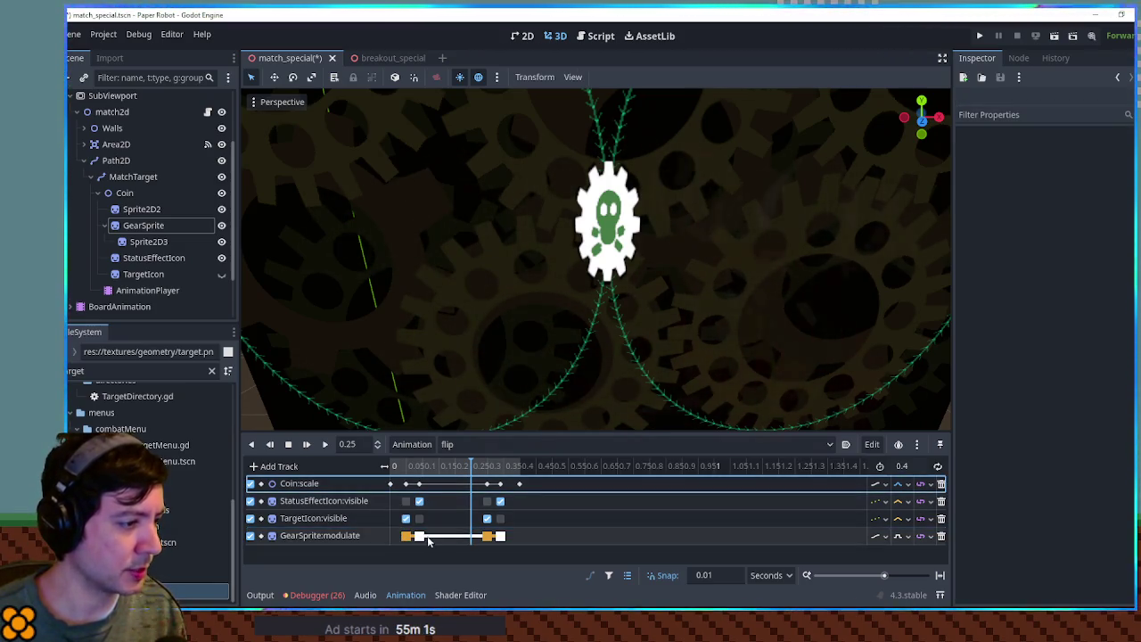
click(391, 484)
click(456, 471)
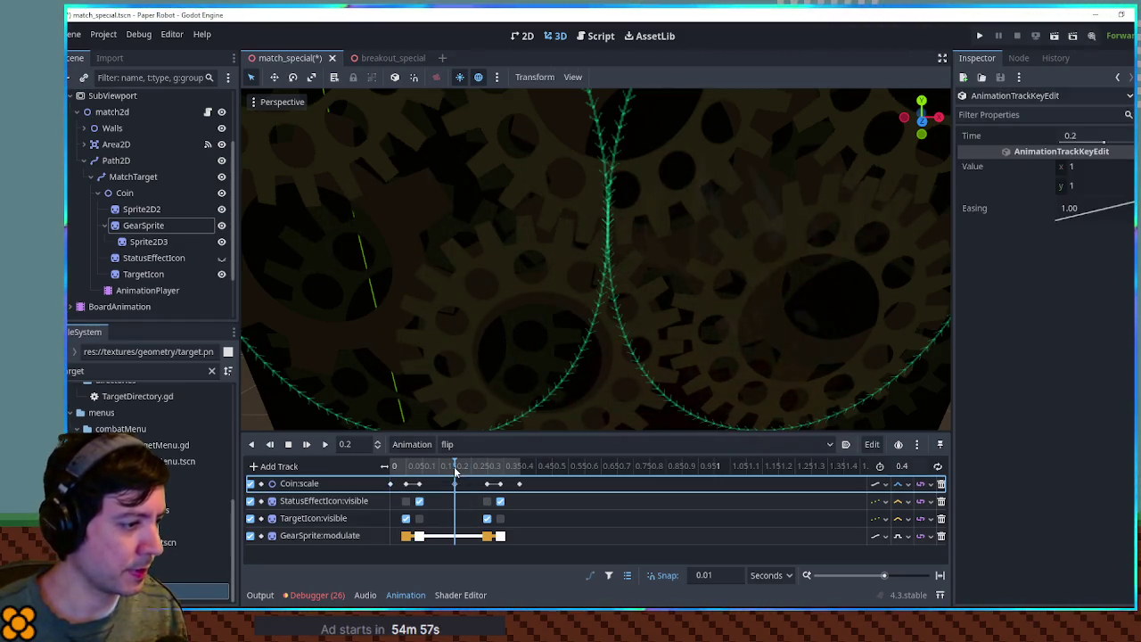
mouse_move(440, 474)
mouse_down()
mouse_move(397, 474)
mouse_move(548, 480)
mouse_move(401, 476)
mouse_move(521, 477)
mouse_up()
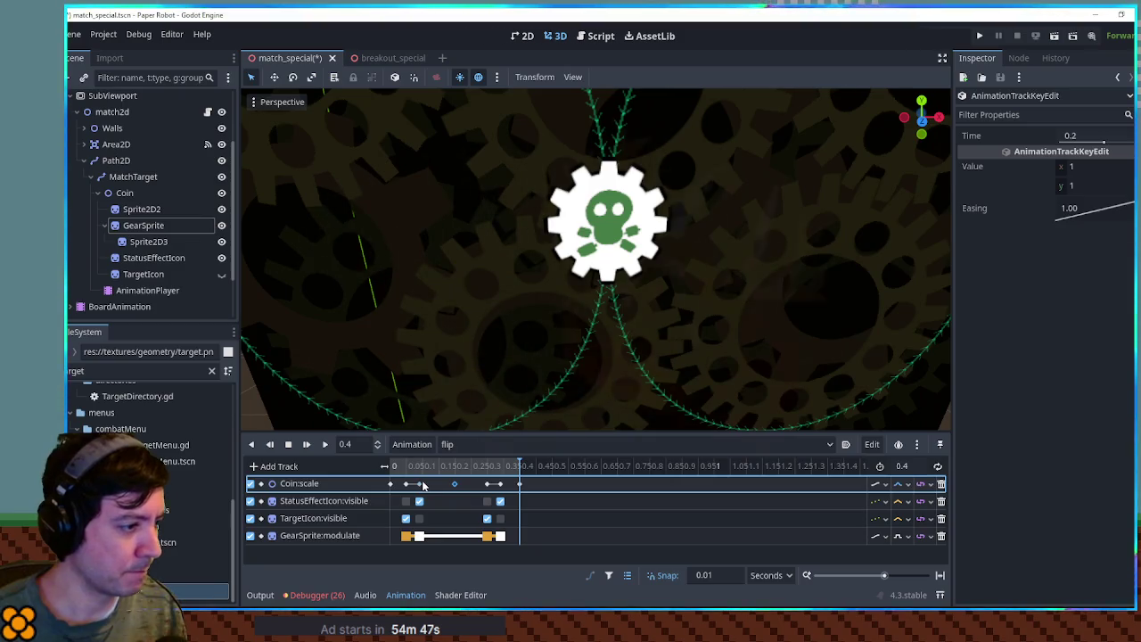
drag(441, 487, 511, 541)
mouse_move(504, 486)
mouse_down()
mouse_move(472, 487)
mouse_move(488, 475)
mouse_up()
key(ctrl+d)
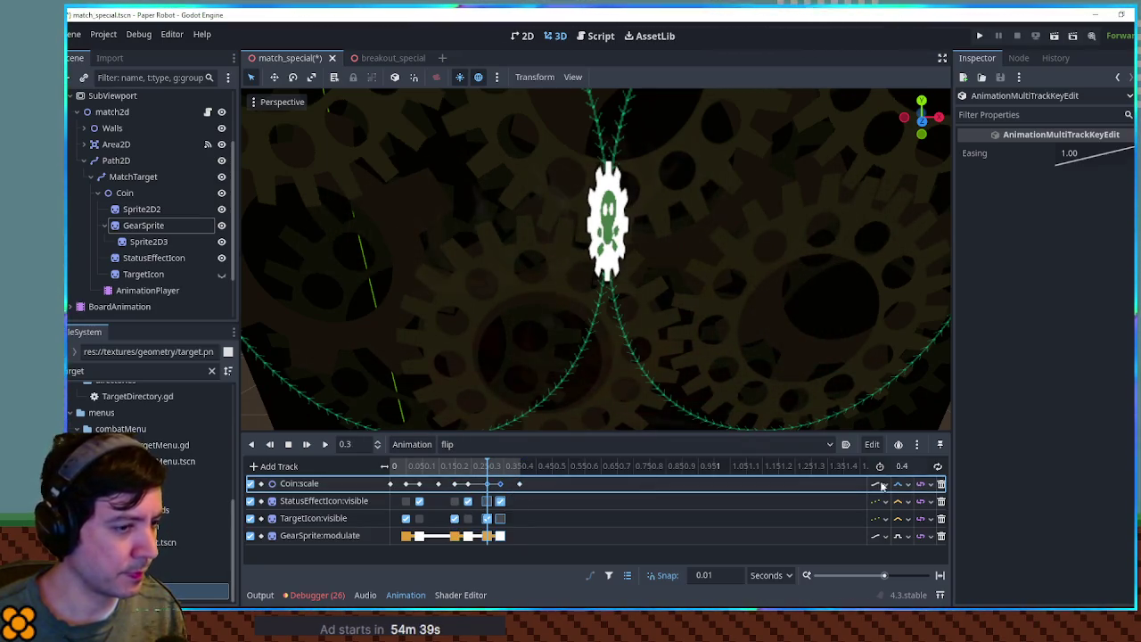
- Set the animation length to 0.45 s and shift the last flip keys later
click(921, 469)
text(5)
key(Return)
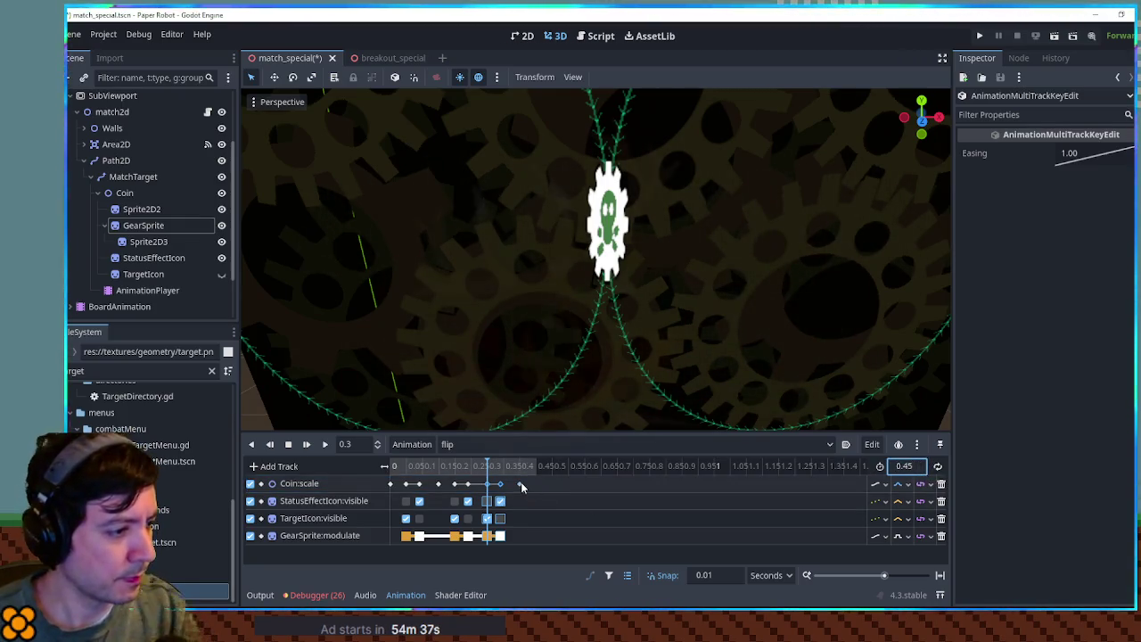
drag(519, 484, 532, 484)
mouse_move(519, 545)
mouse_down()
mouse_move(486, 477)
mouse_move(504, 486)
mouse_up()
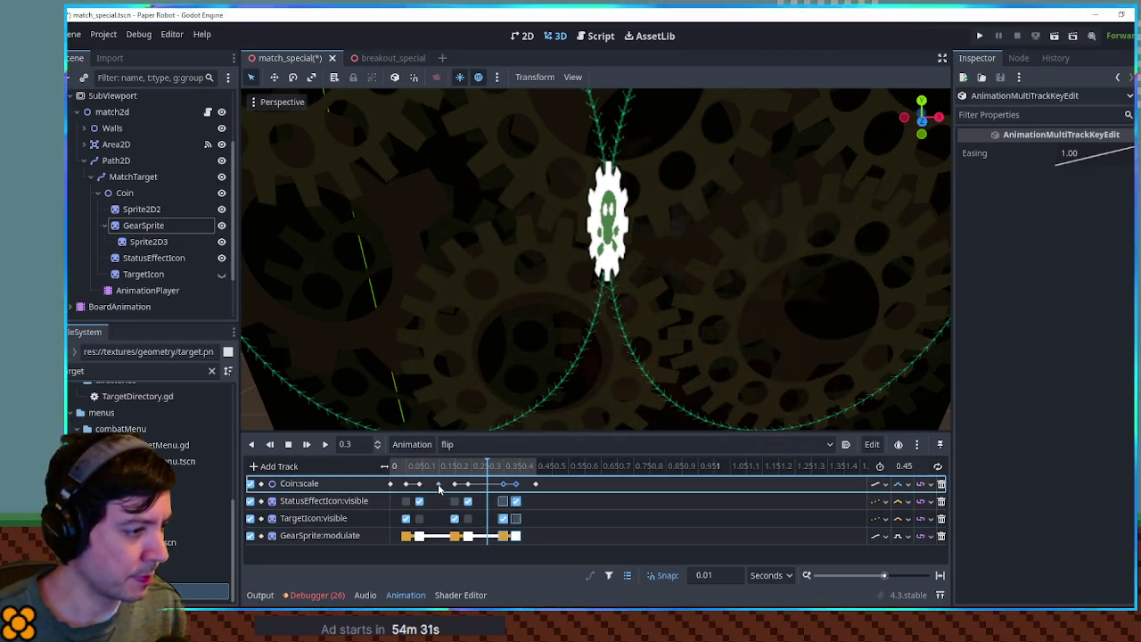
- Play the flip forwards and backwards to check the repeated target-to-skull flips
click(392, 485)
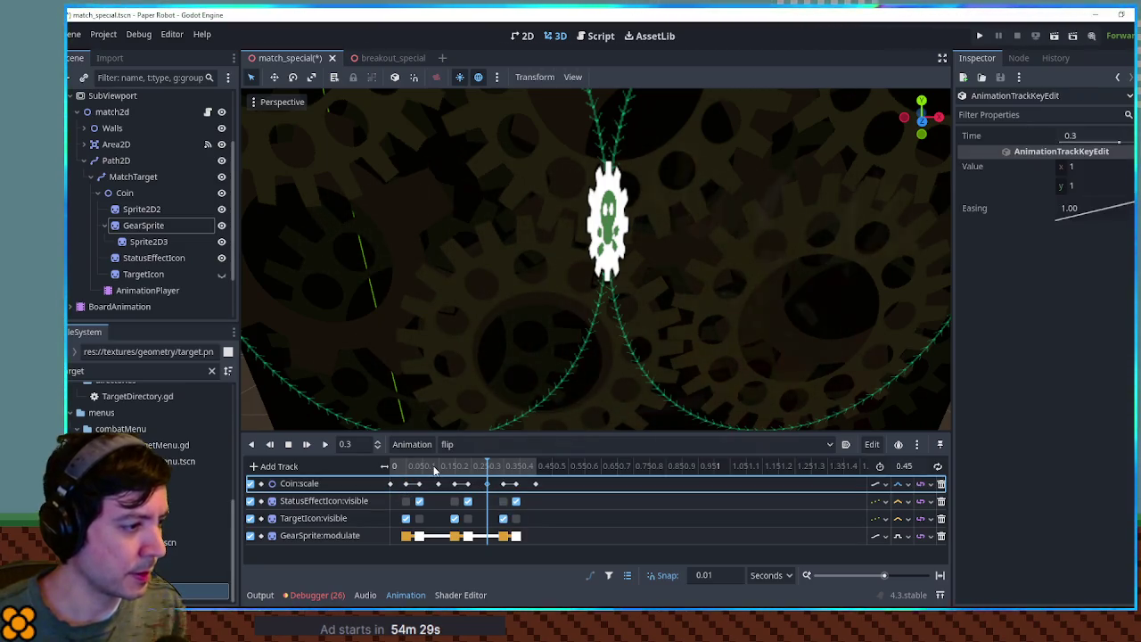
drag(435, 470, 393, 469)
click(325, 444)
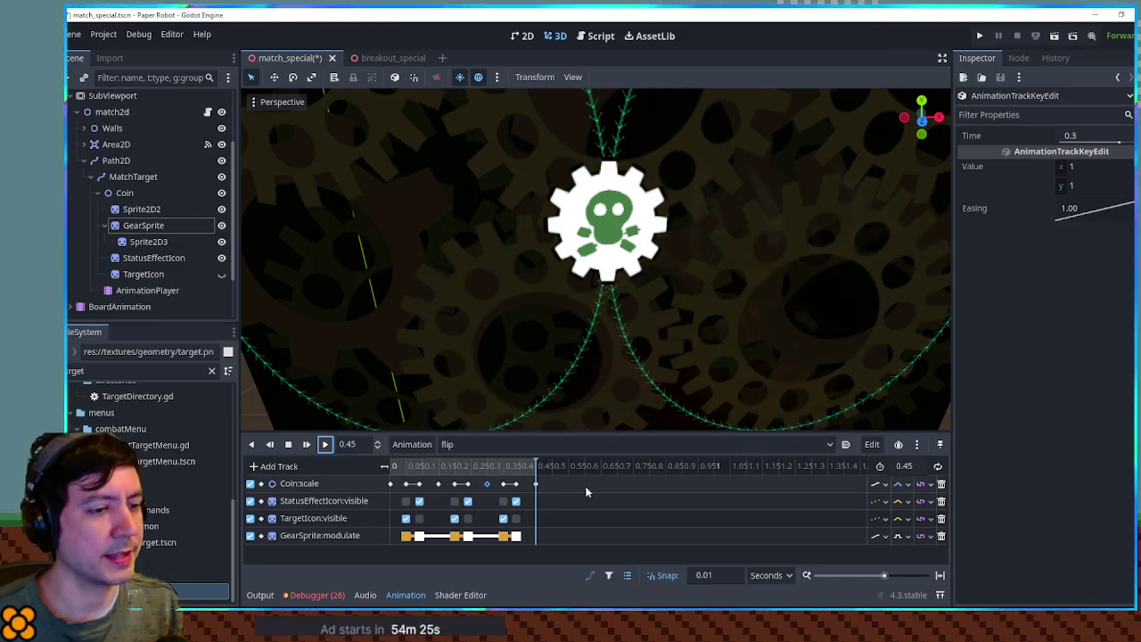
click(325, 445)
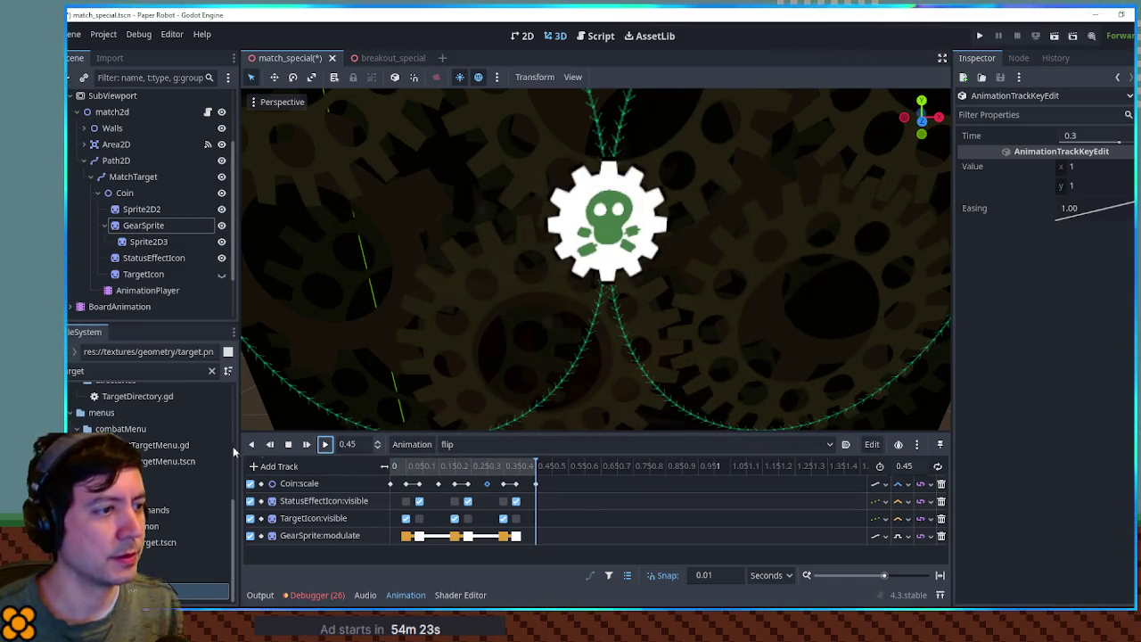
click(250, 445)
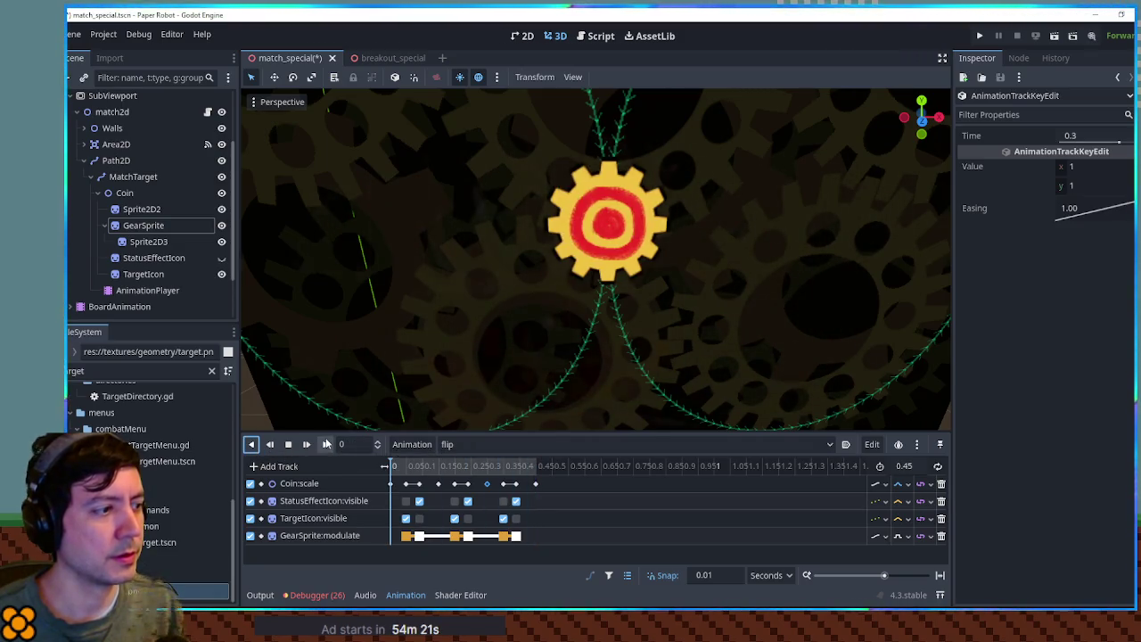
mouse_move(401, 464)
mouse_down()
mouse_move(513, 470)
mouse_move(482, 466)
mouse_up()
- Shift the early flip keys to about 0.07 s and nudge the middle keys earlier
drag(437, 538, 416, 489)
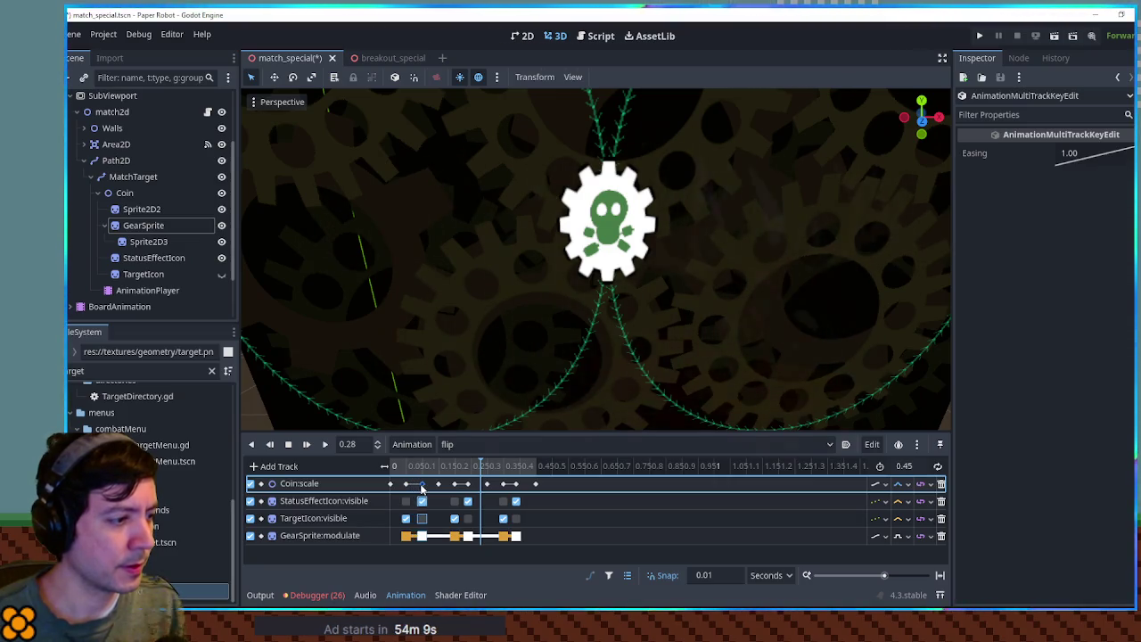
click(409, 485)
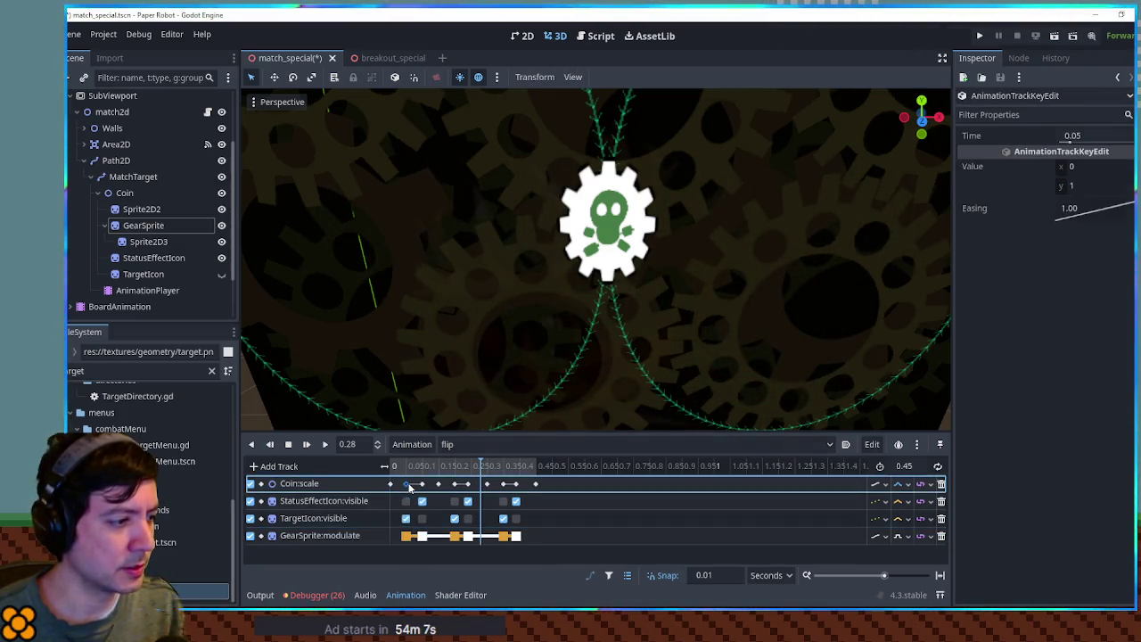
drag(401, 489, 443, 545)
drag(406, 484, 419, 487)
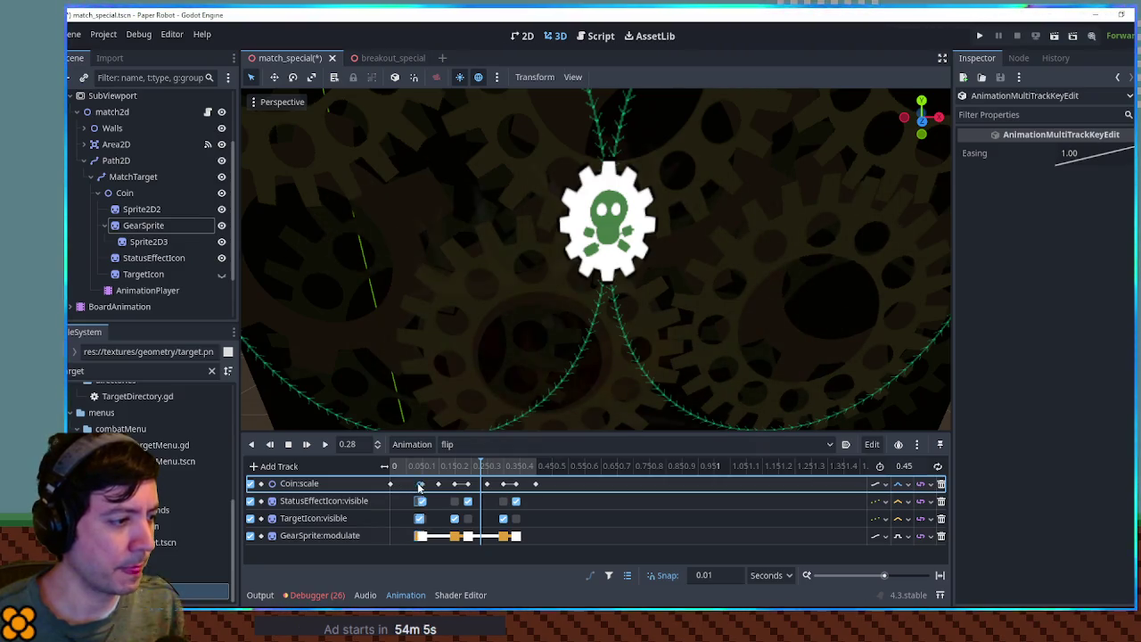
drag(446, 545, 465, 487)
mouse_move(497, 542)
mouse_down()
mouse_move(503, 486)
mouse_move(514, 489)
mouse_up()
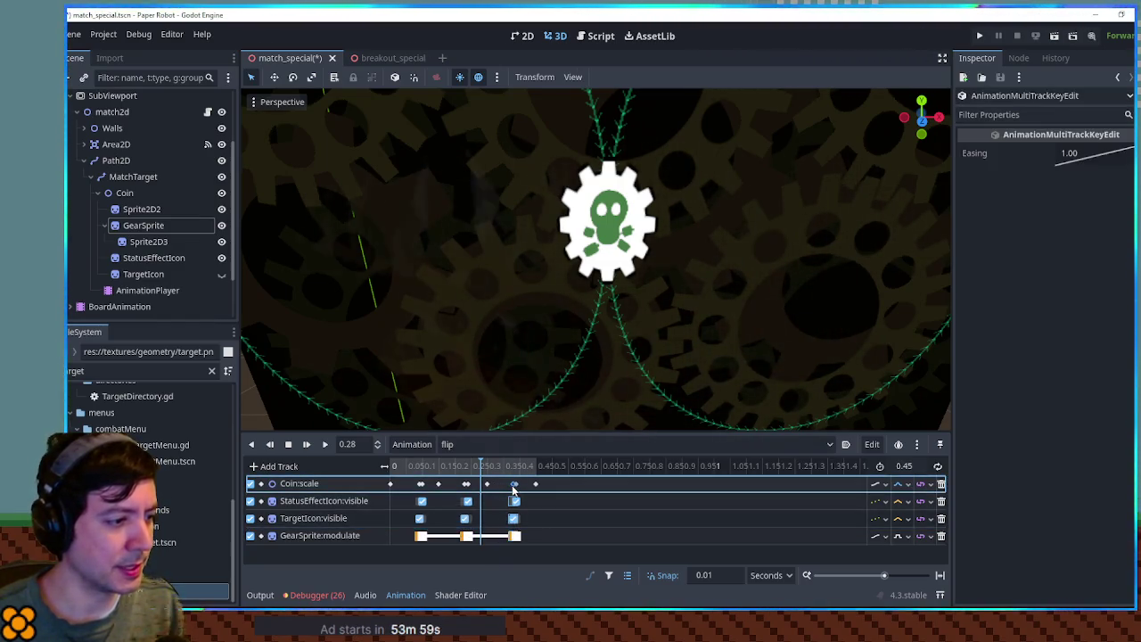
- Move the Coin:scale key from 0.3 s to 0.32 s and replay the flip
click(446, 484)
drag(488, 484, 493, 484)
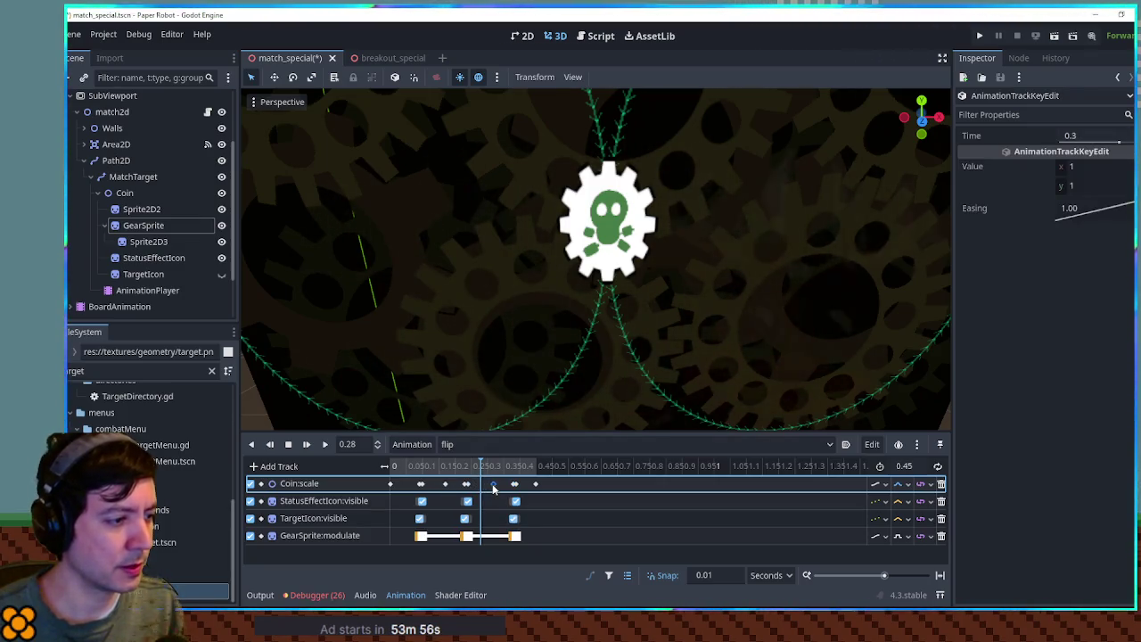
click(325, 444)
click(327, 446)
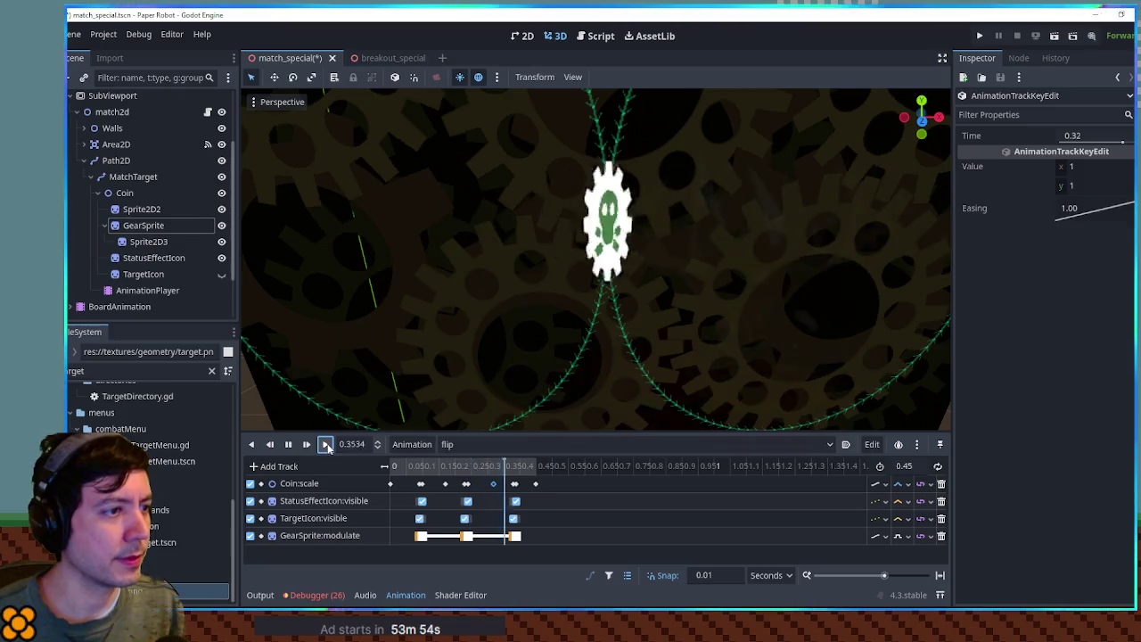
click(327, 446)
drag(395, 465, 484, 471)
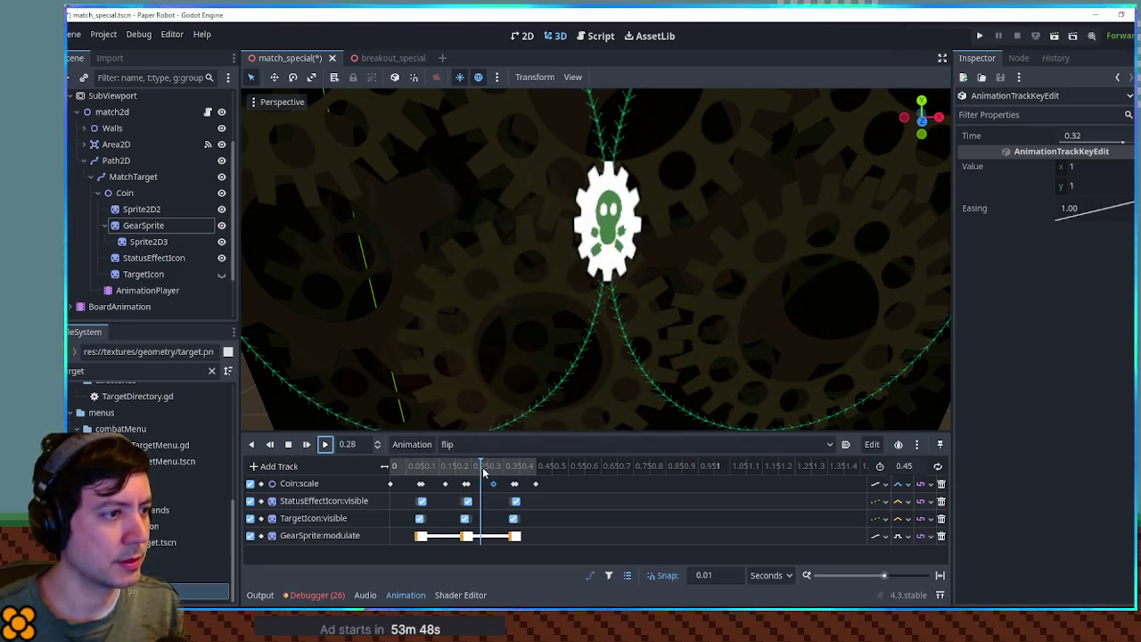
- Box-select the StatusEffectIcon and TargetIcon visibility keys in the flip animation
scroll(461, 469, up, 1)
scroll(461, 469, up, 3)
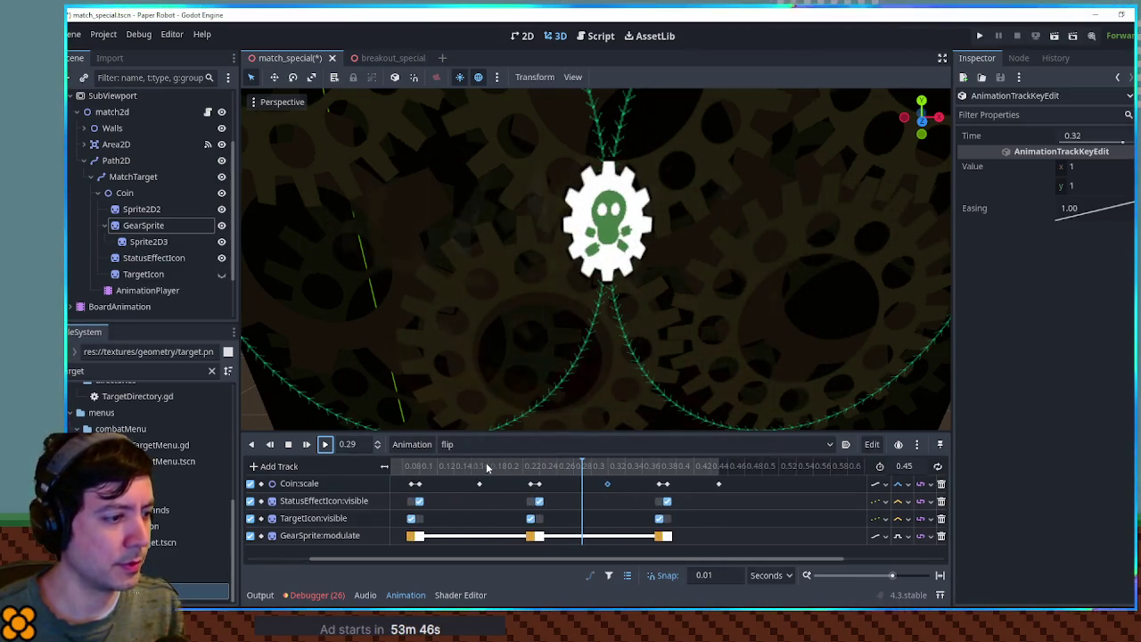
mouse_move(571, 467)
mouse_down()
mouse_move(541, 468)
mouse_move(558, 467)
mouse_up()
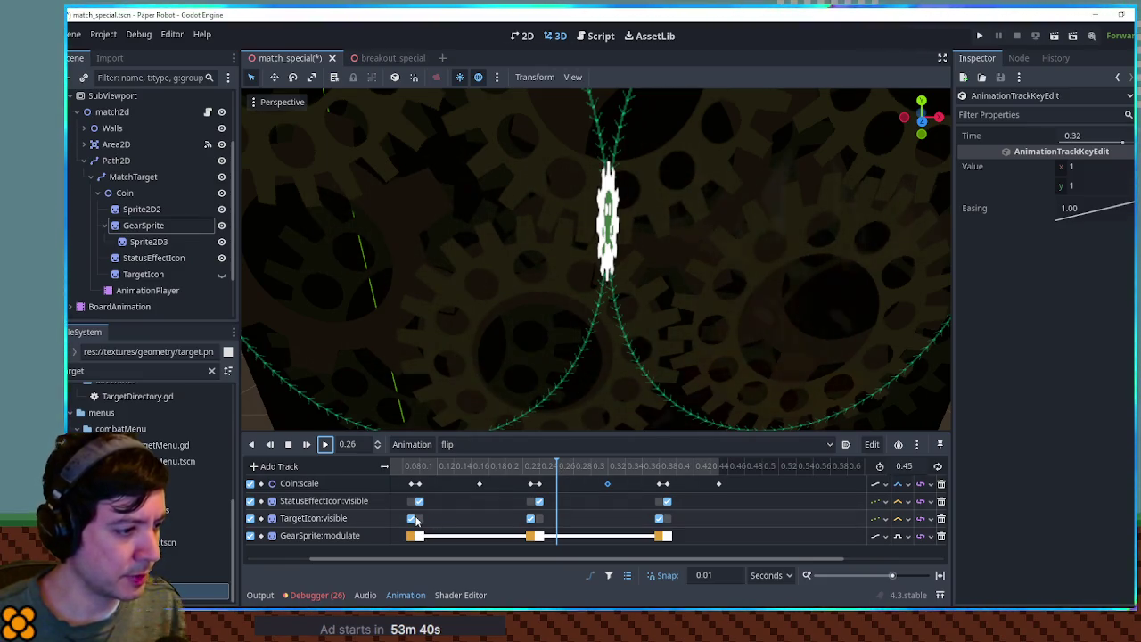
click(531, 519)
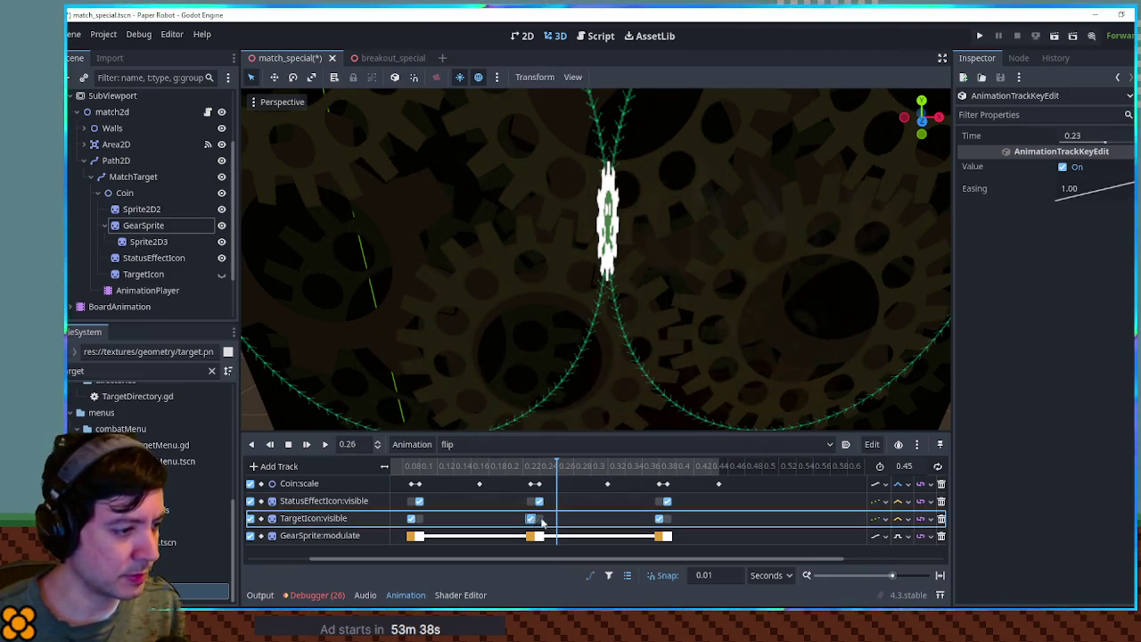
mouse_move(511, 521)
mouse_down()
mouse_move(524, 502)
mouse_move(555, 506)
mouse_up()
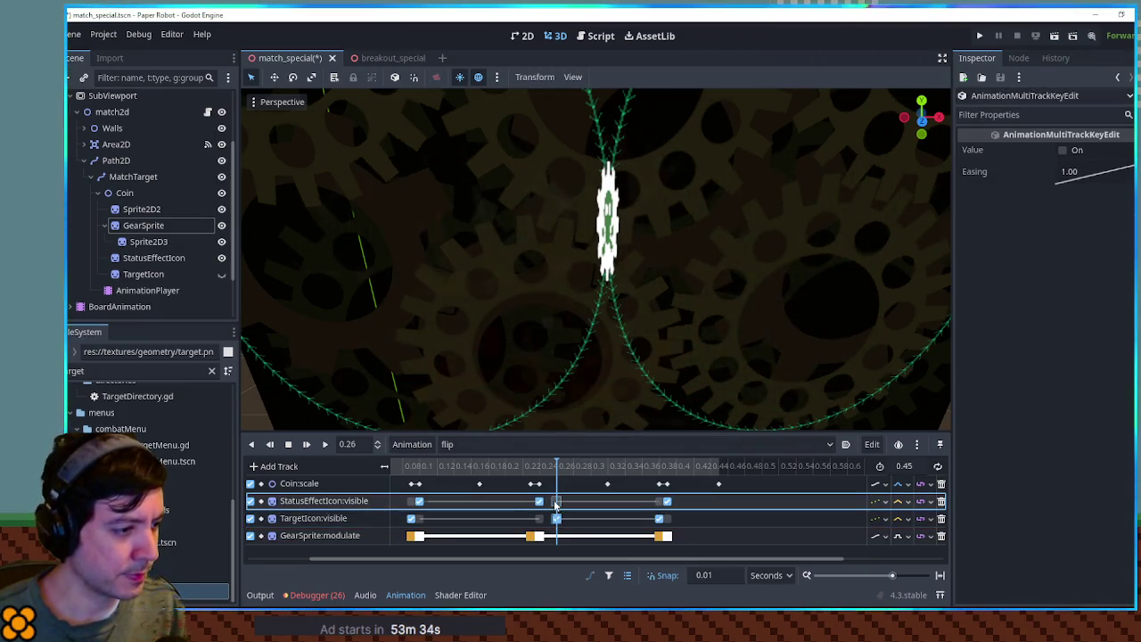
drag(536, 526, 538, 524)
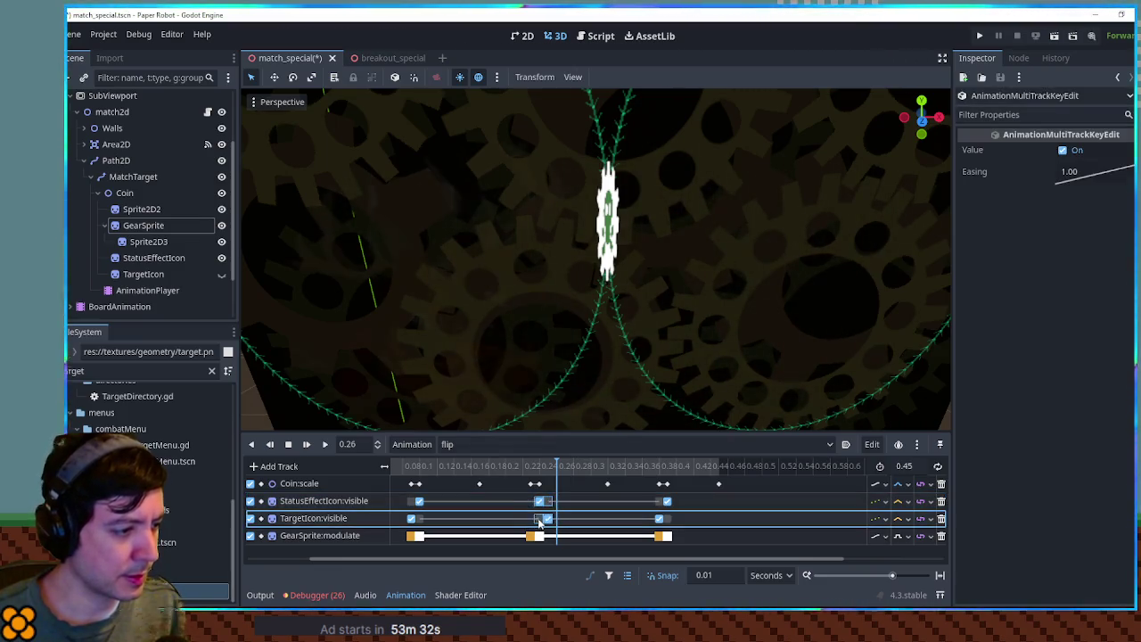
- Preview the gear flip forward and backward, then save the match_special scene
click(326, 446)
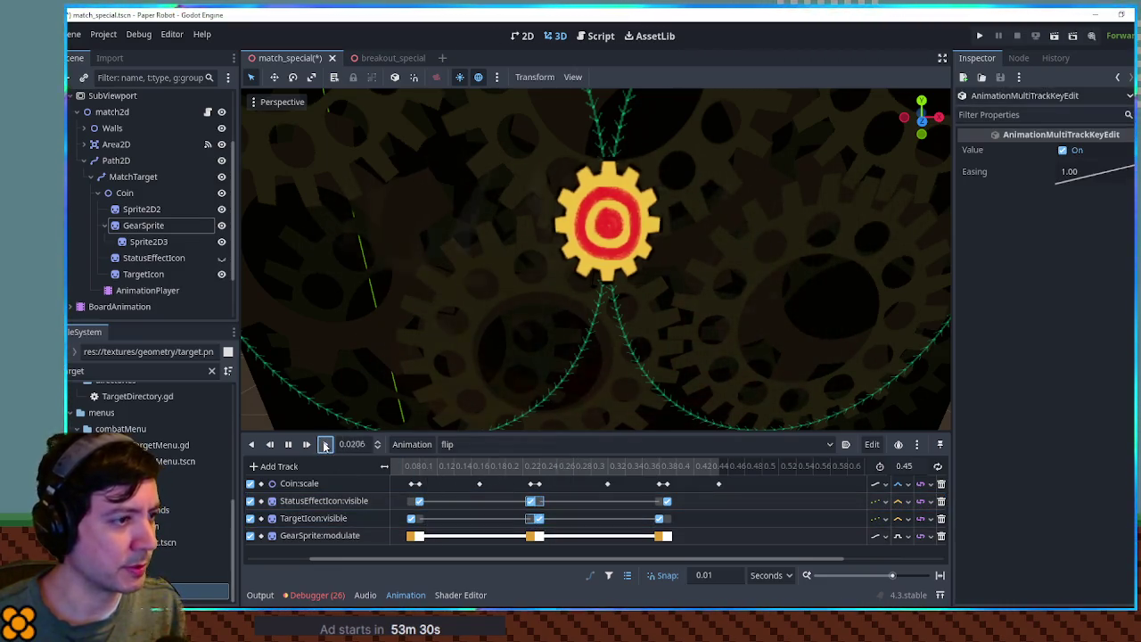
click(325, 446)
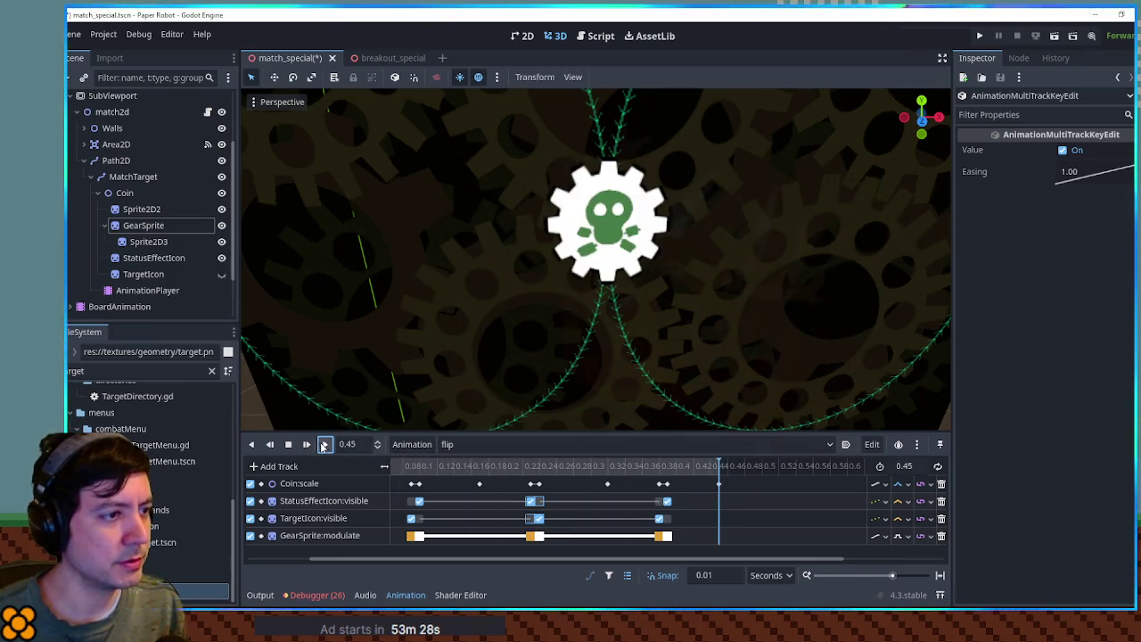
click(252, 445)
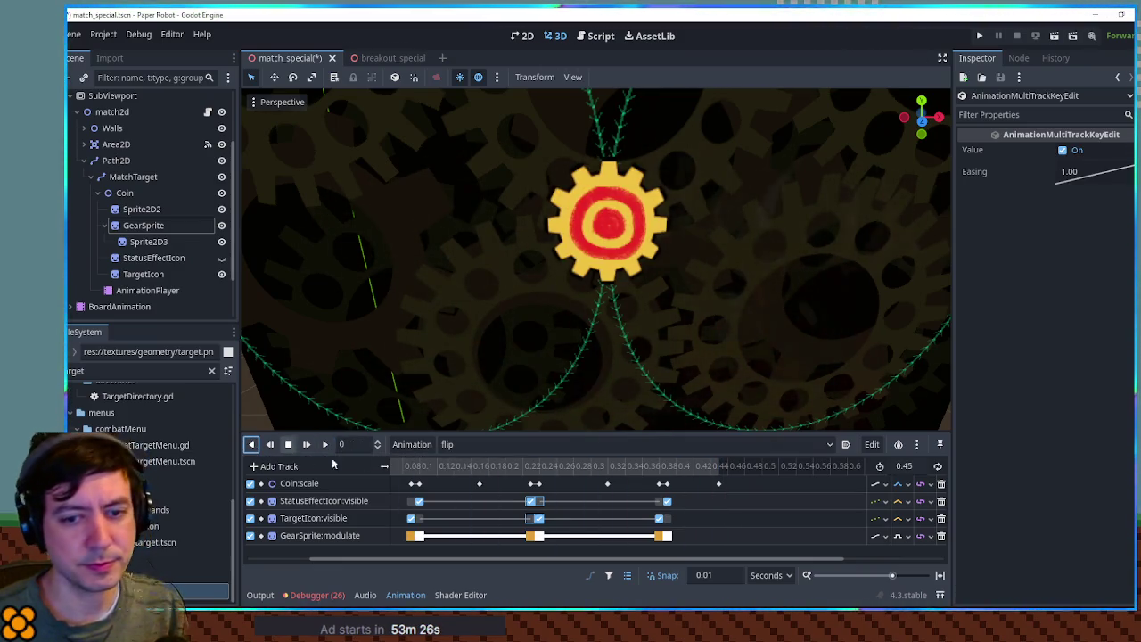
scroll(490, 473, down, 5)
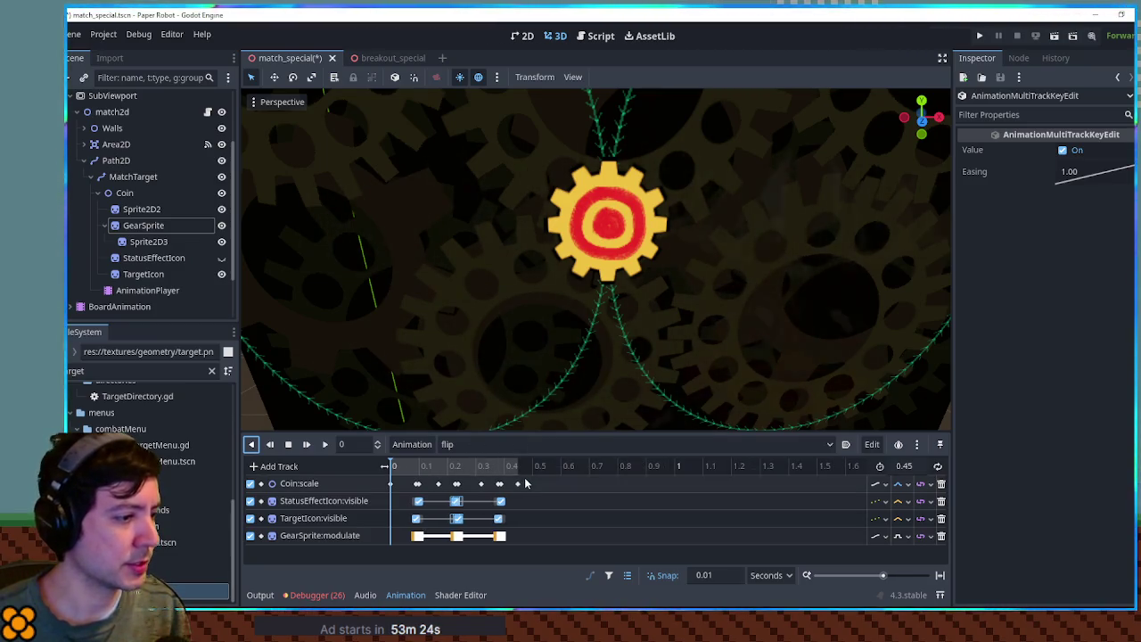
click(325, 445)
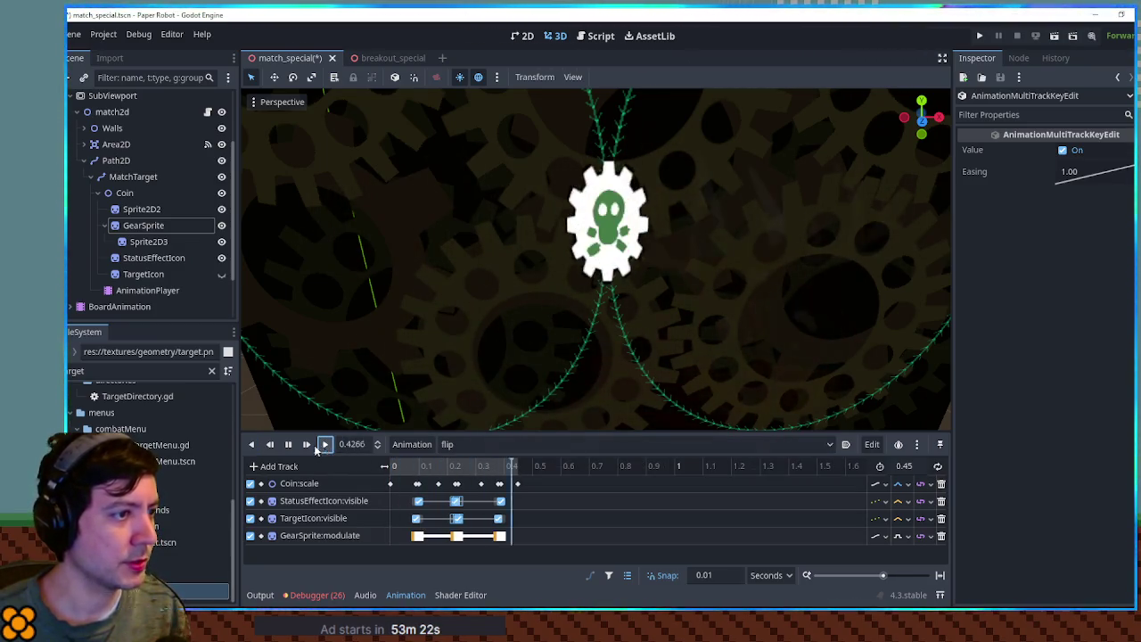
click(252, 445)
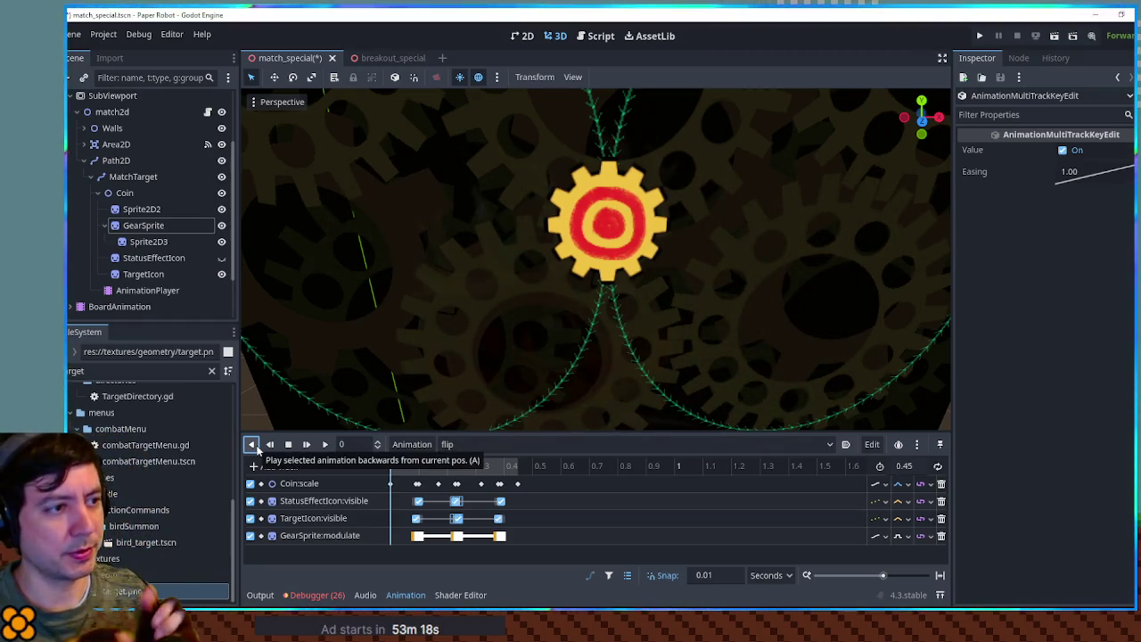
key(ctrl+s)
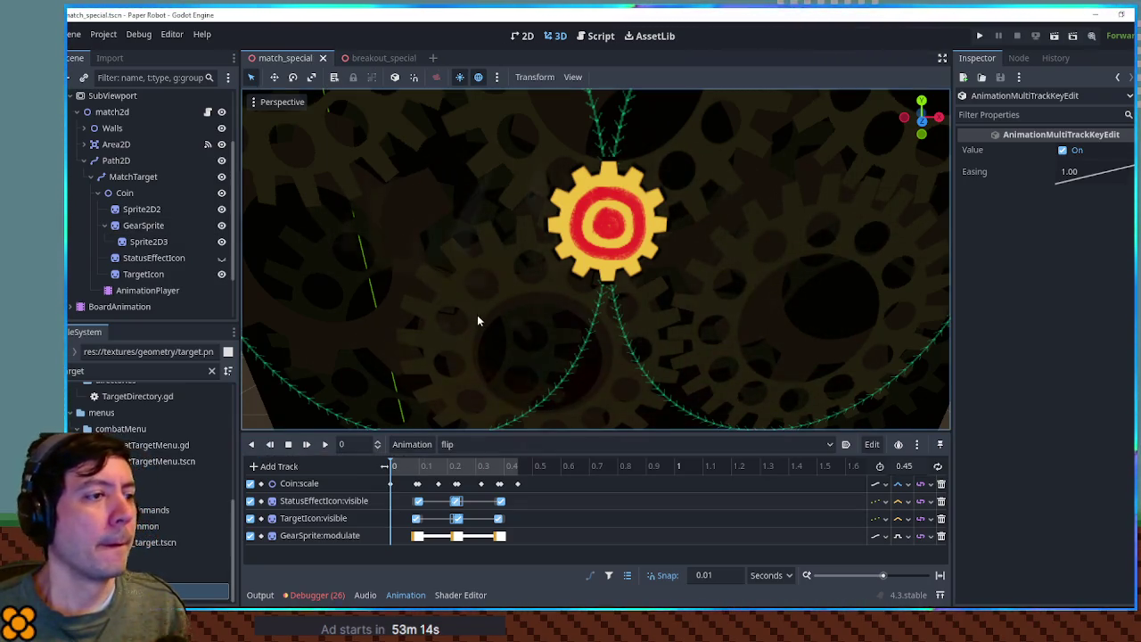
scroll(482, 199, down, 10)
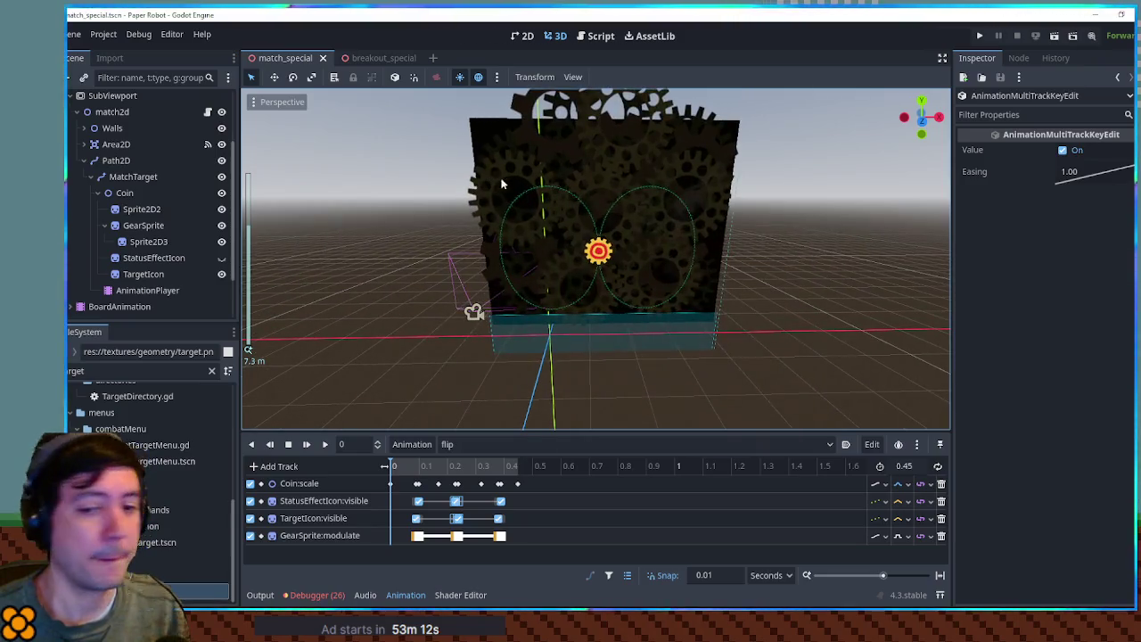
- In match_2d.gd, add a 'for coin in coins:' loop that gets each coin's AnimationPlayer
click(601, 36)
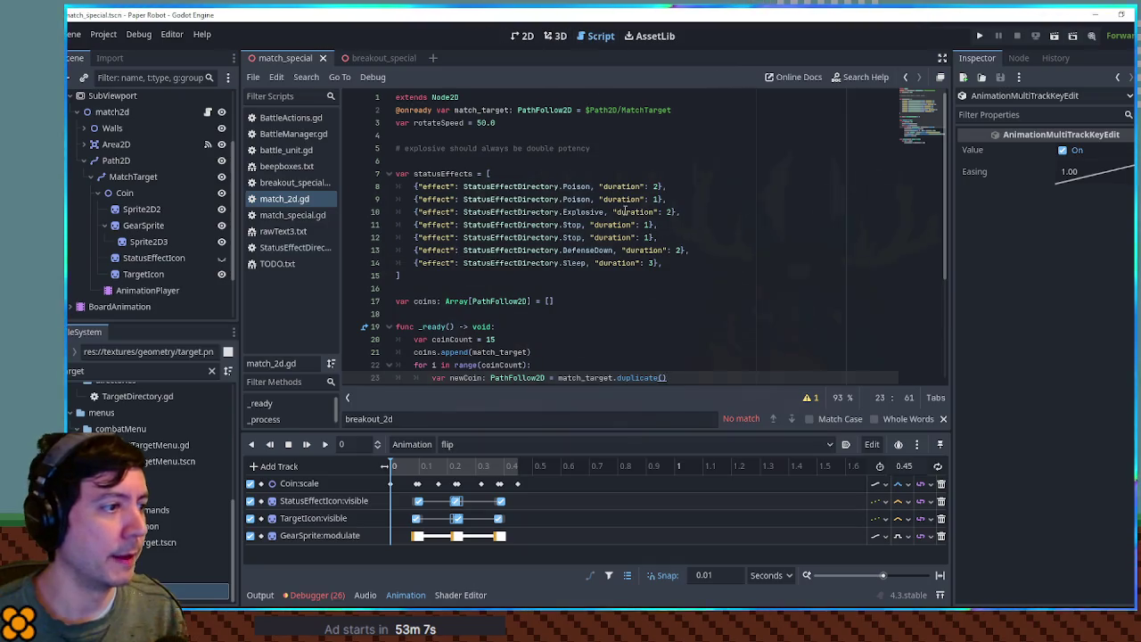
scroll(626, 211, down, 4)
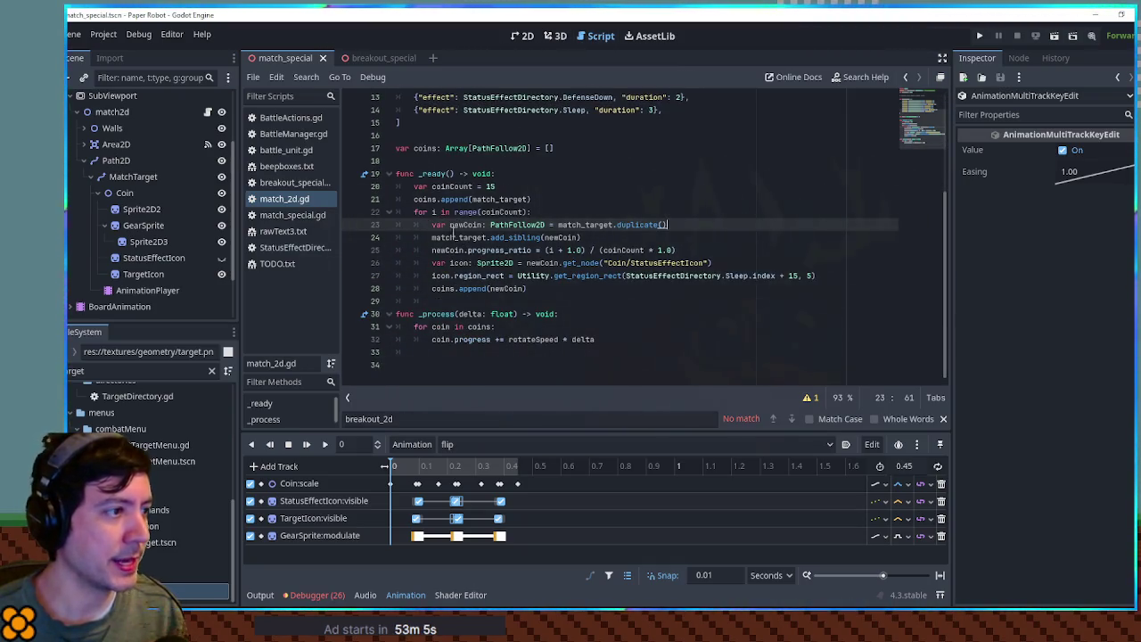
click(542, 288)
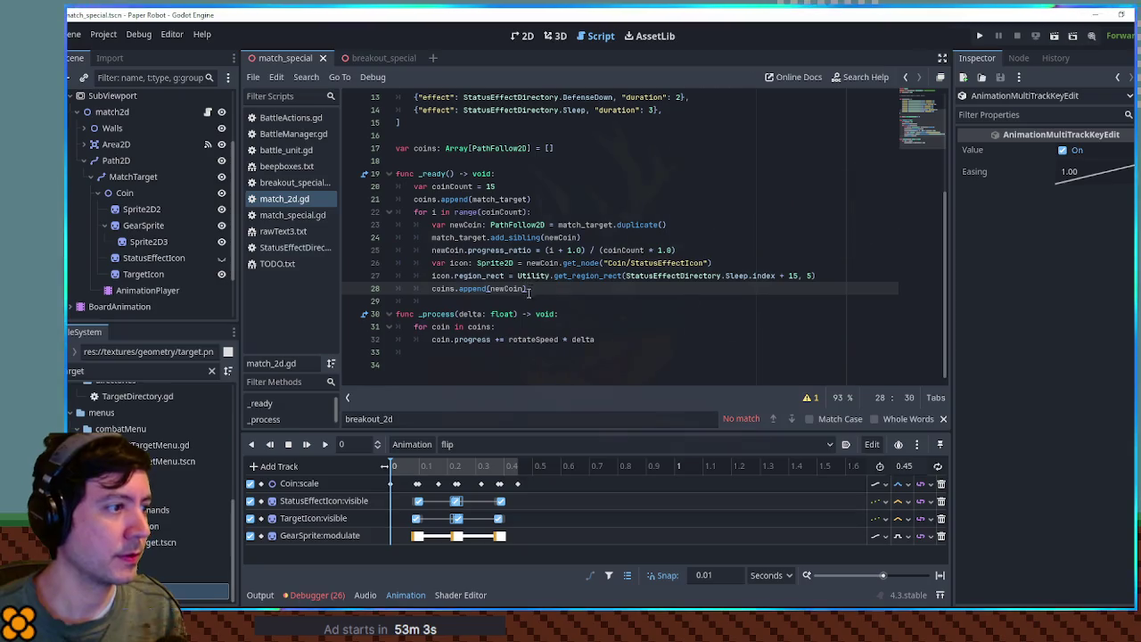
click(571, 330)
click(550, 288)
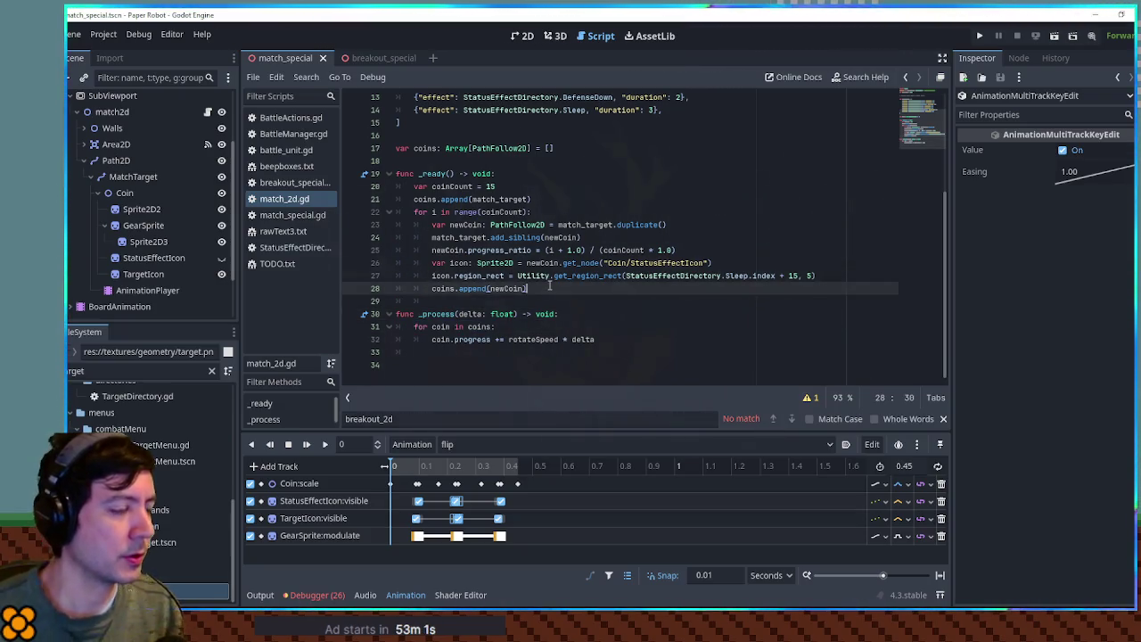
key(Return)
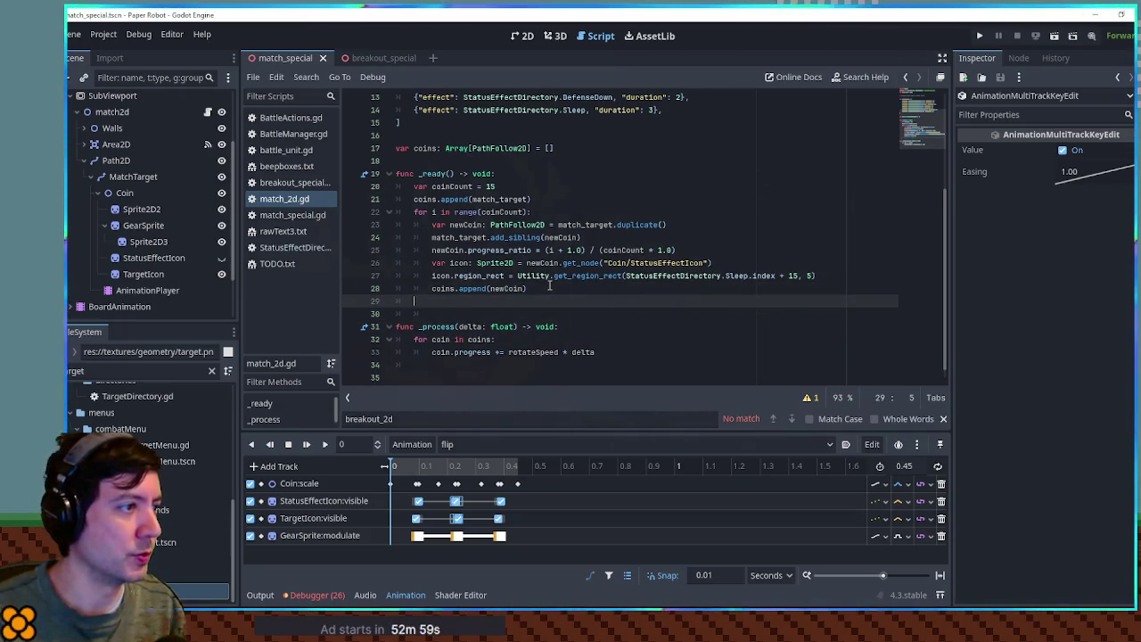
key(Return)
text(for coin in coins:)
key(Return)
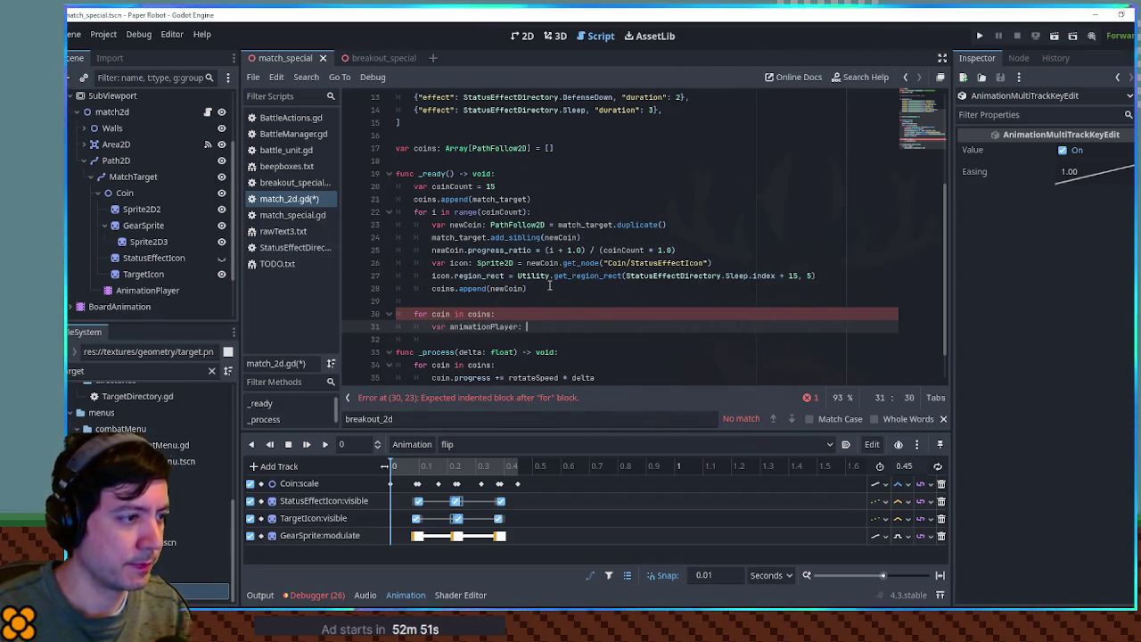
text(onPl)
key(Return)
text(co)
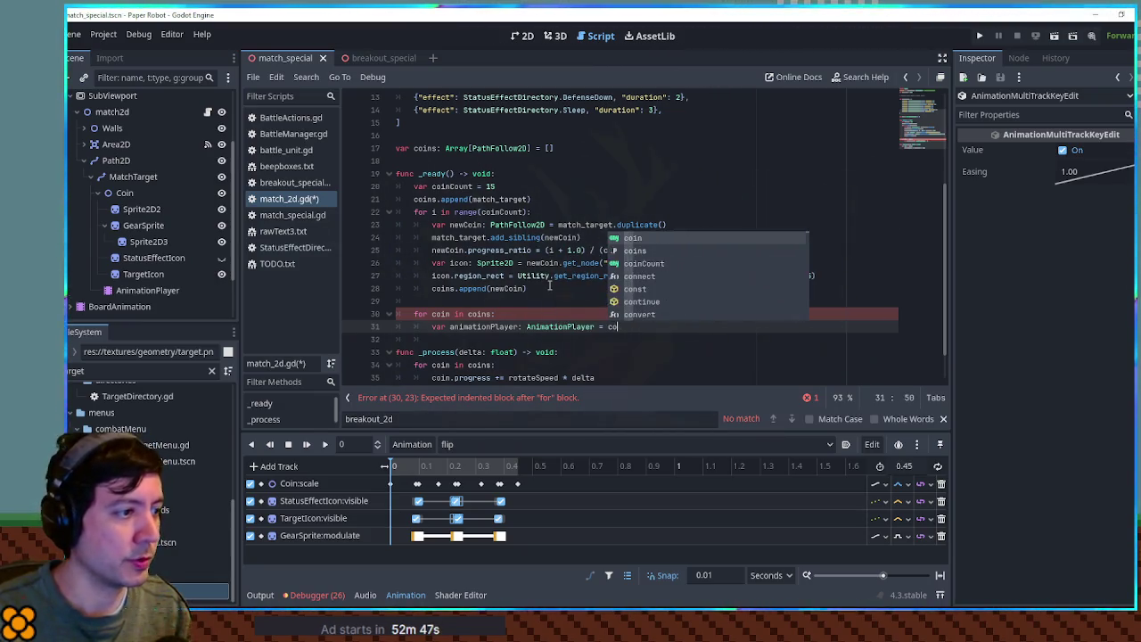
text(in.get_node(")
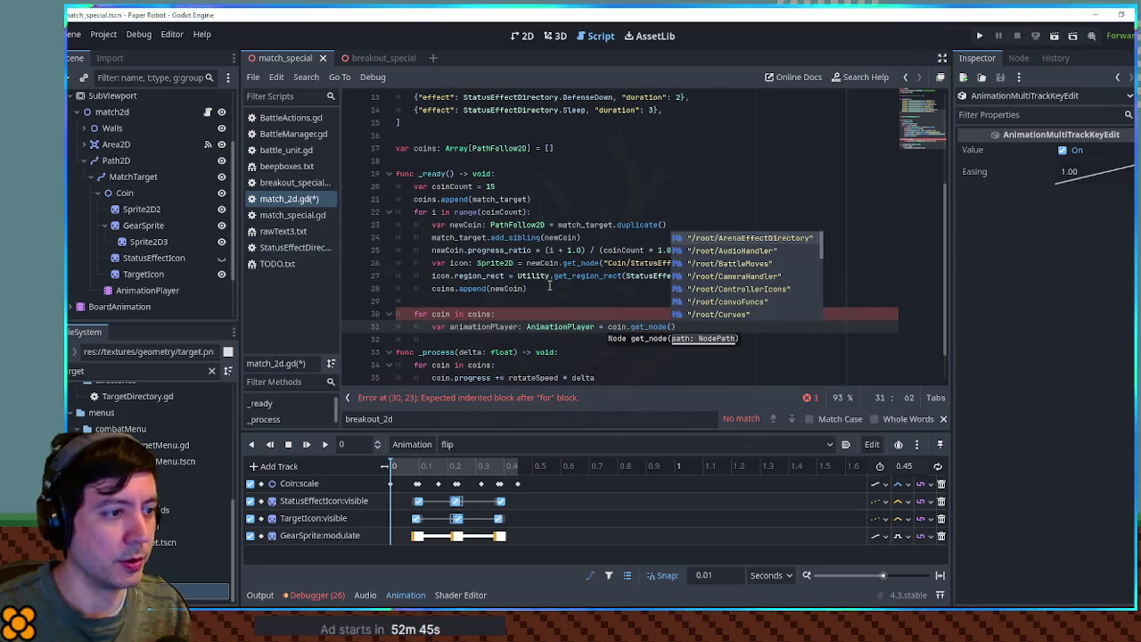
text(Animation)
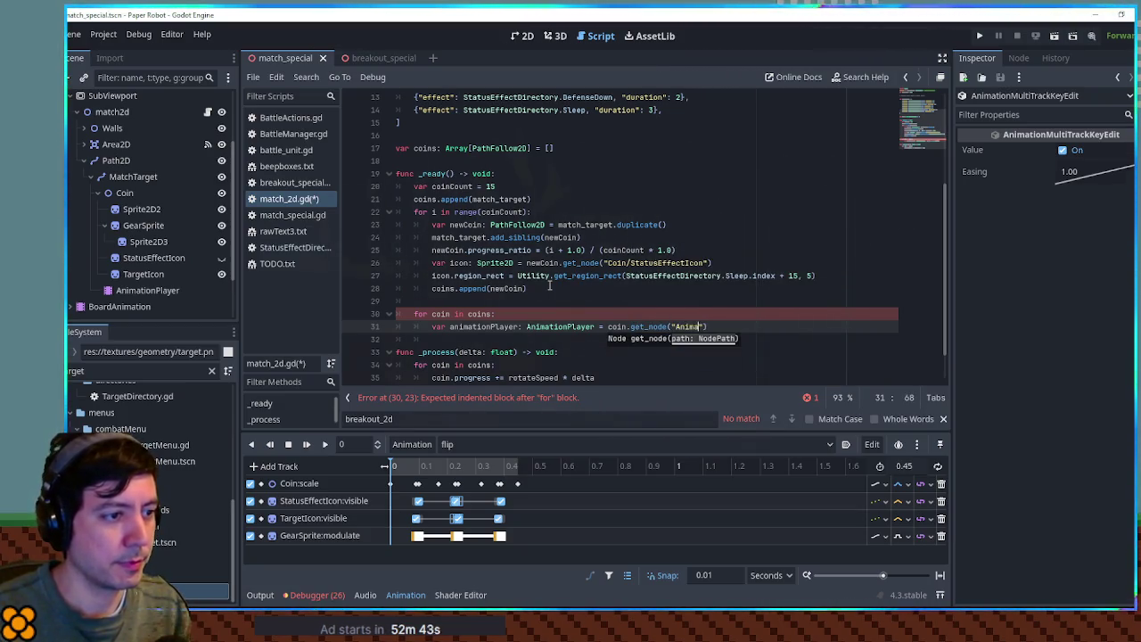
text(Player"))
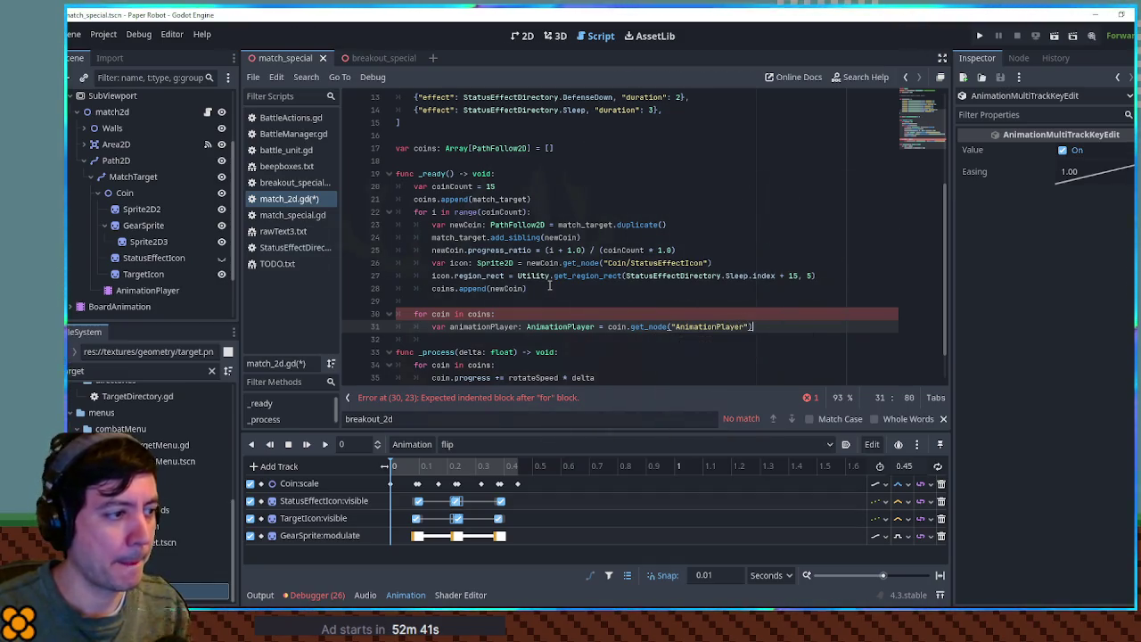
- Inside the loop, play the 'flip' animation and await a 0.2 s create_timer
key(Return)
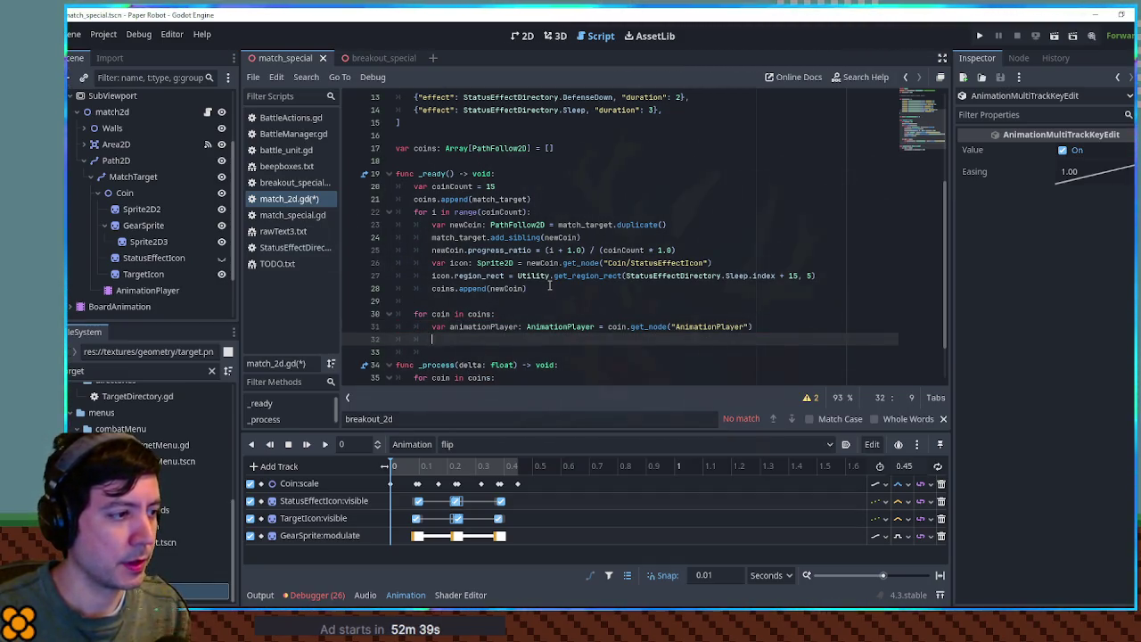
text(animationPlayer.pla)
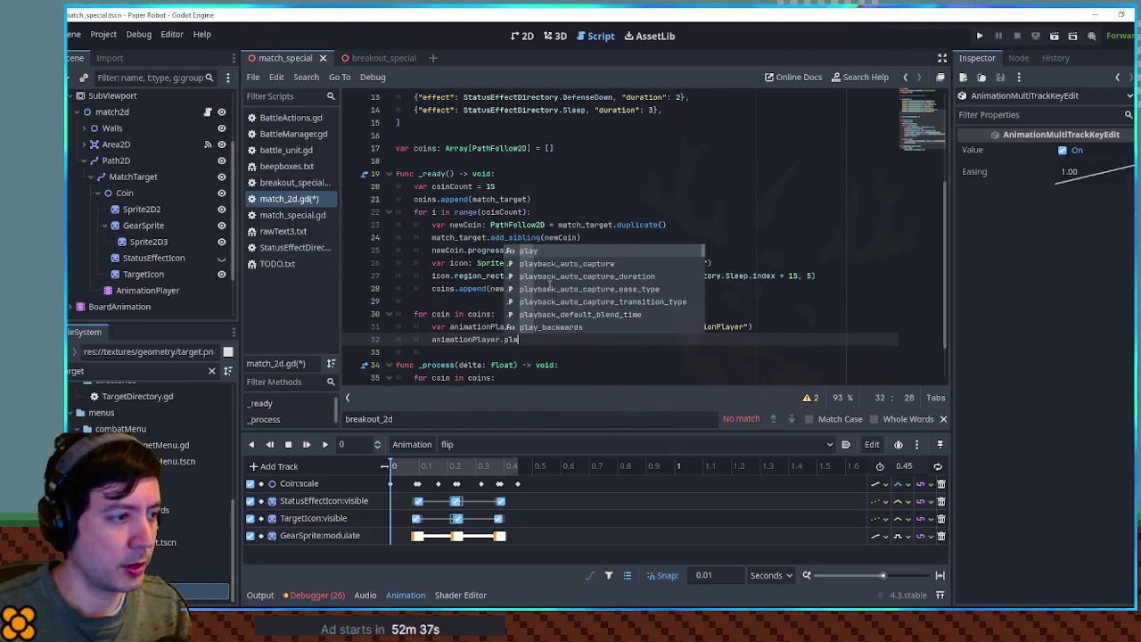
text(y("flip)
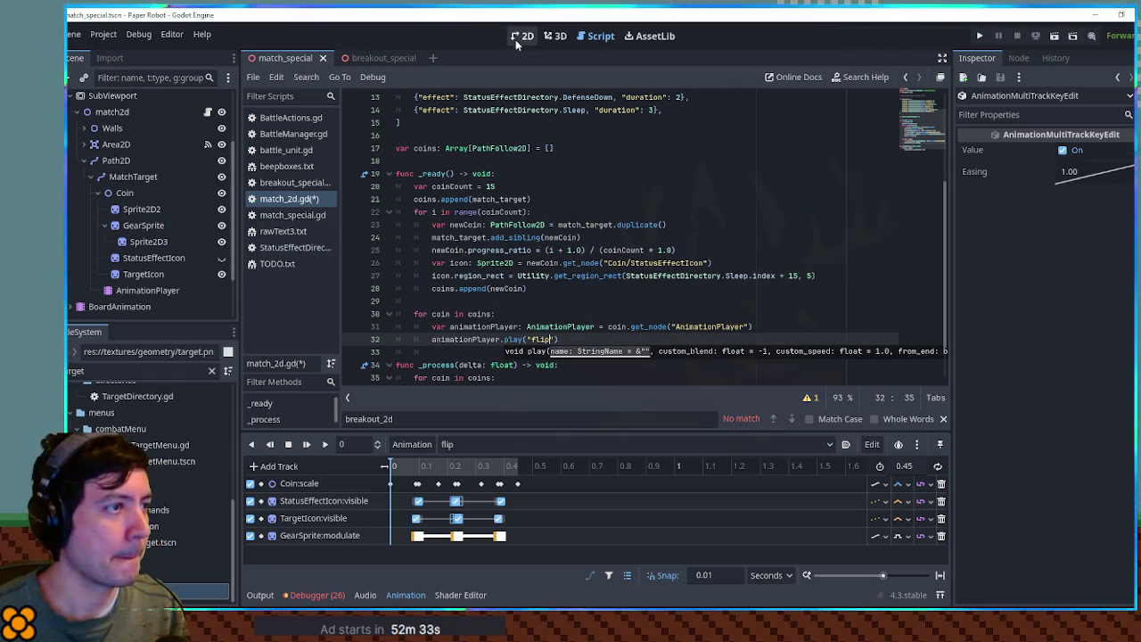
click(570, 340)
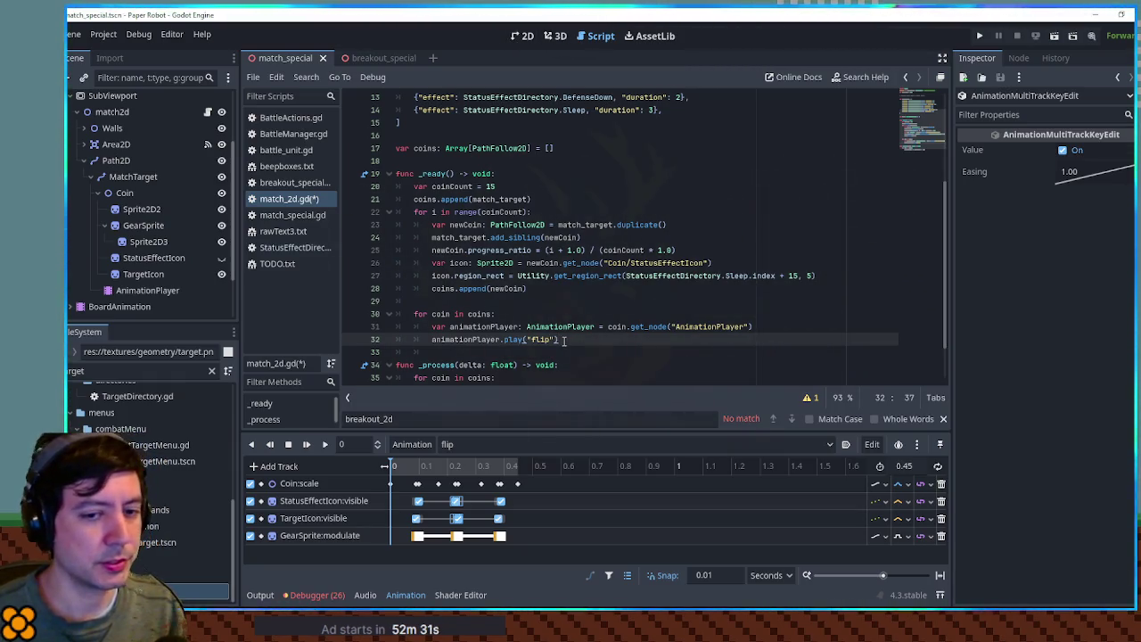
key(Return)
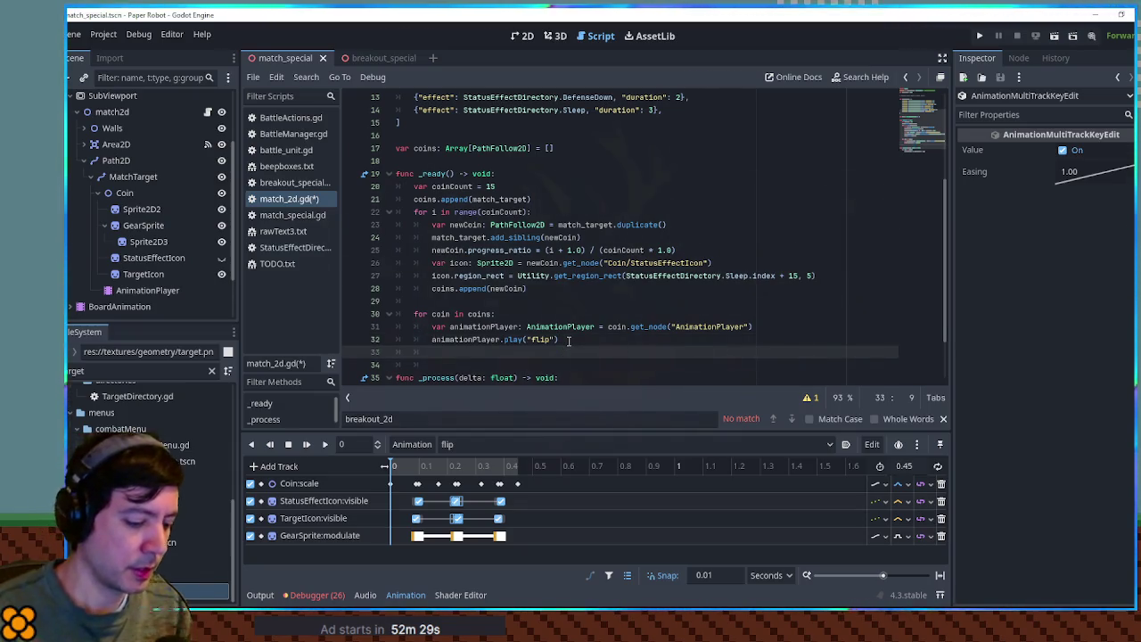
text(await create)
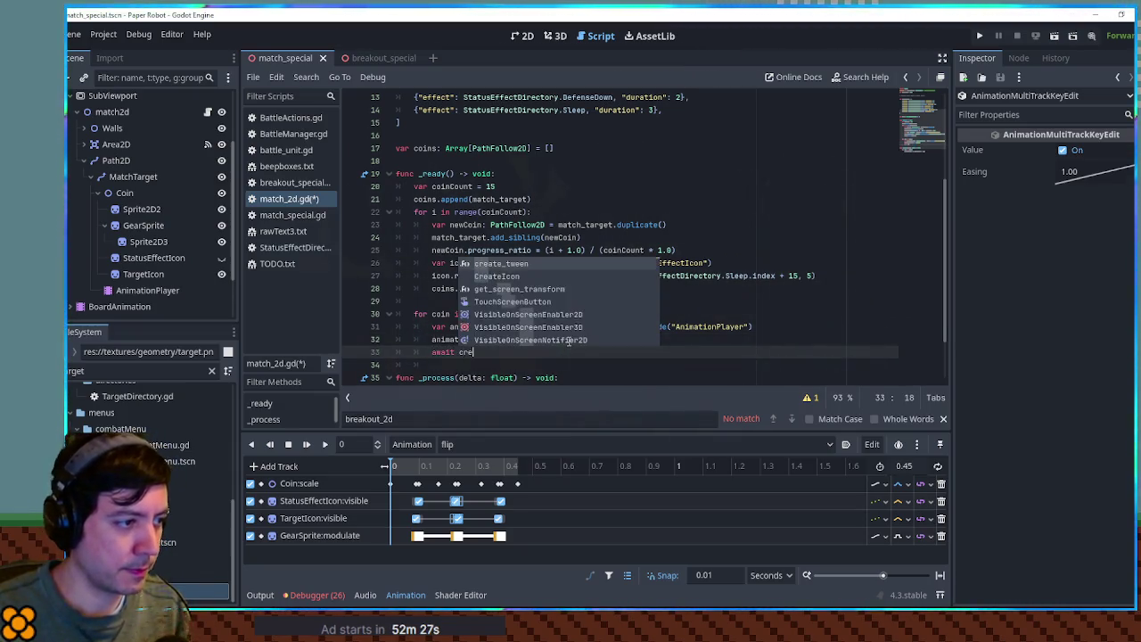
key(ctrl+BackSpace)
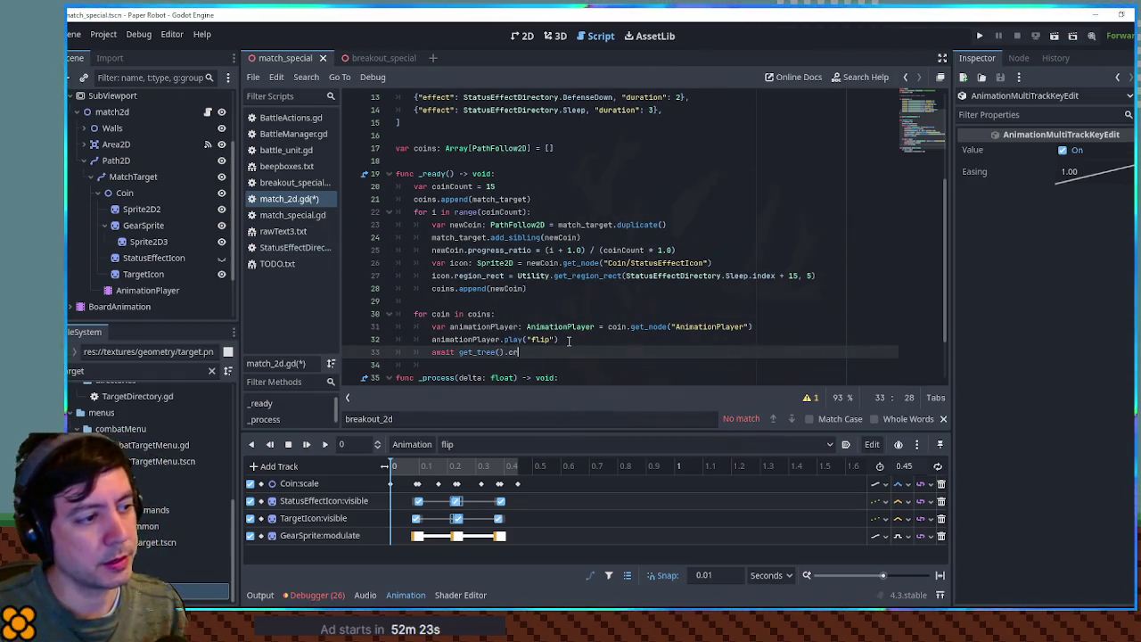
click(568, 340)
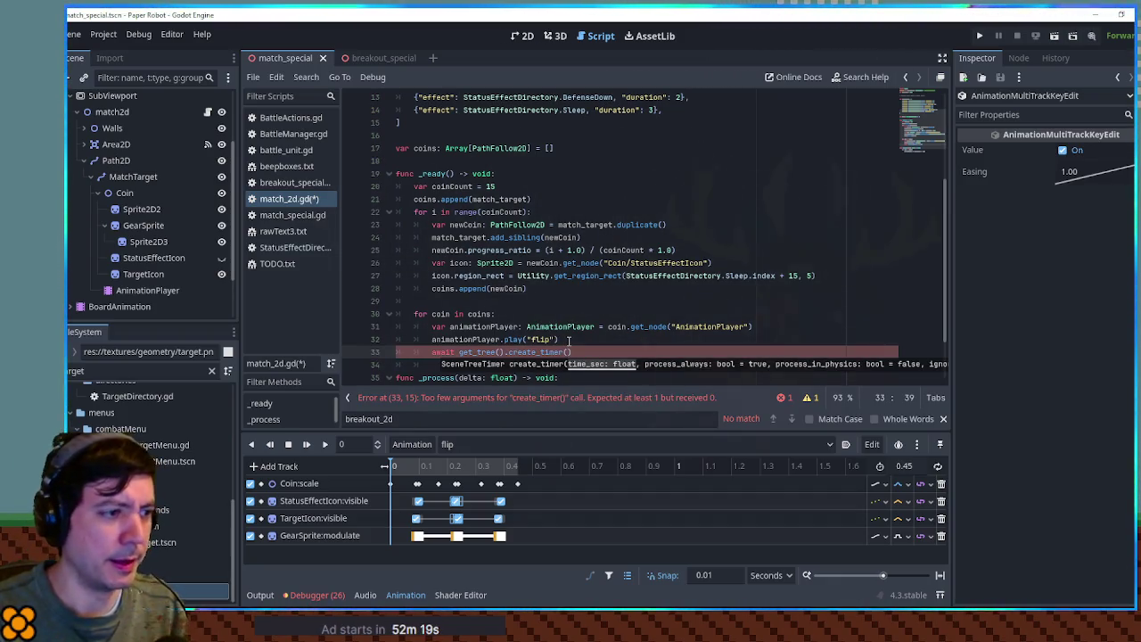
text(.1)
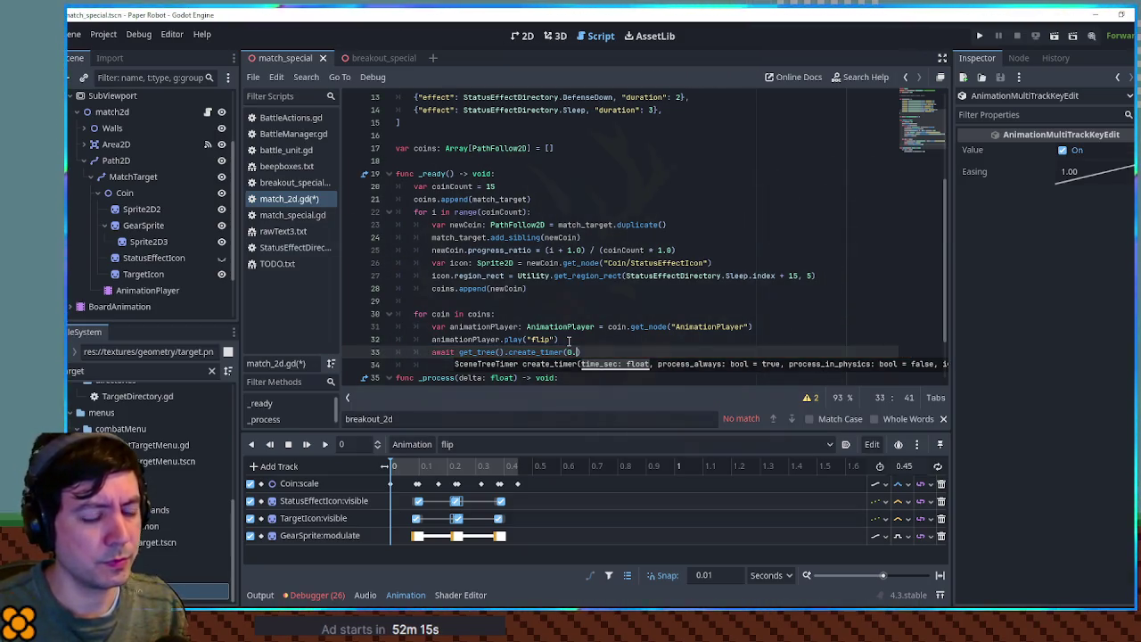
text())
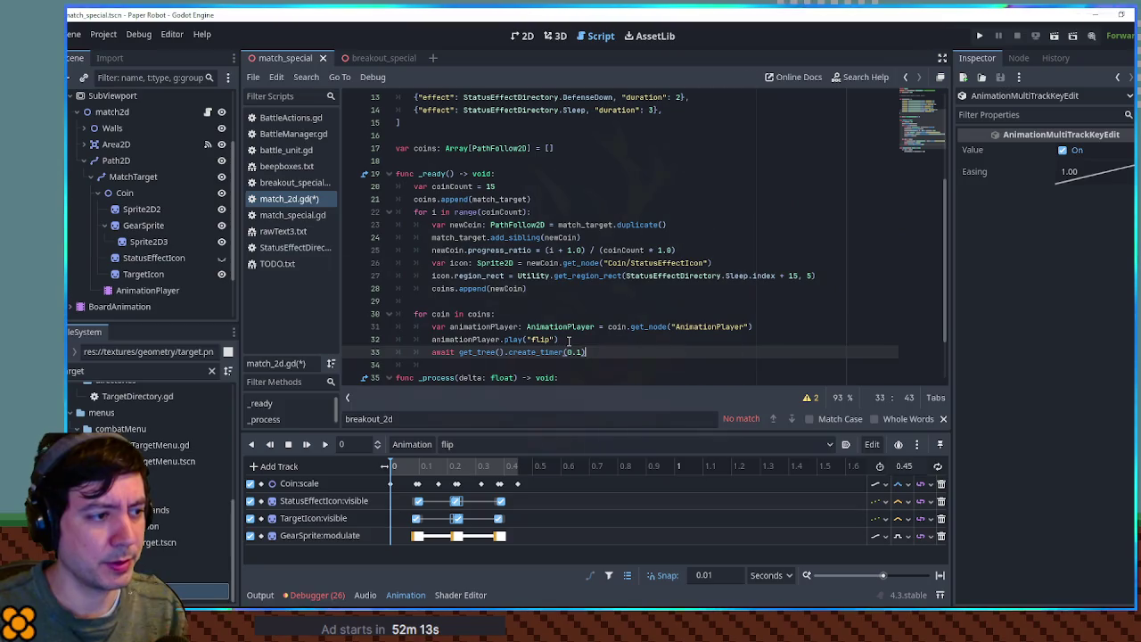
key(BackSpace)
text(2))
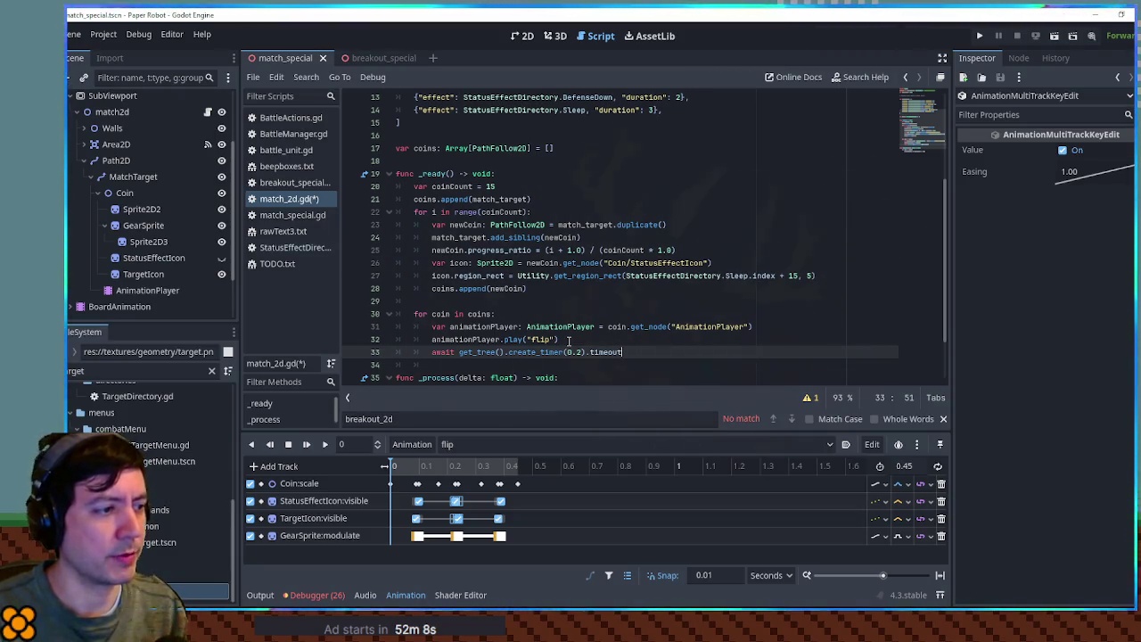
click(569, 339)
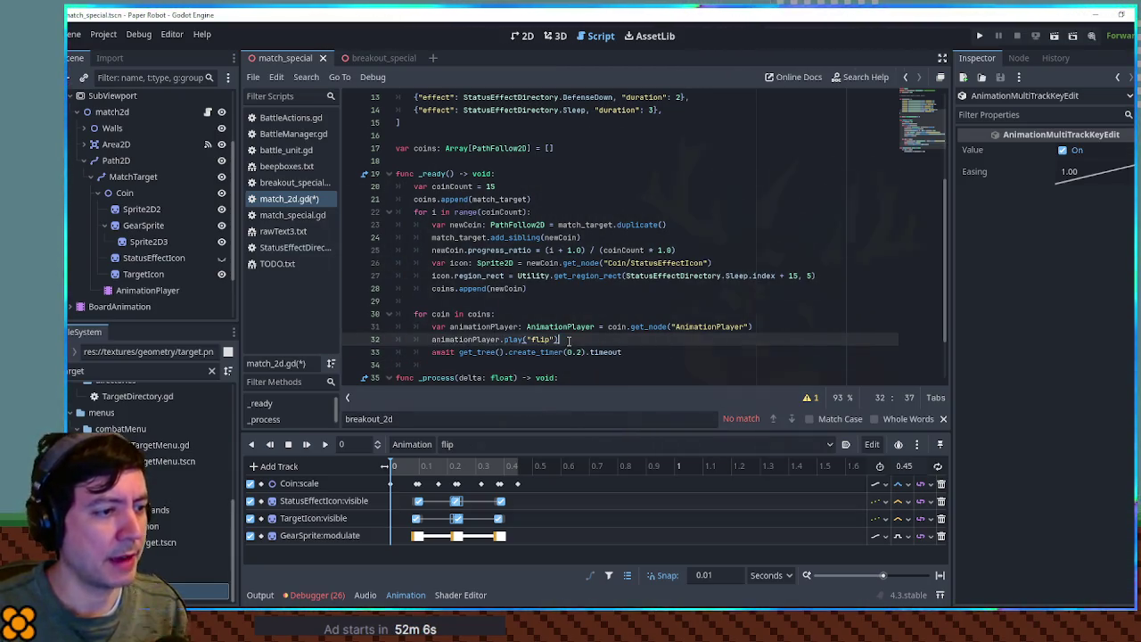
- Add a 2.2 s await after the loop and paste a second copy of the flip loop
key(ctrl+End)
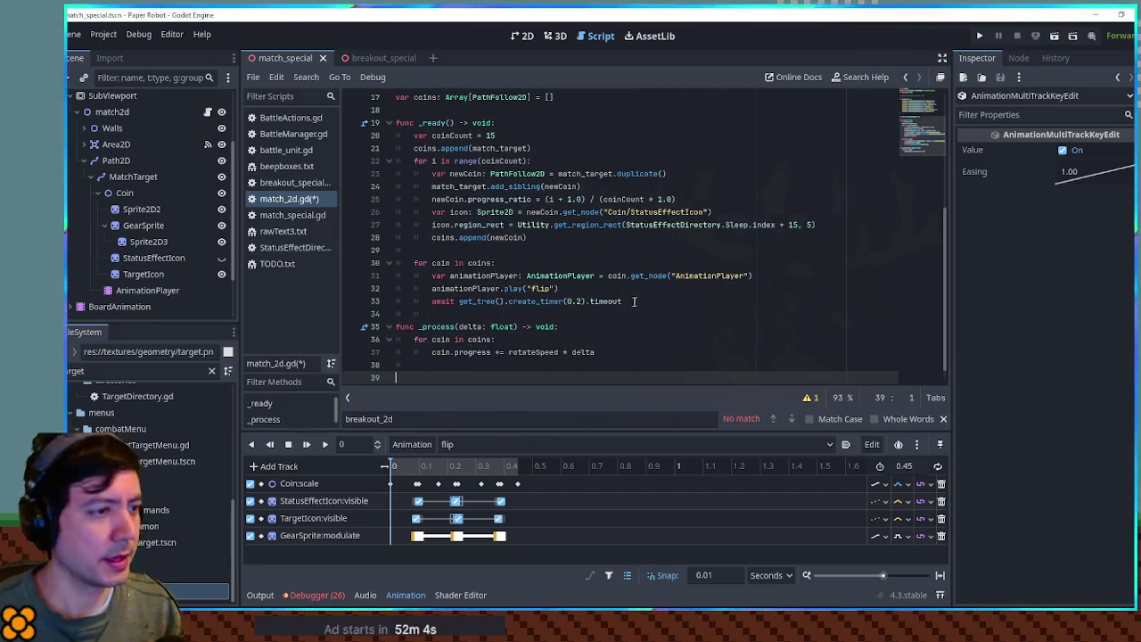
click(634, 301)
key(Return)
key(Return)
text(await get_tree().create_timer(0.2).timeout)
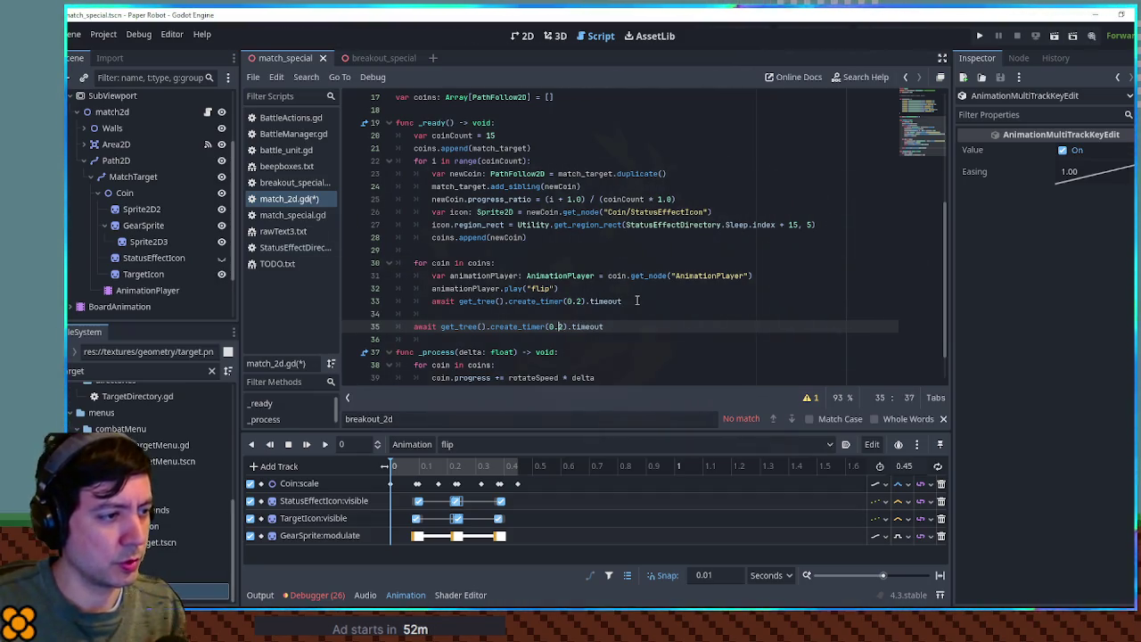
key(End)
key(Up)
key(Up)
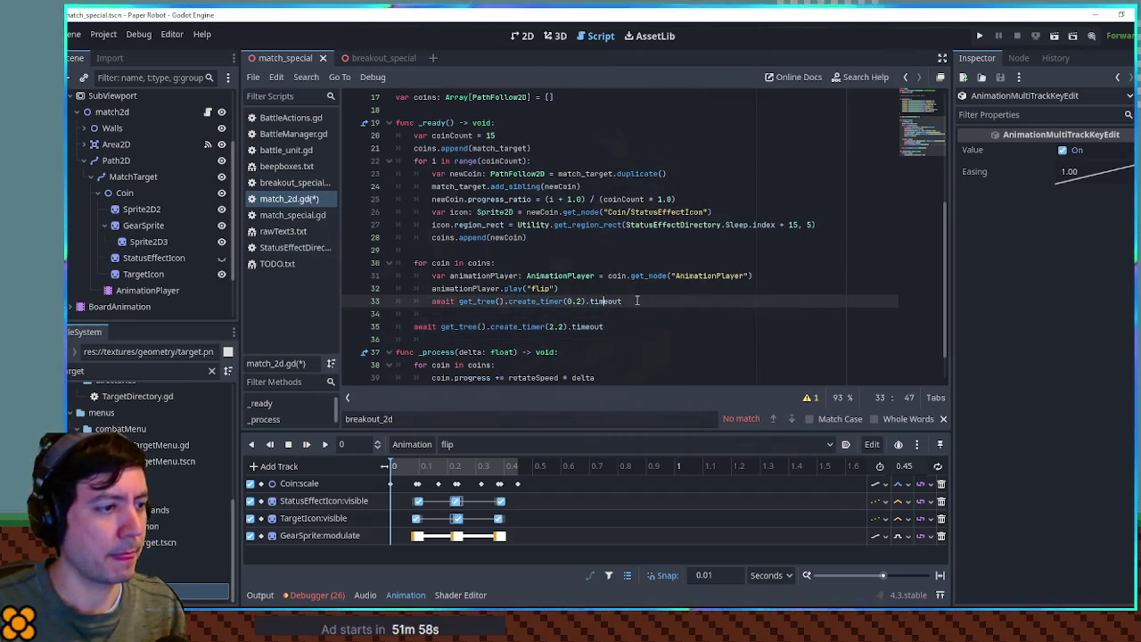
key(Delete)
key(Home)
key(shift+Up)
key(shift+Up)
key(shift+Up)
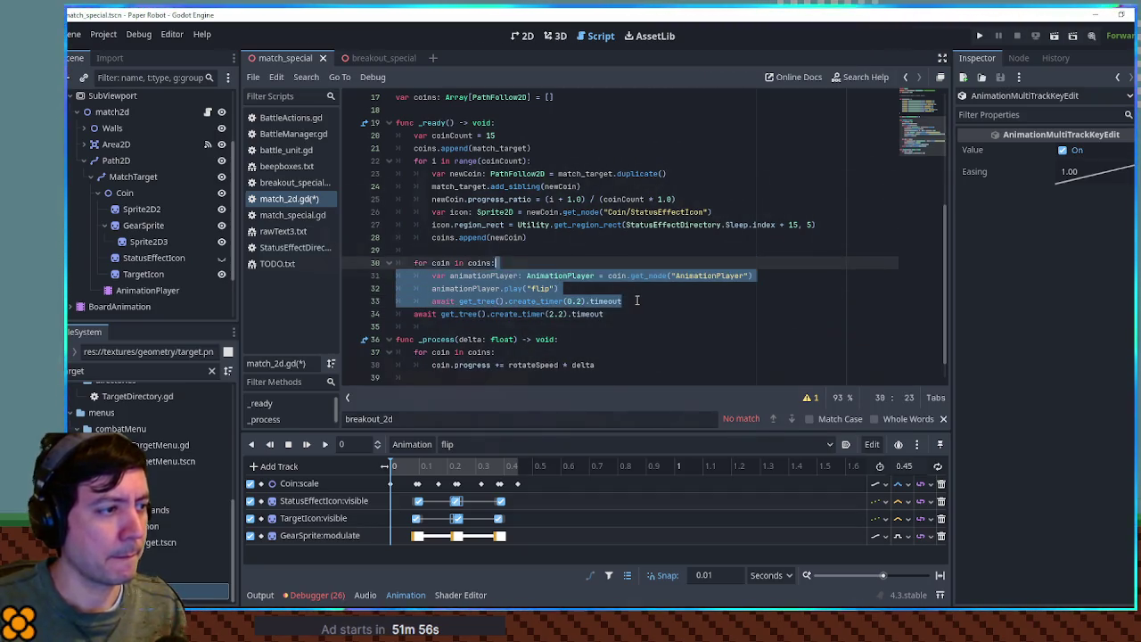
key(Down)
key(Down)
key(Down)
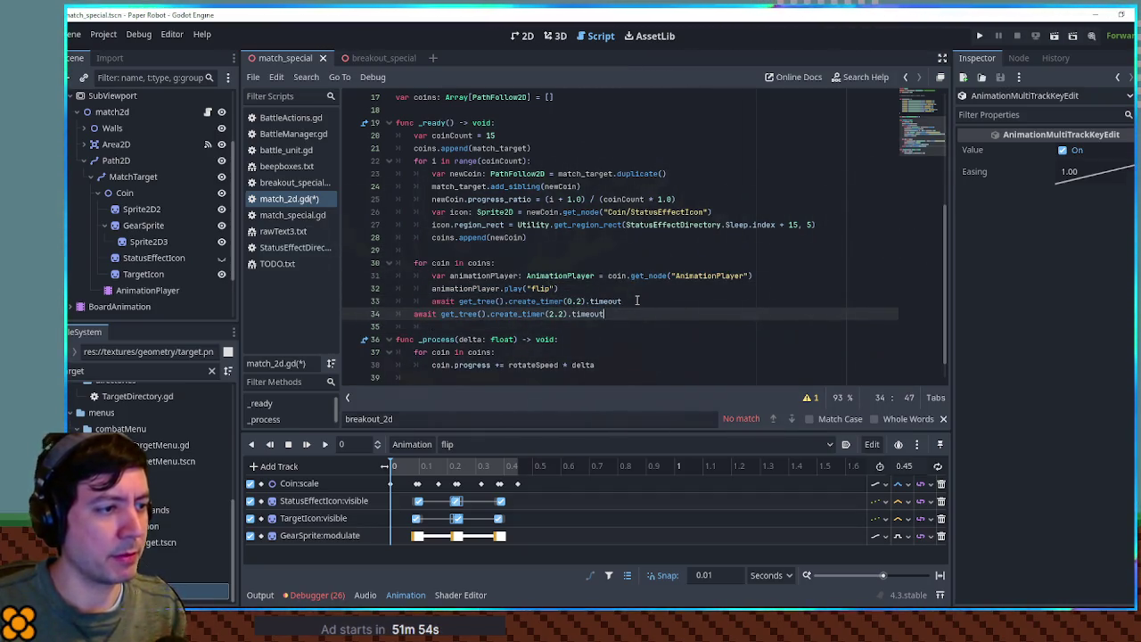
text(for coin in coins: 		var animationPlayer: AnimationPlayer = coin.get_node("AnimationPlayer") 		animationPlayer.play("flip") 		await get_tree().create_timer(0.2).timeout)
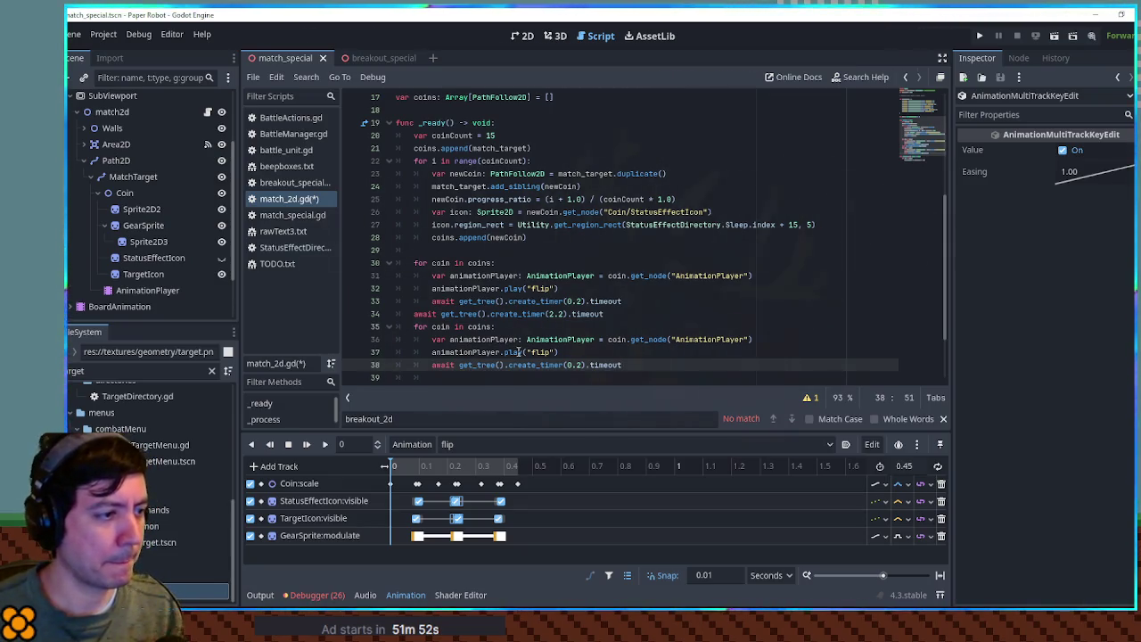
- Make the copy use play_backwards, move the code into showCoinsAtStart(), call it from _ready, and run
click(523, 352)
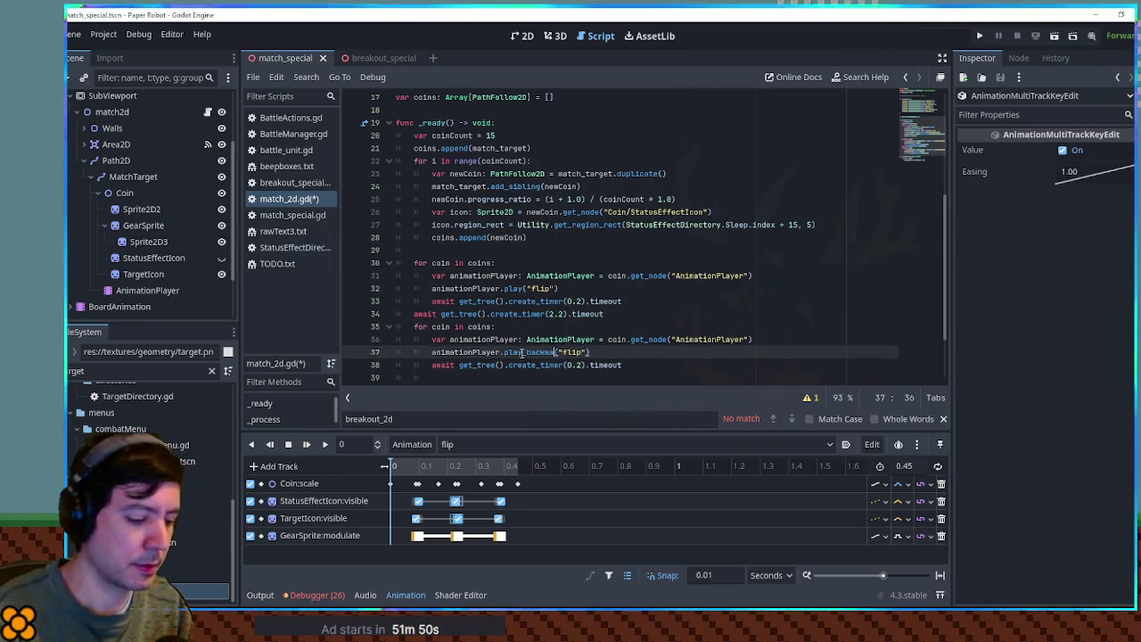
drag(658, 364, 632, 248)
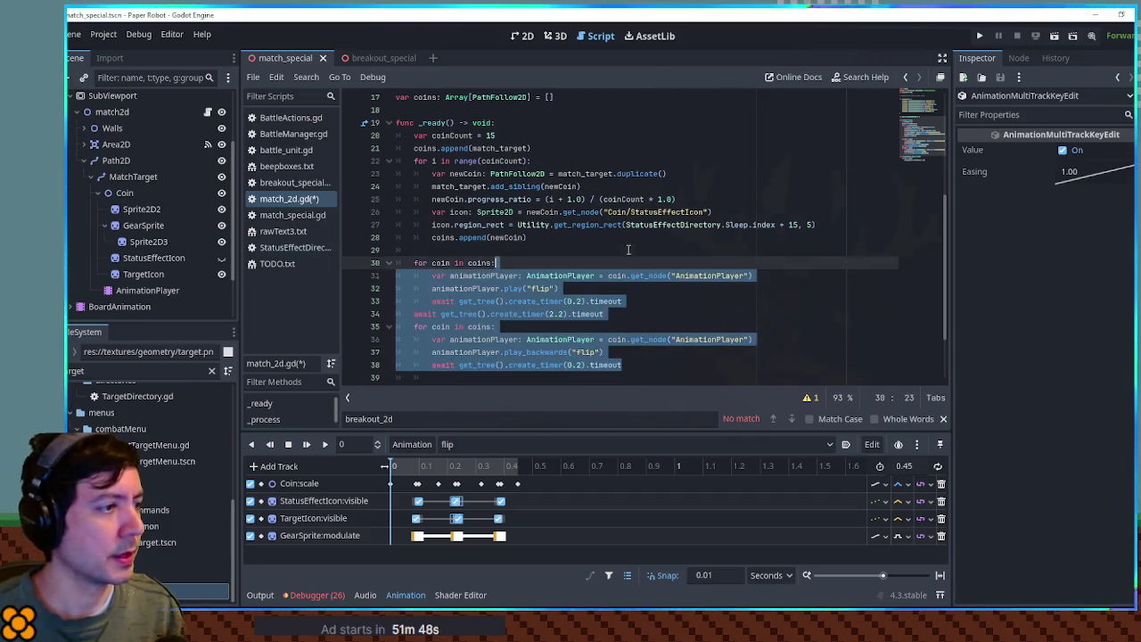
key(BackSpace)
click(577, 342)
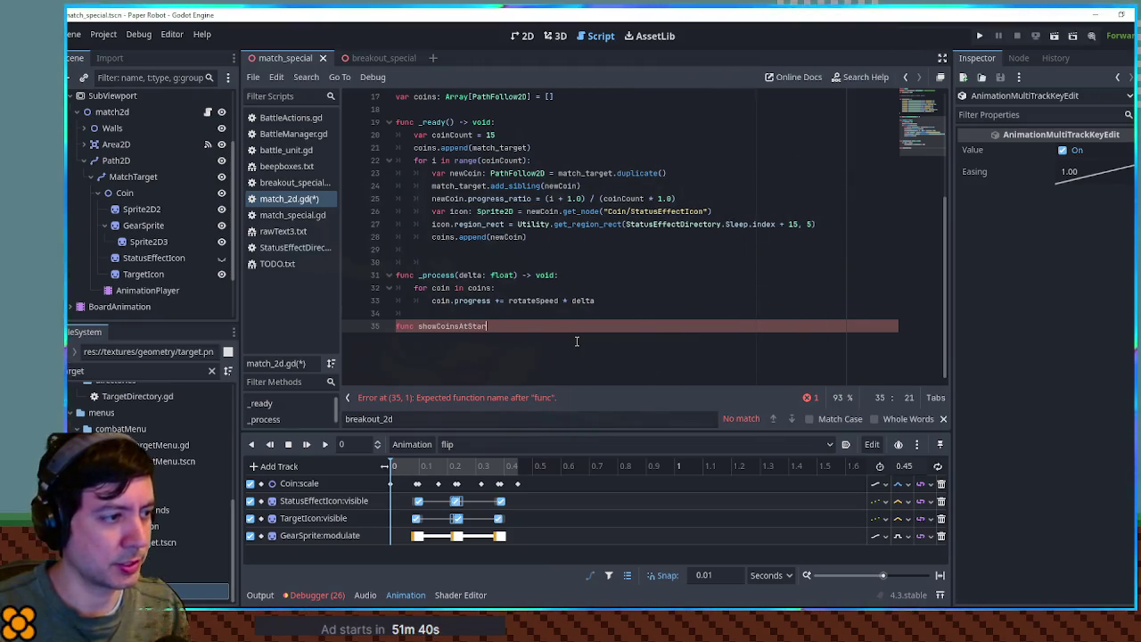
text(for coin in coins: 		var animationPlayer: AnimationPlayer = coin.get_node("AnimationPlayer") 		animationPlayer.play("flip") 		await get_tree().create_timer(0.2).timeout 	await get_tree().create_timer(2.2).timeout 	for coin in coins: 		var animationPlayer: AnimationPlayer = coin.get_node("AnimationPlayer") 		animationPlayer.play_backwards("flip") 		await get_tree().create_timer(0.2).timeout)
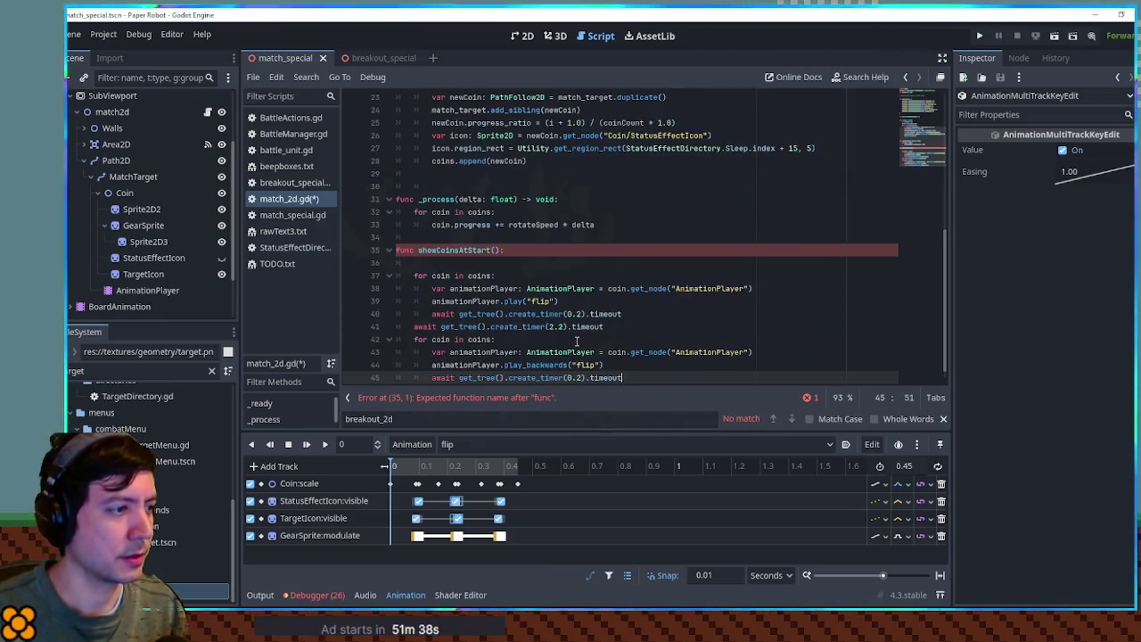
click(477, 262)
key(BackSpace)
click(466, 251)
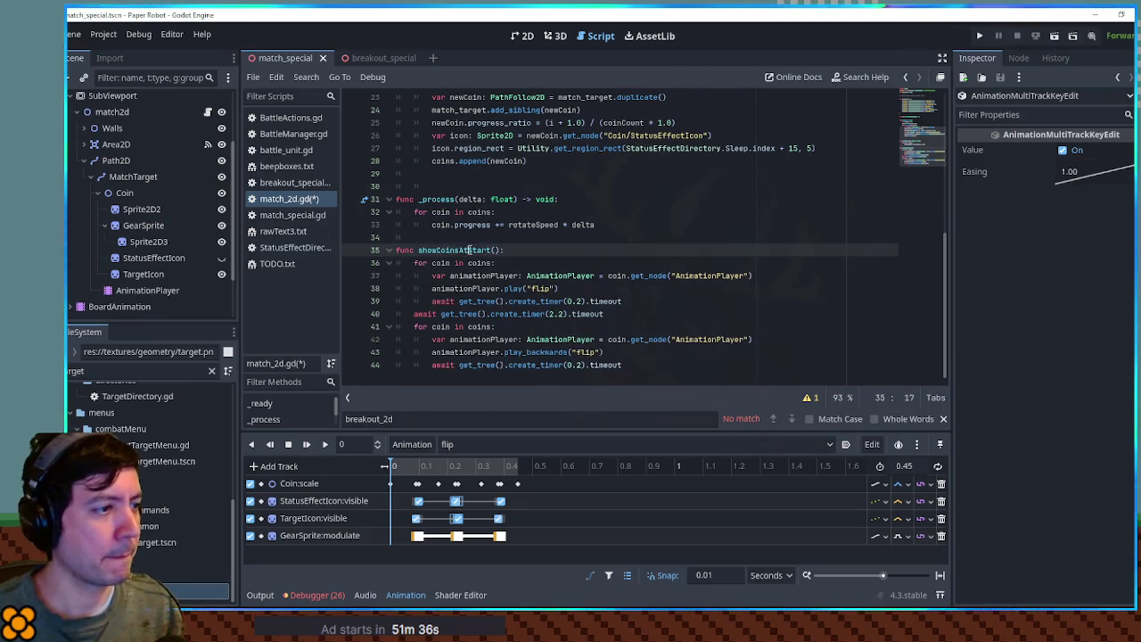
click(437, 174)
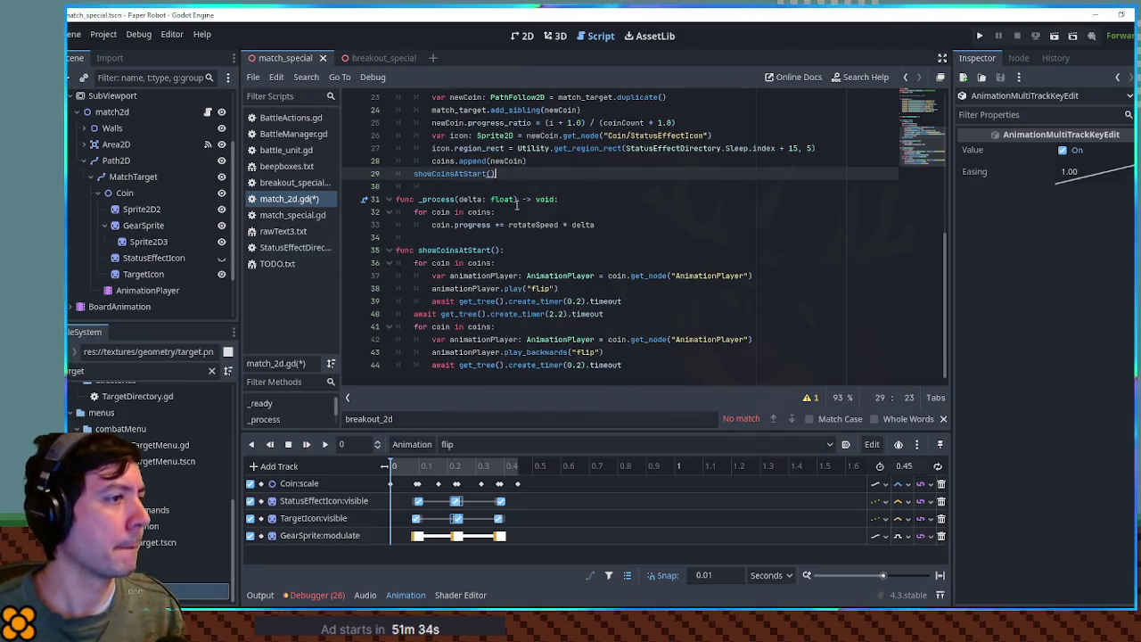
scroll(517, 205, up, 3)
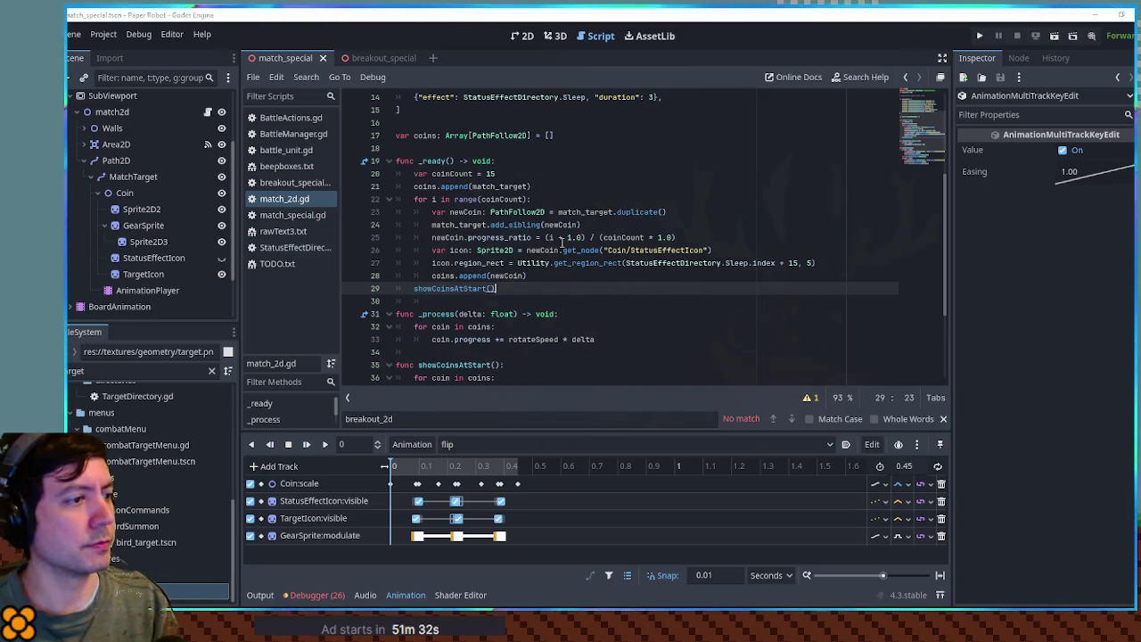
key(F5)
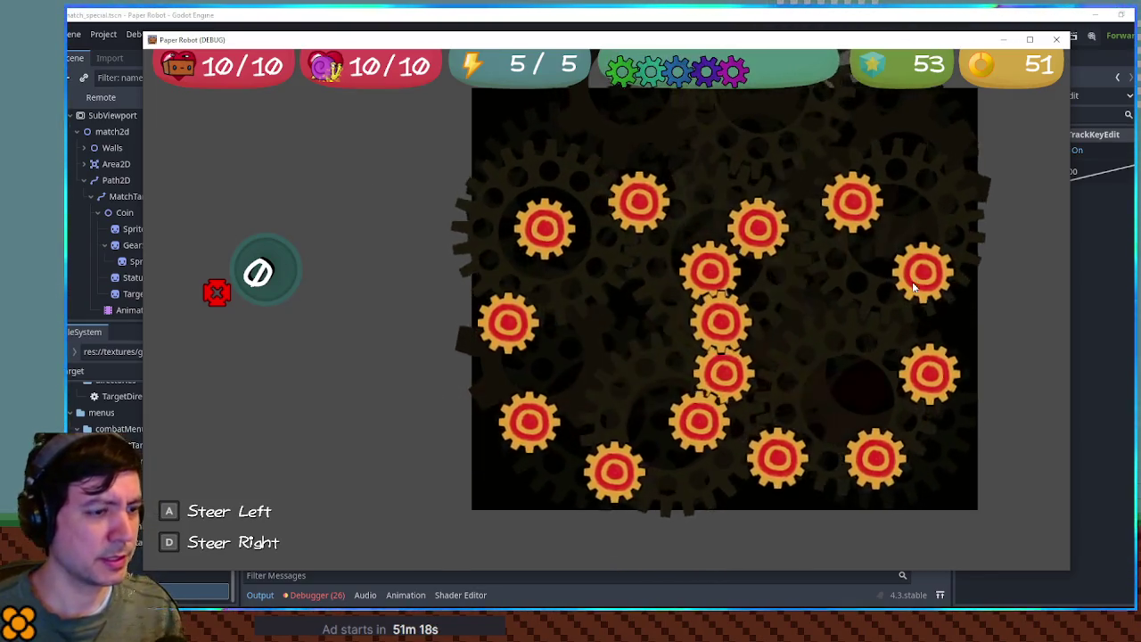
click(1003, 42)
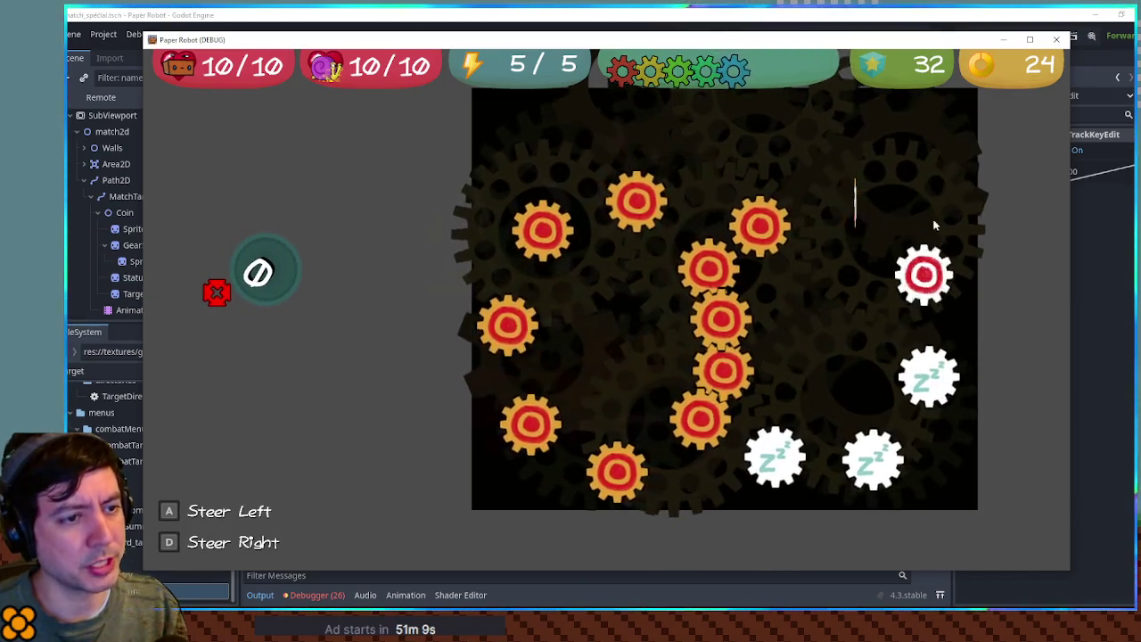
click(1057, 40)
click(148, 290)
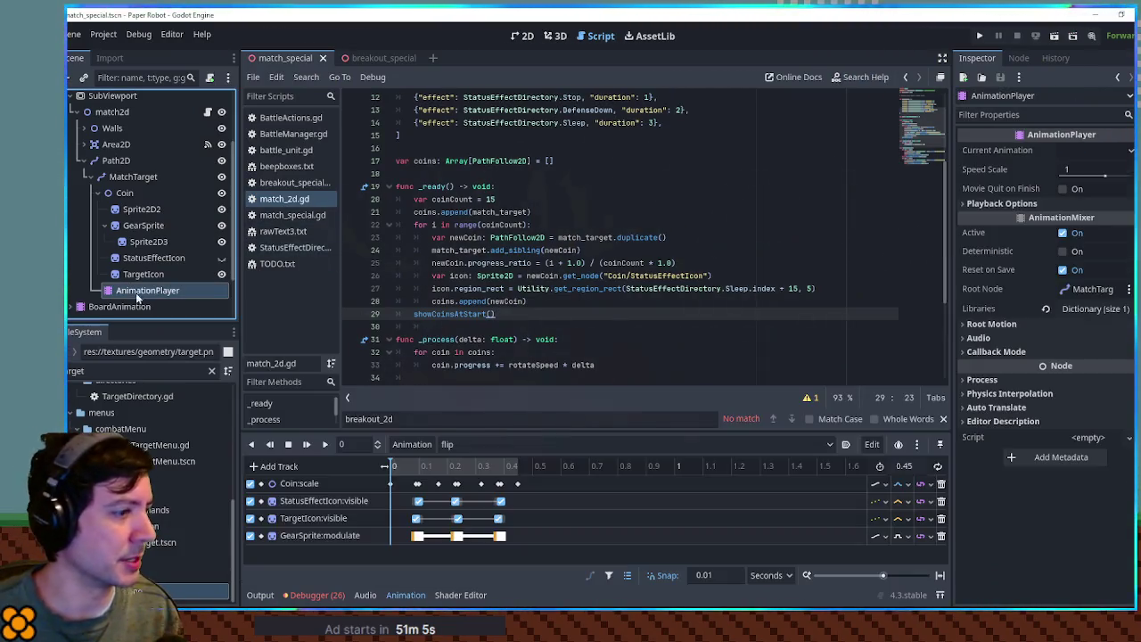
- Shift the middle GearSprite:modulate key slightly earlier, save, and test-run the game again
scroll(470, 533, up, 6)
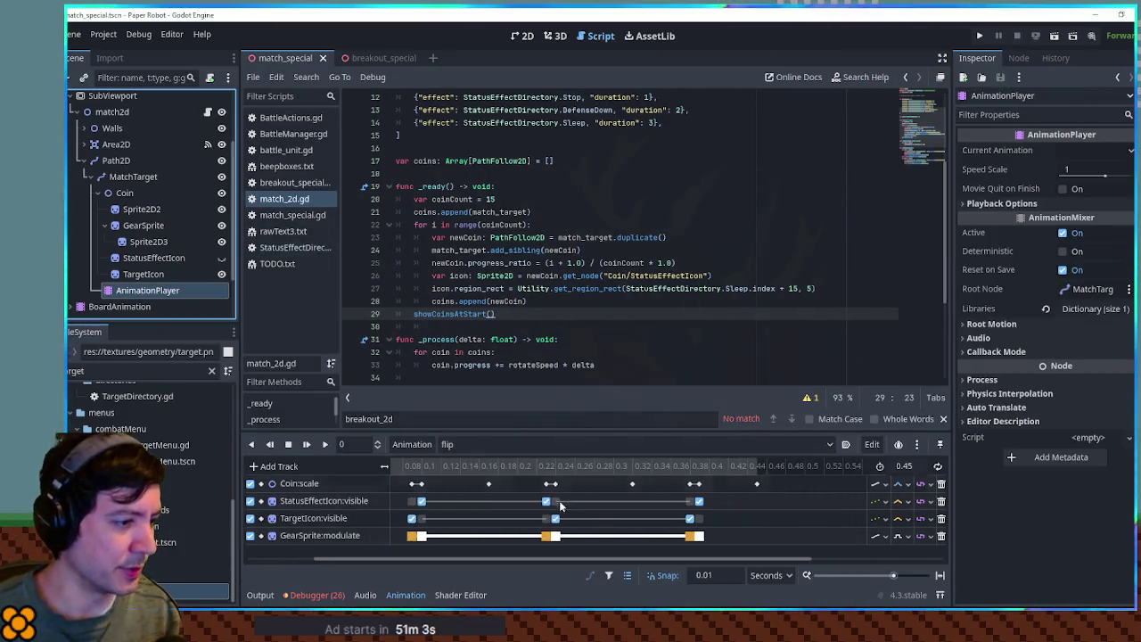
click(550, 536)
mouse_move(549, 536)
mouse_down()
mouse_move(535, 536)
mouse_move(547, 535)
mouse_up()
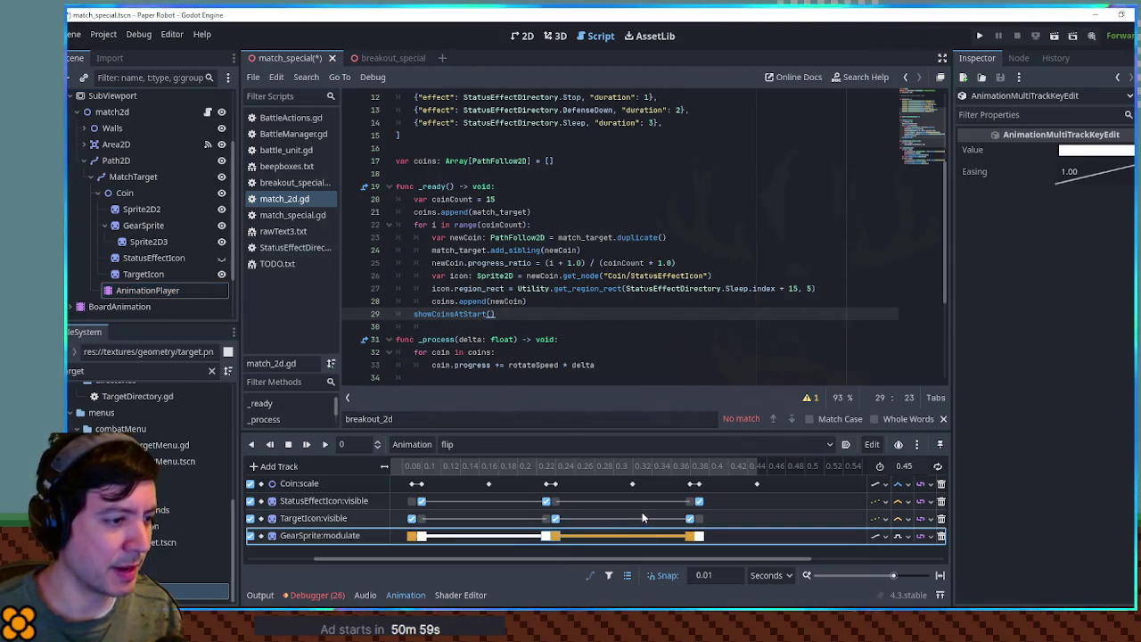
key(ctrl+s)
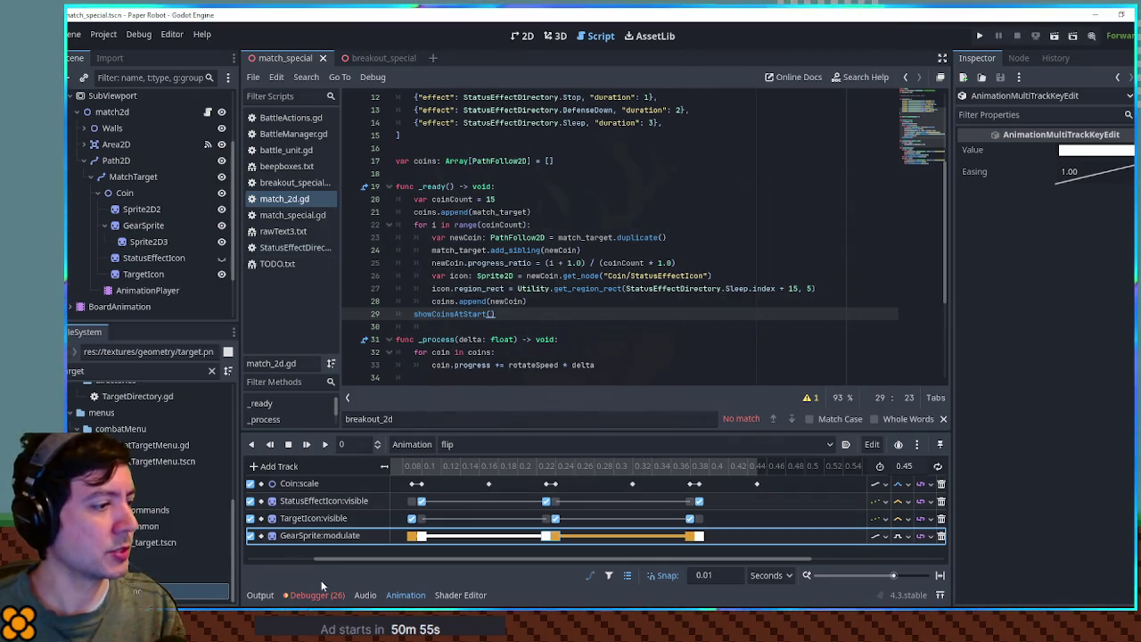
click(421, 596)
key(F5)
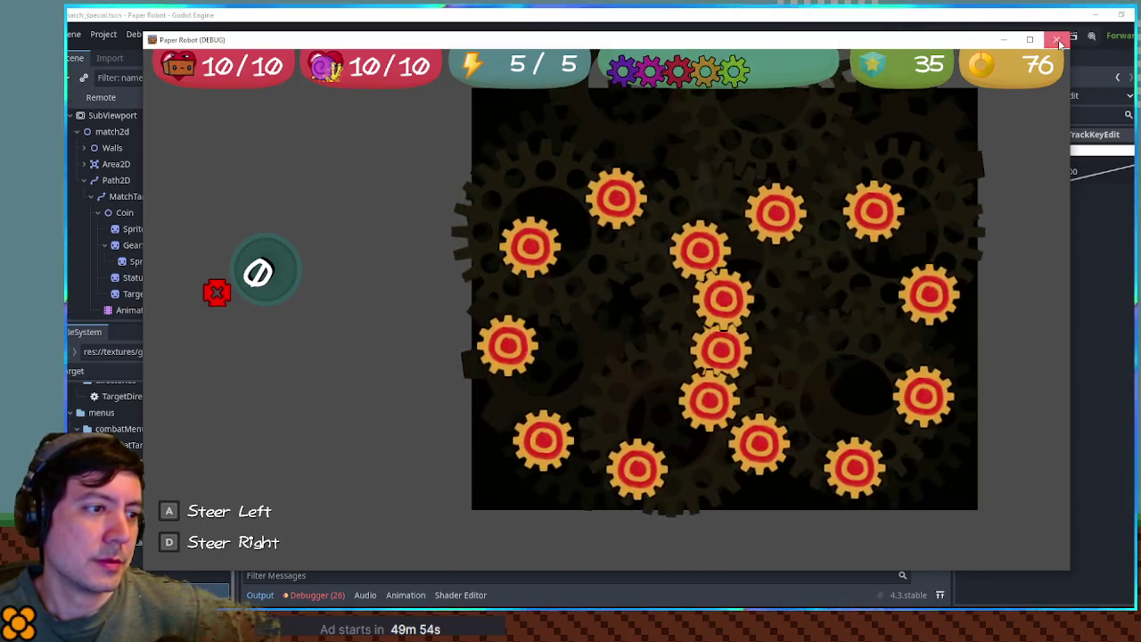
click(1058, 40)
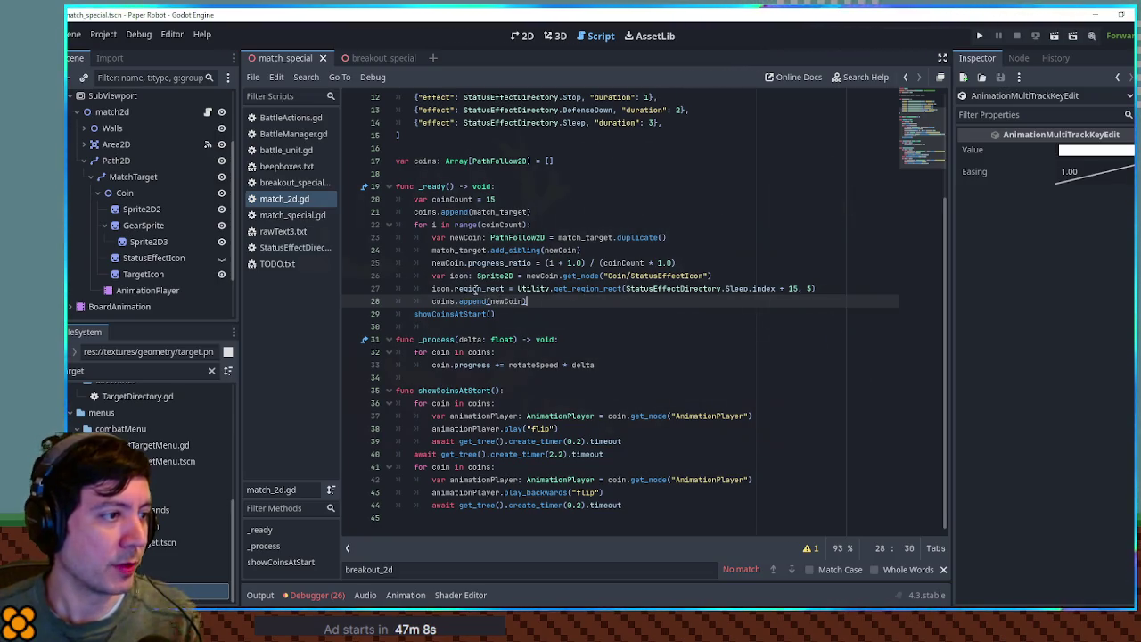
- Try replacing the hard-coded Sleep index in the region_rect line, then undo the edit
click(740, 287)
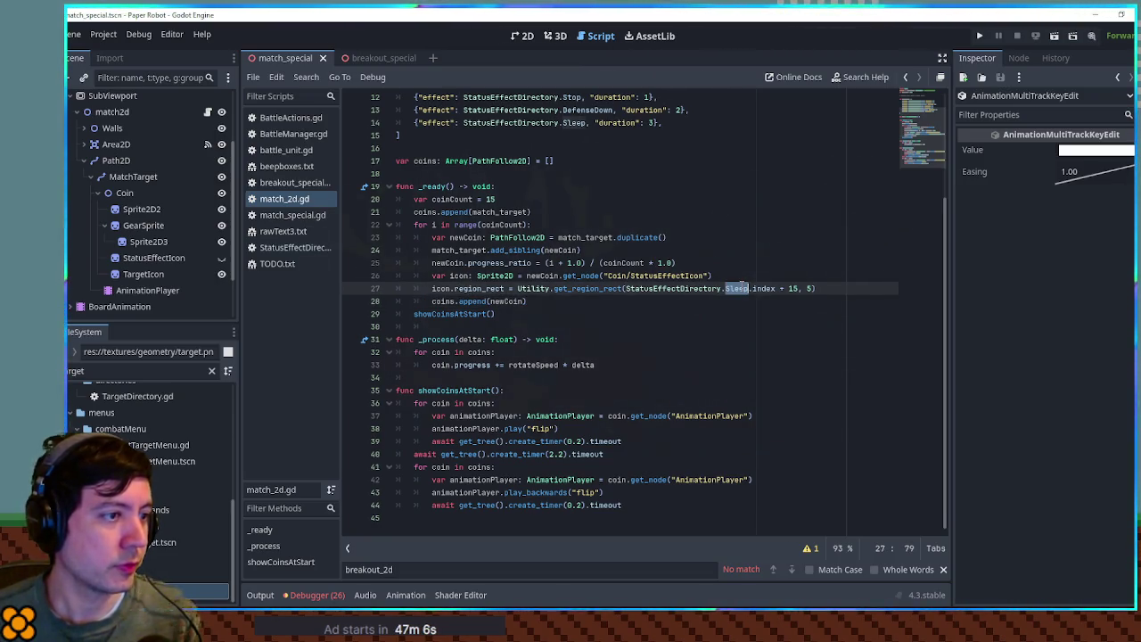
double_click(467, 289)
double_click(440, 289)
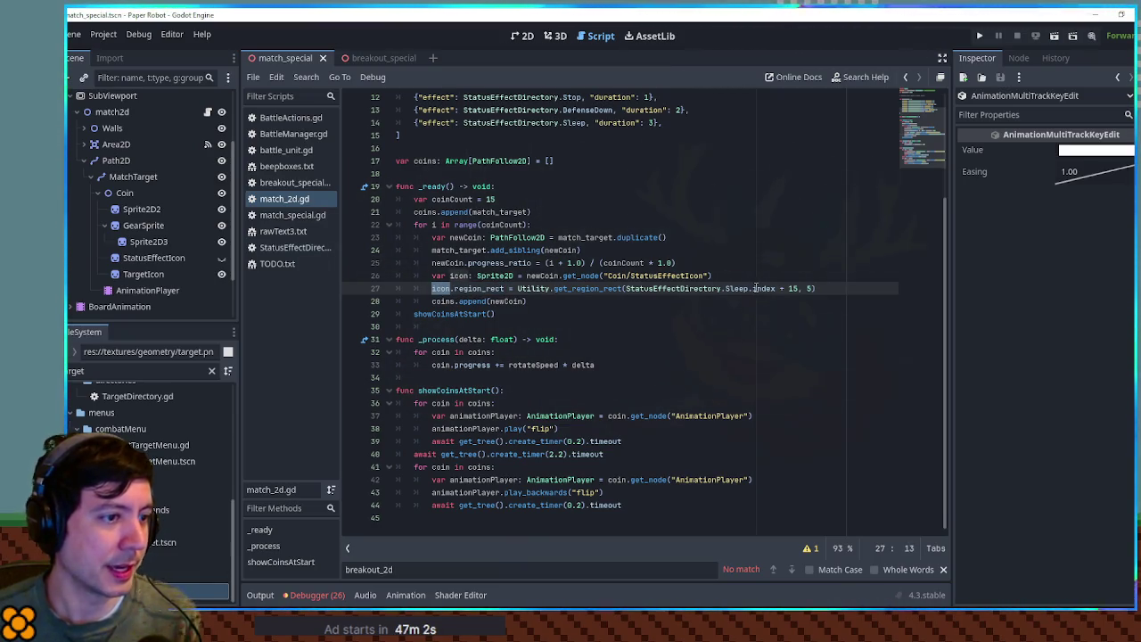
click(626, 289)
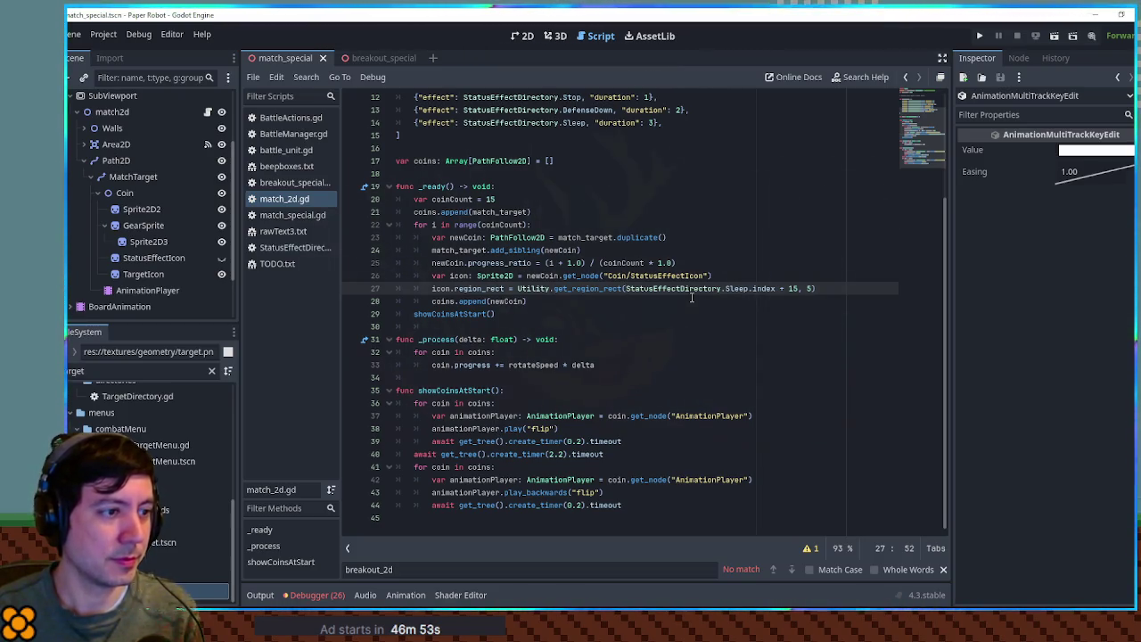
key(ctrl+Delete)
key(ctrl+Delete)
key(ctrl+Delete)
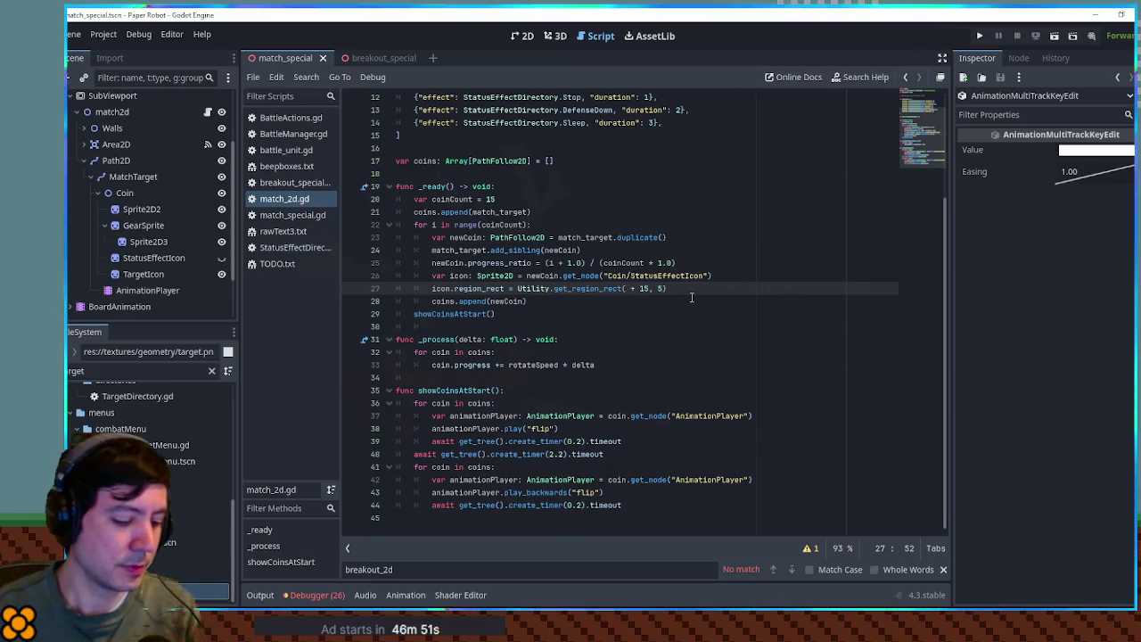
text(rand)
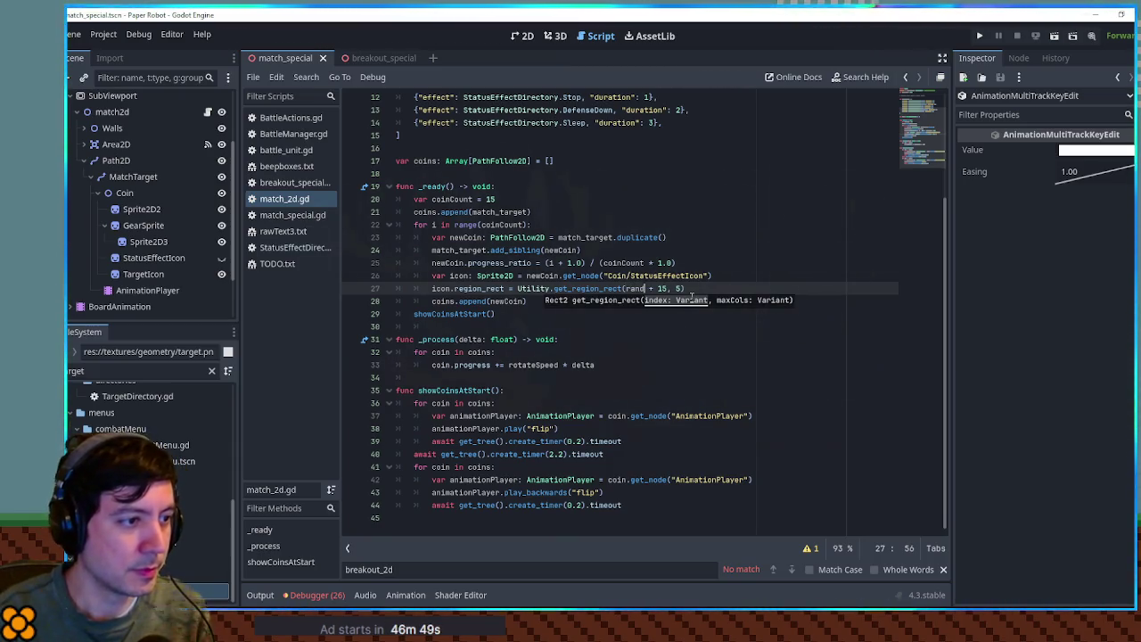
key(BackSpace)
key(BackSpace)
key(BackSpace)
text(rand)
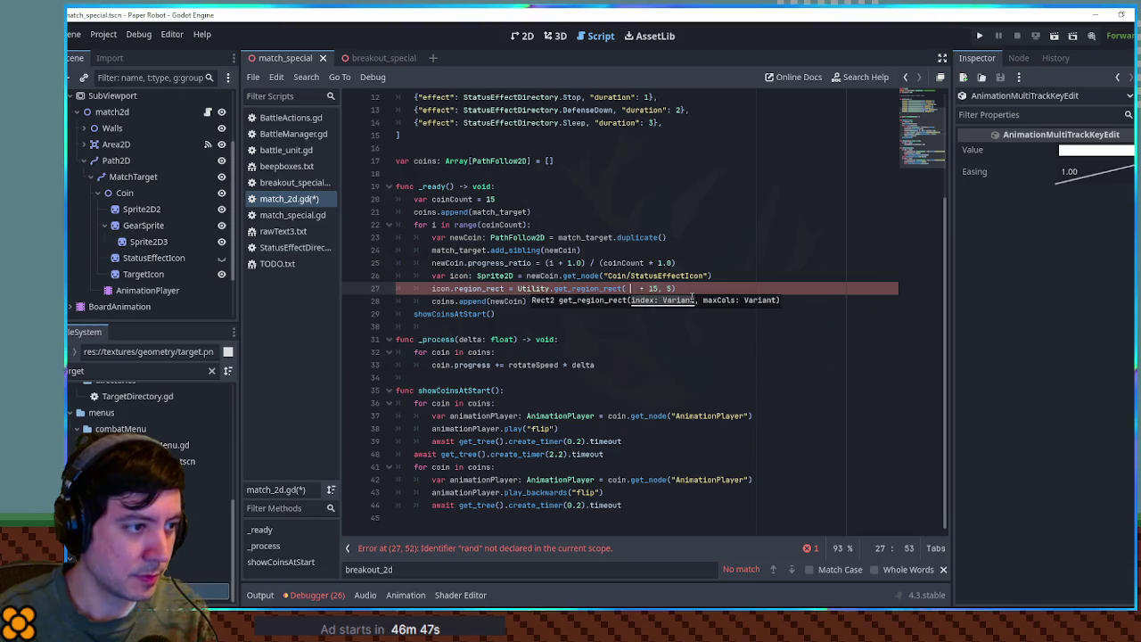
text(_)
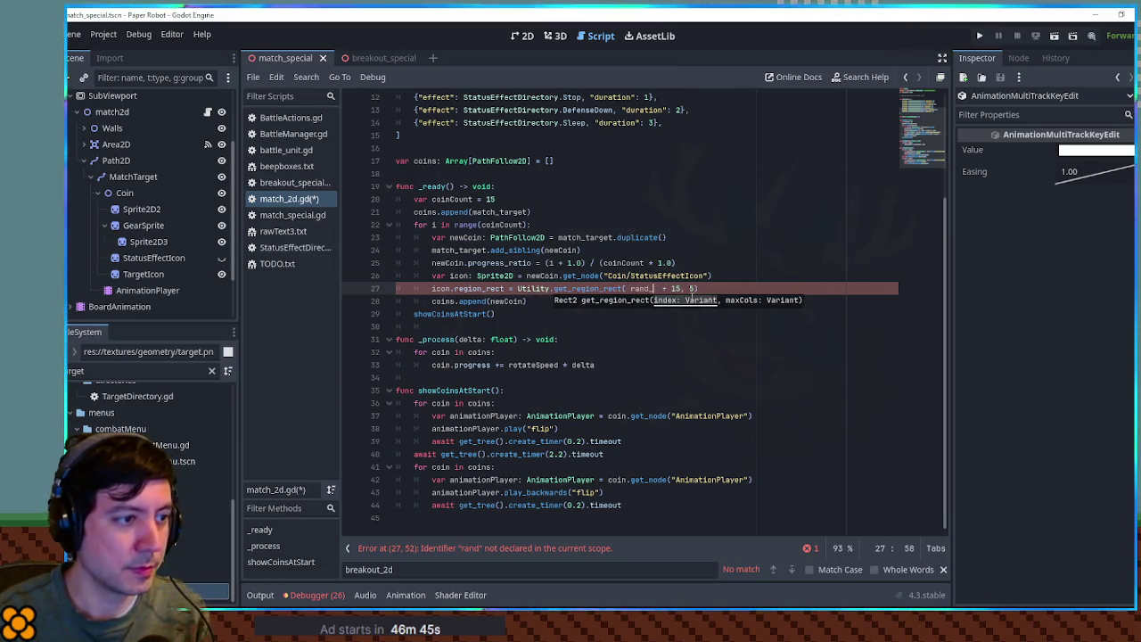
key(BackSpace)
key(BackSpace)
key(BackSpace)
key(ctrl+z)
key(ctrl+z)
key(ctrl+z)
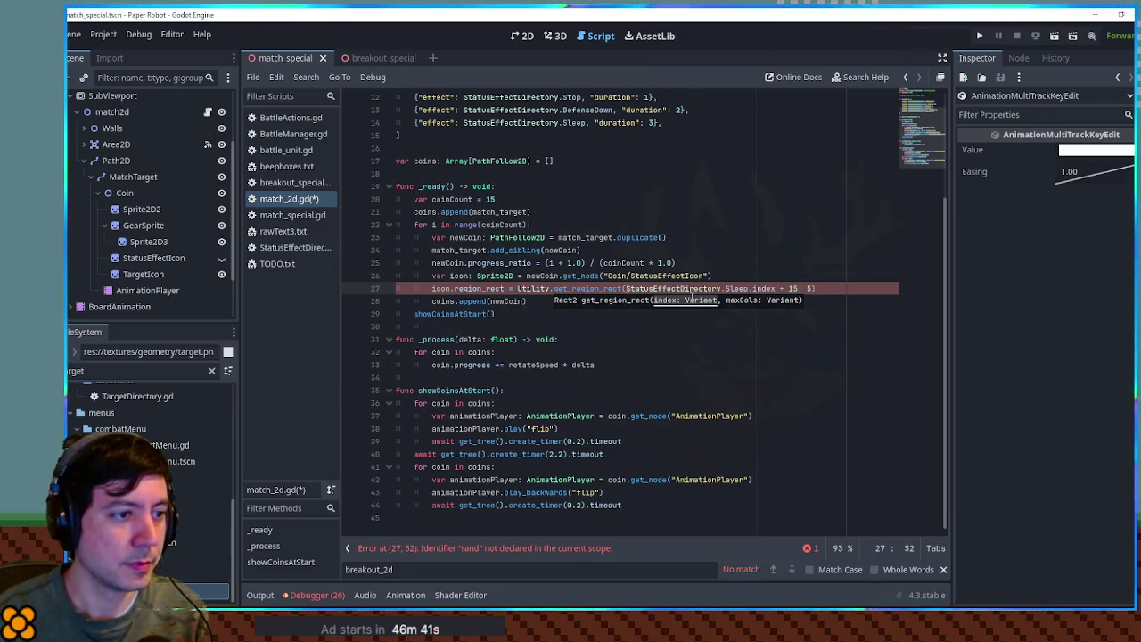
- Add 'var iconIndex = randi_range(0, 5)' above region_rect and substitute iconIndex for Sleep.index
key(ctrl+shift+Return)
text(var iconIndex = )
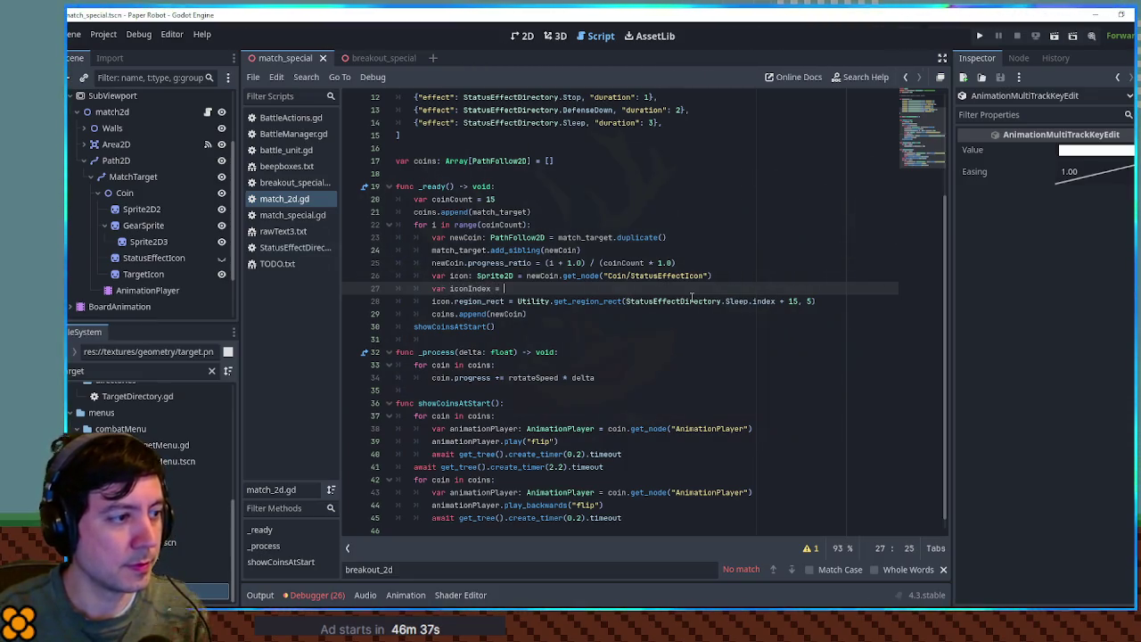
text(randi_)
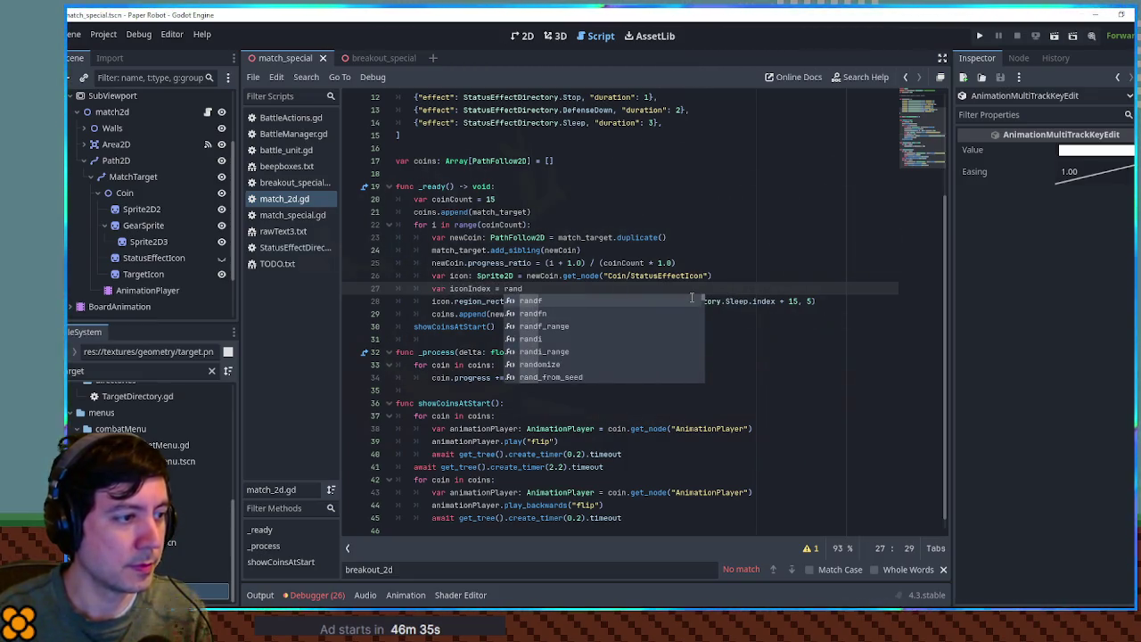
key(Return)
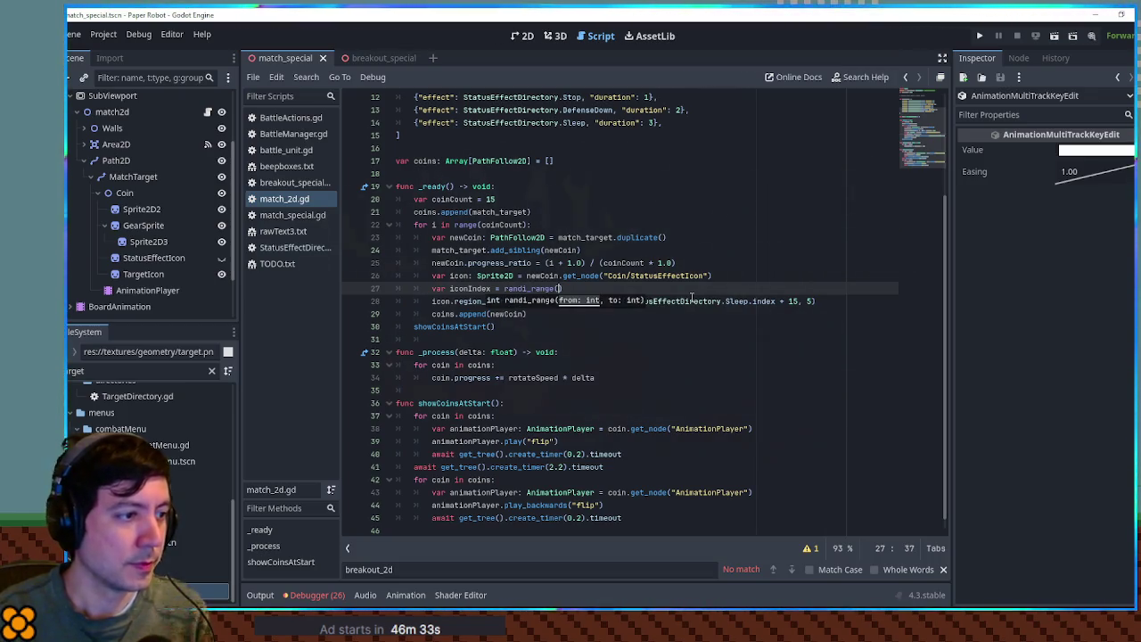
text(0, )
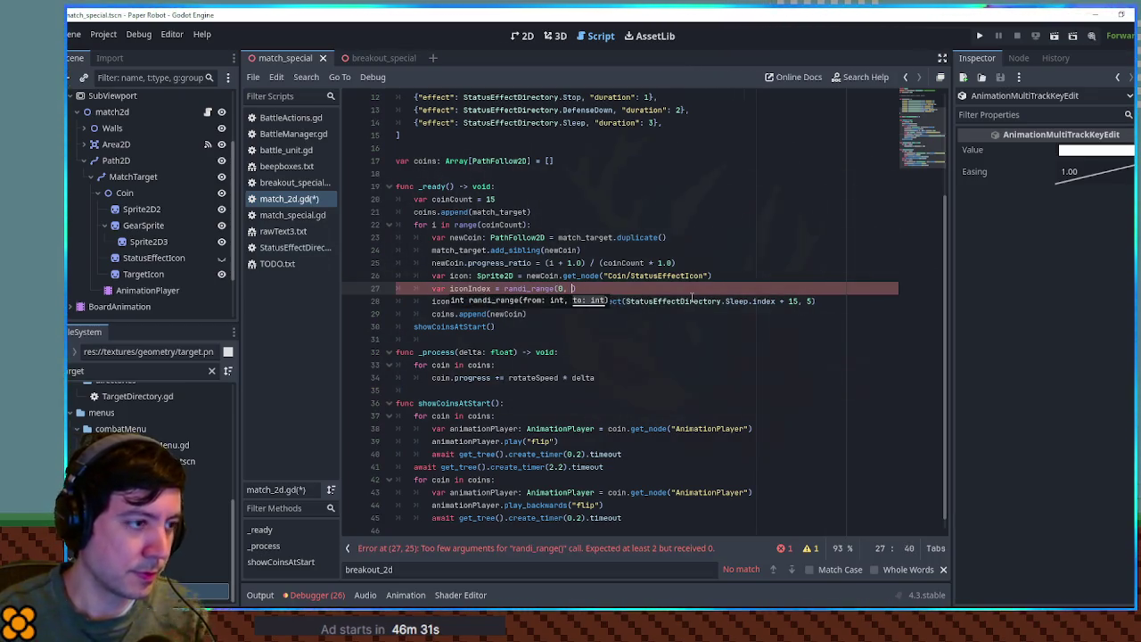
text(5)
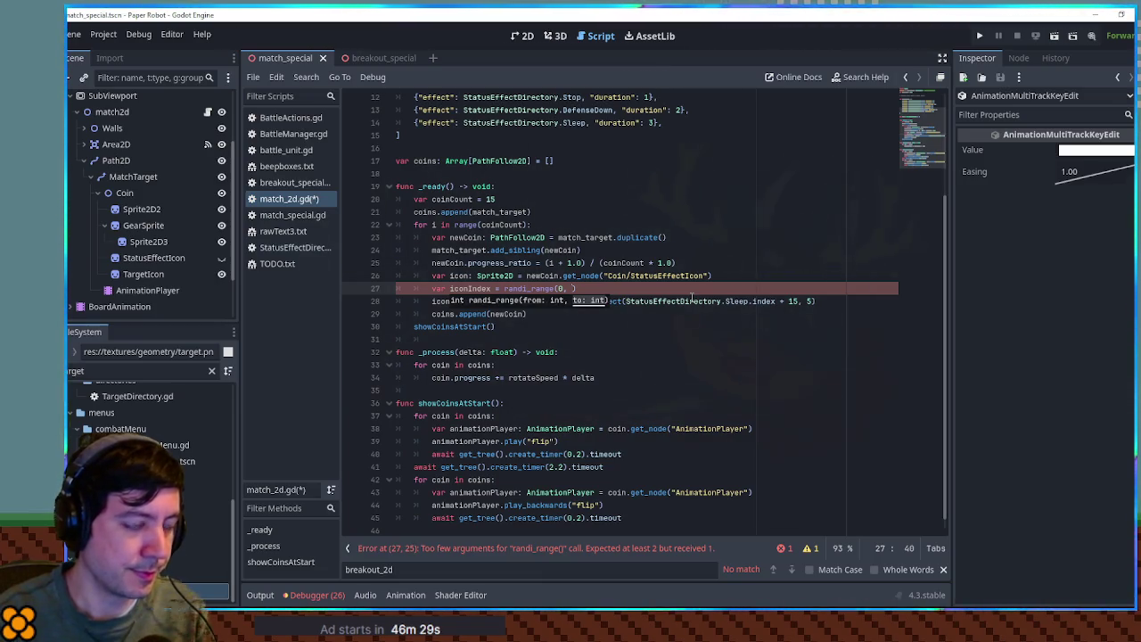
double_click(469, 288)
key(ctrl+c)
drag(774, 302, 625, 301)
key(ctrl+v)
key(ctrl+s)
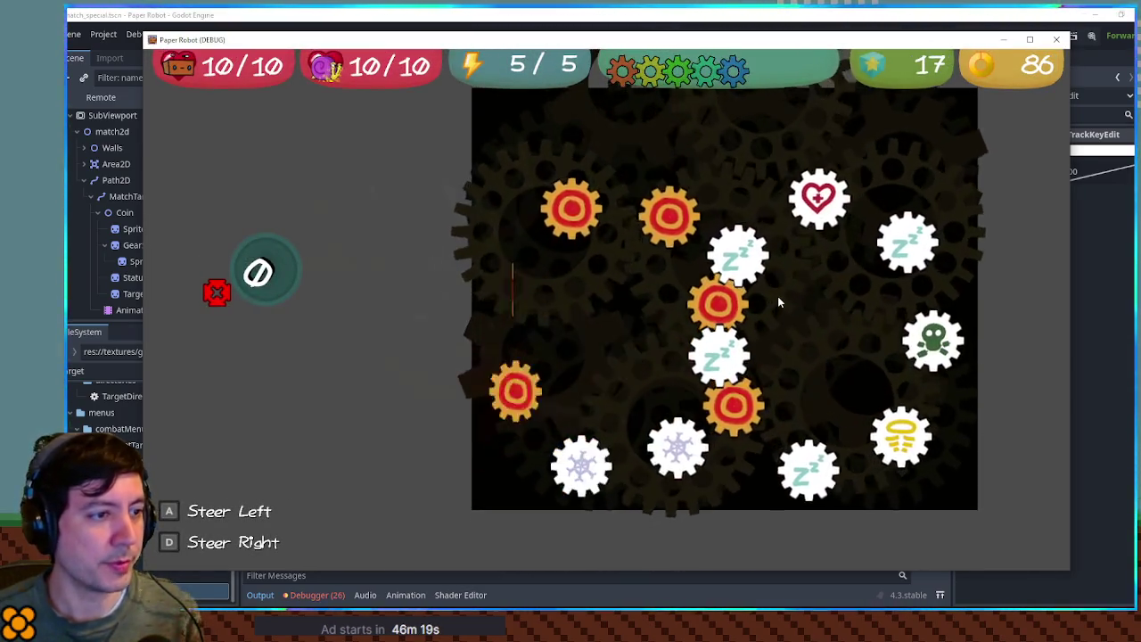
click(1060, 42)
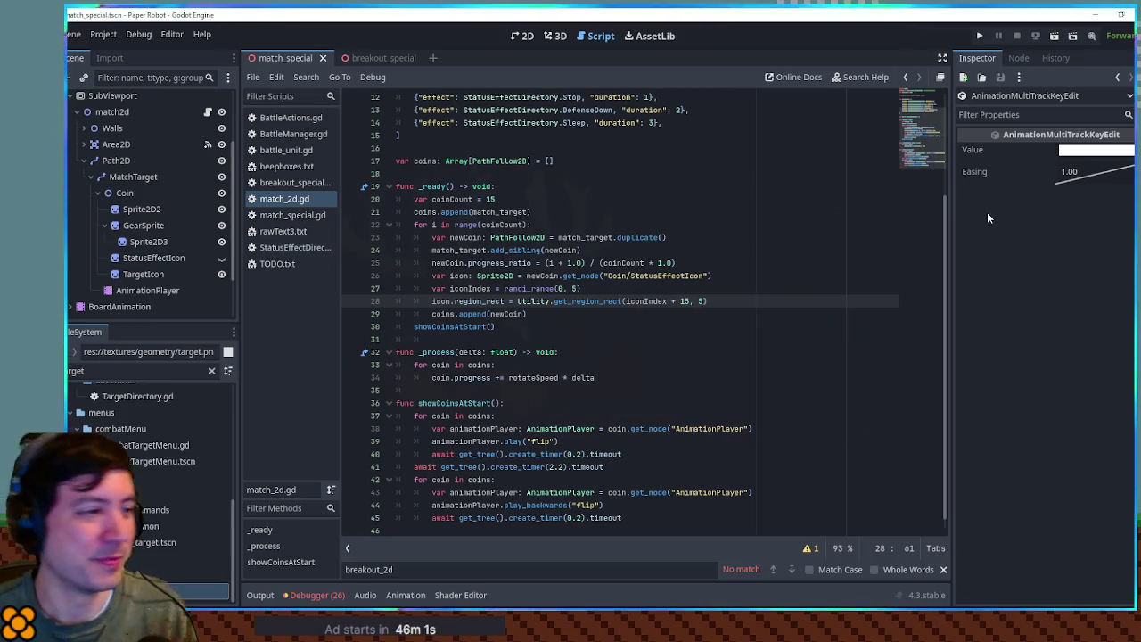
click(718, 228)
click(723, 266)
click(736, 290)
click(740, 303)
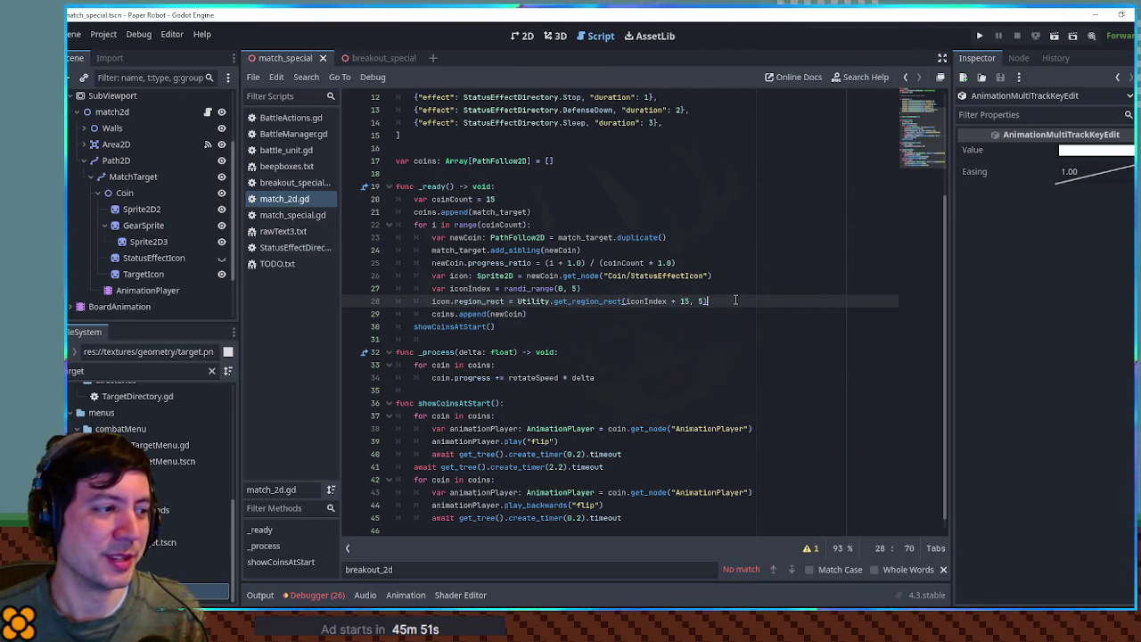
scroll(735, 300, down, 1)
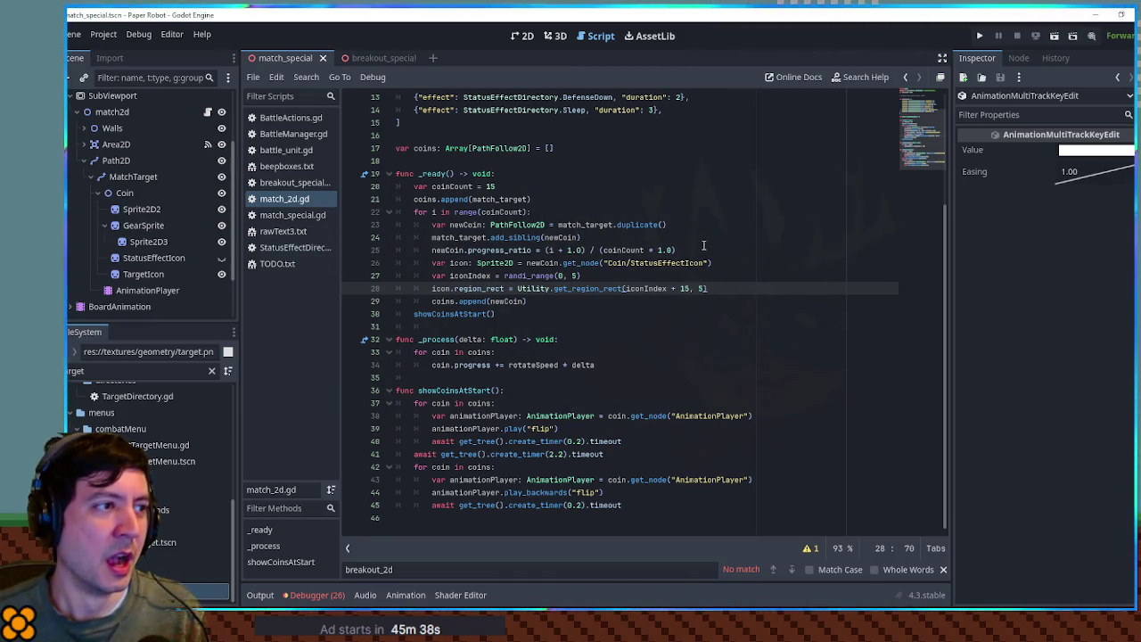
scroll(687, 250, up, 3)
scroll(687, 250, up, 2)
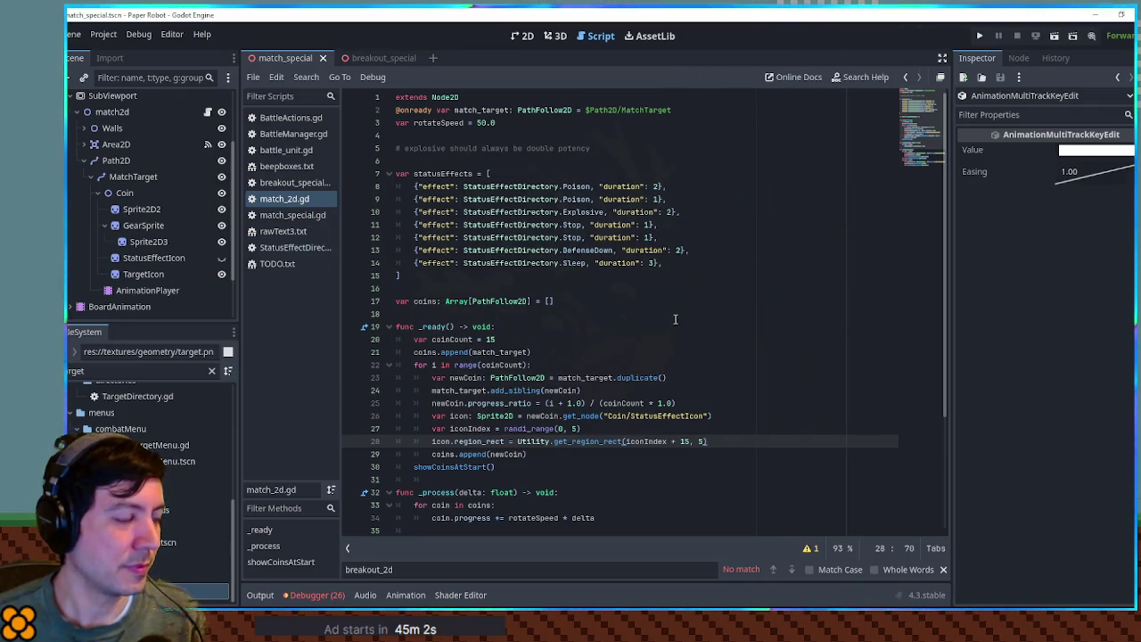
click(684, 265)
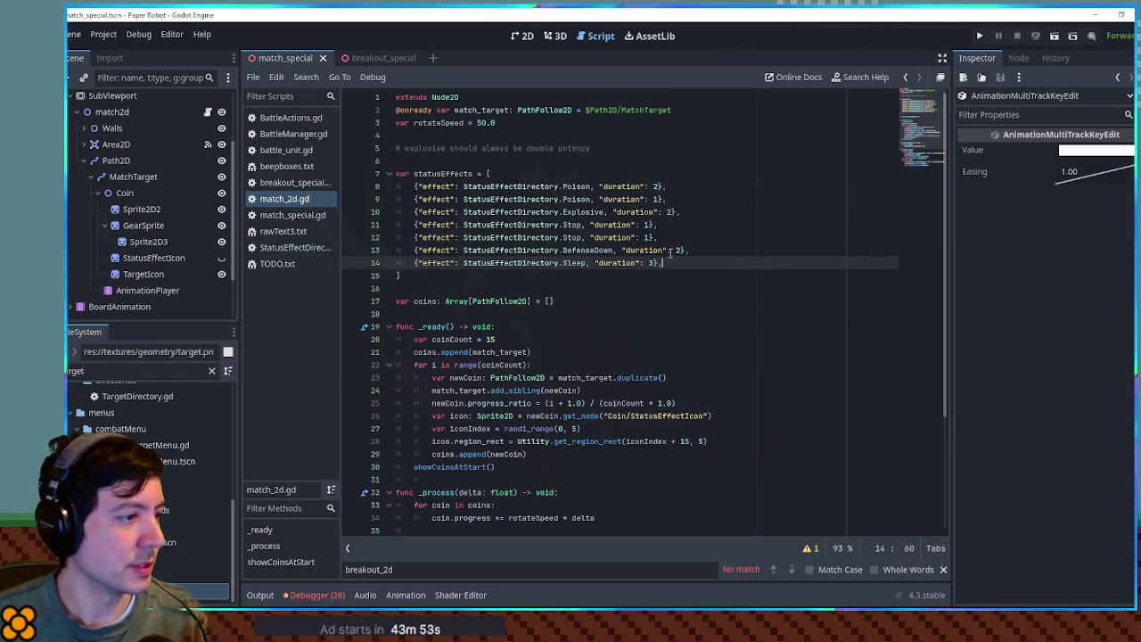
scroll(666, 254, down, 1)
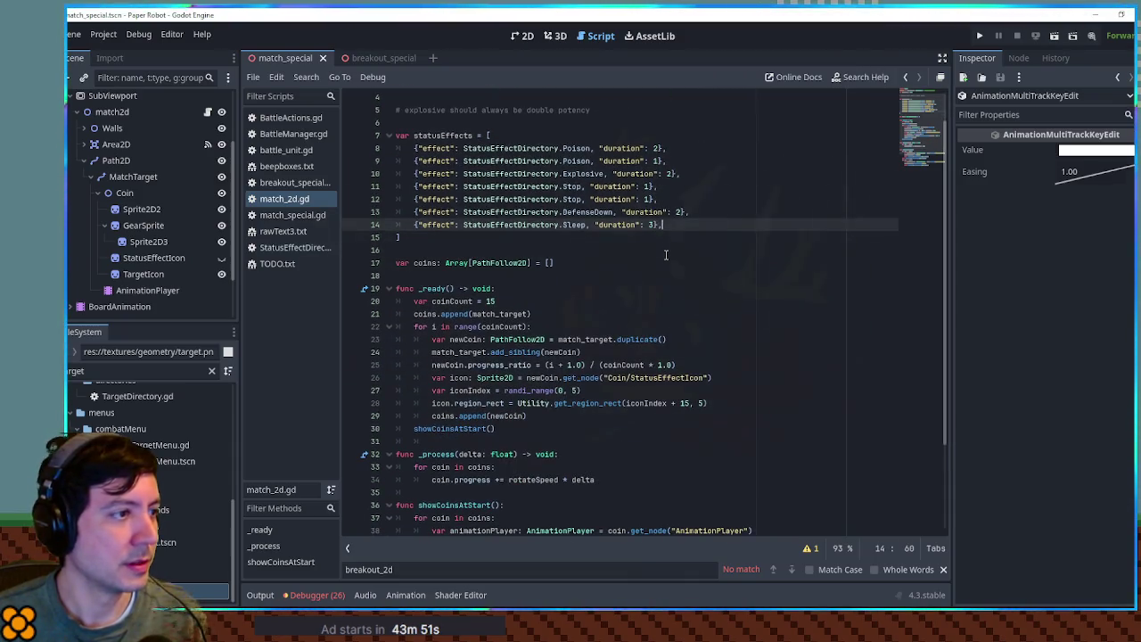
scroll(666, 254, down, 3)
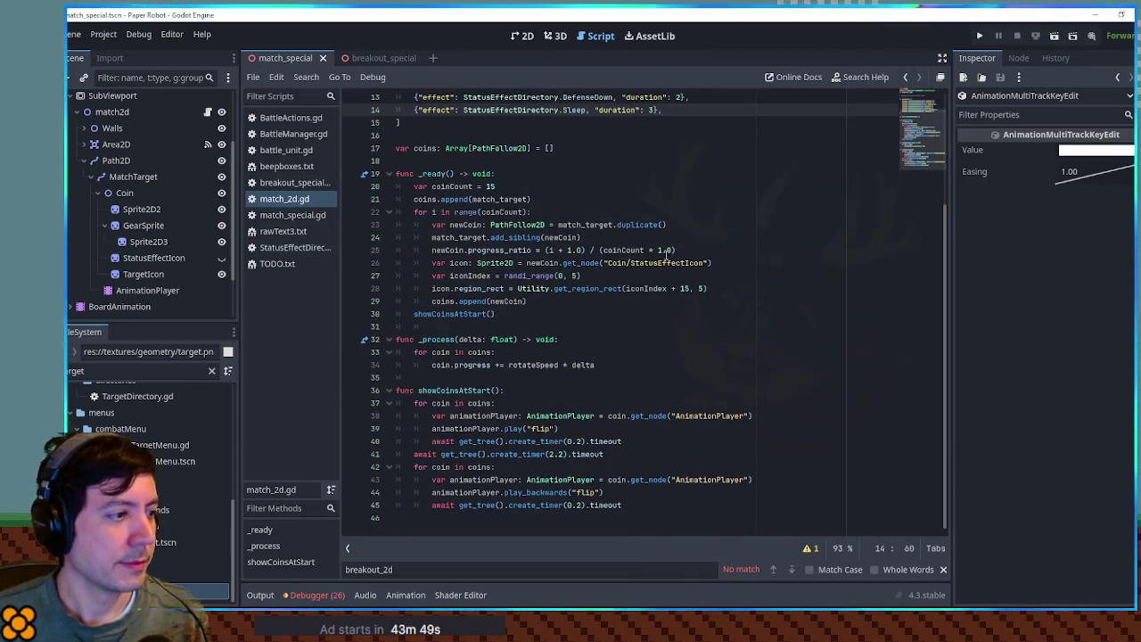
scroll(666, 254, up, 4)
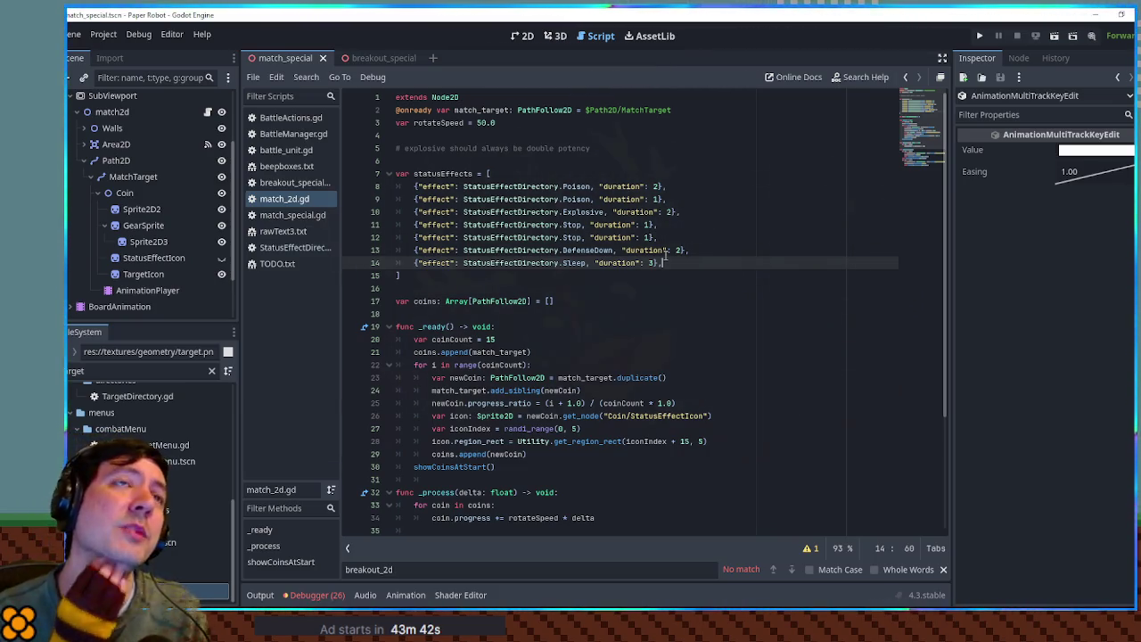
scroll(666, 254, down, 4)
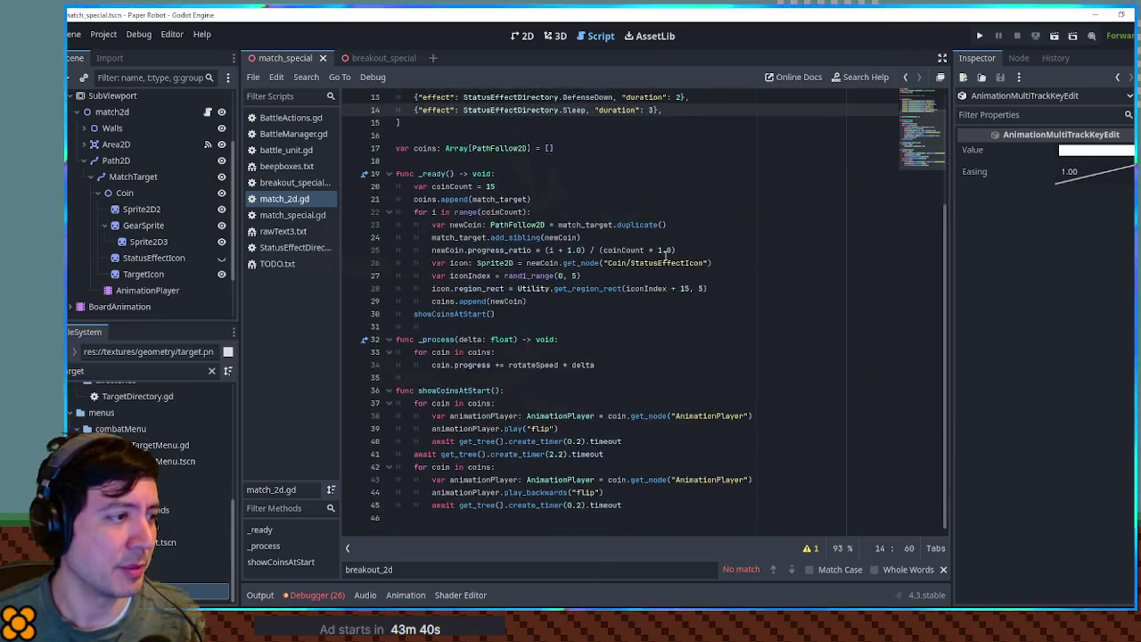
scroll(624, 240, up, 2)
scroll(472, 198, up, 1)
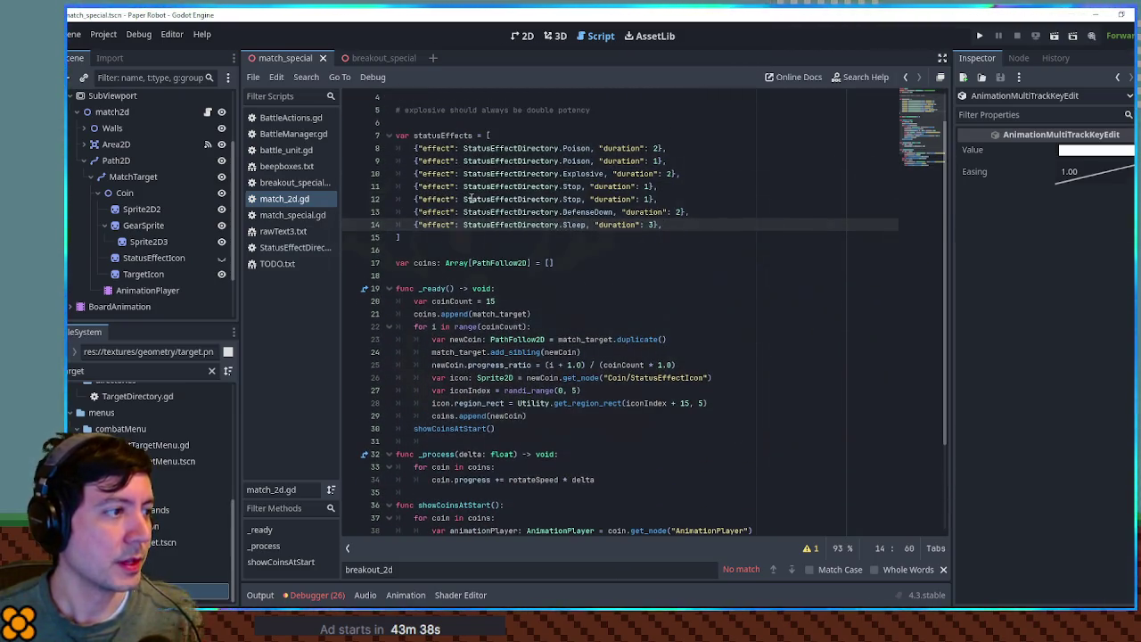
- At the start of _ready, create var pool and append each status effect to it twice
click(556, 291)
click(563, 301)
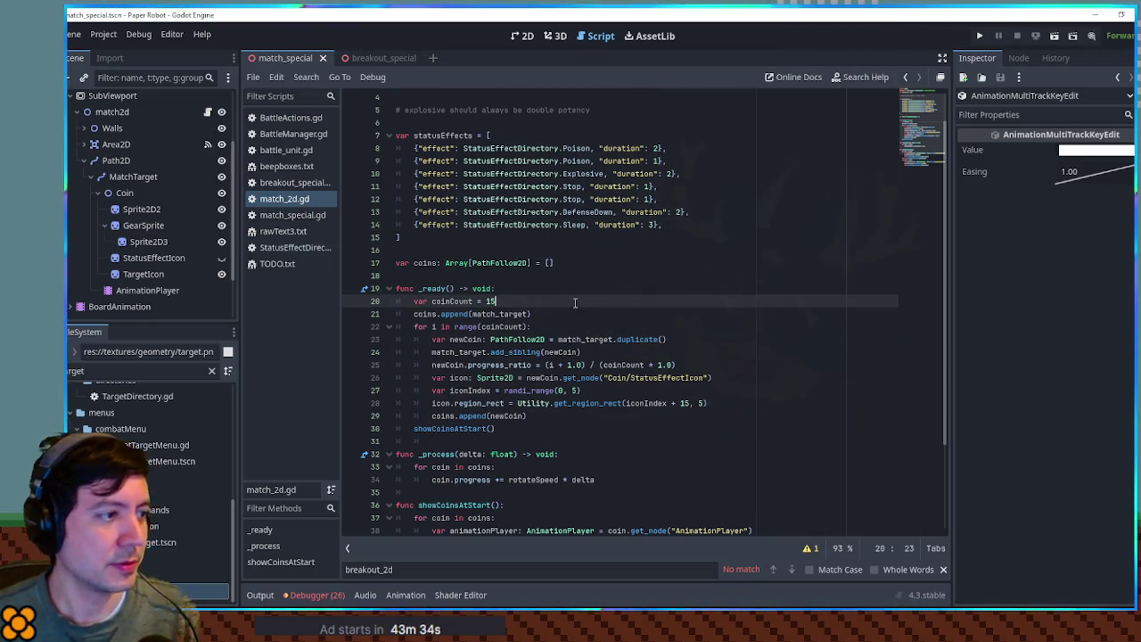
key(Up)
key(Return)
key(Return)
key(Up)
text(var pool)
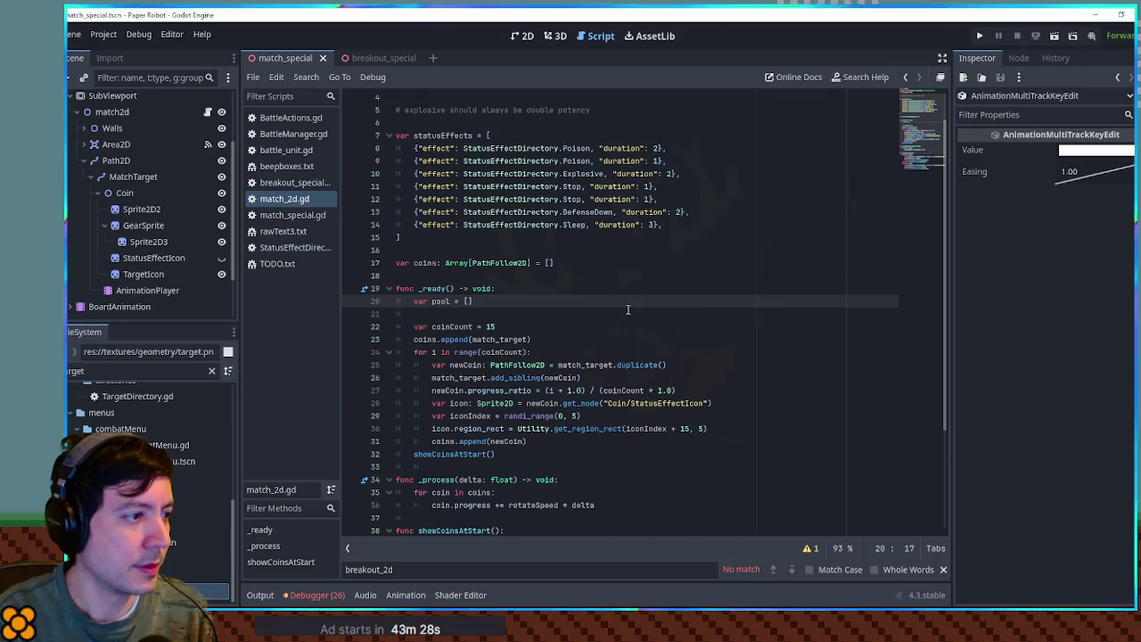
key(Return)
text(for effect in sta)
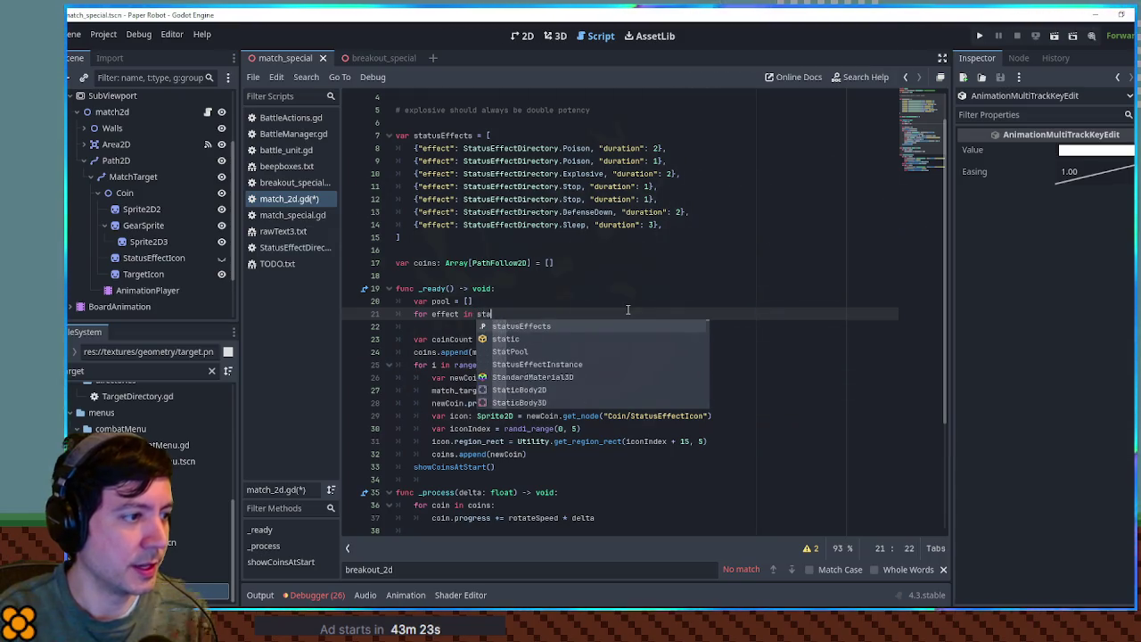
key(Return)
key(Return)
text(pool.append()
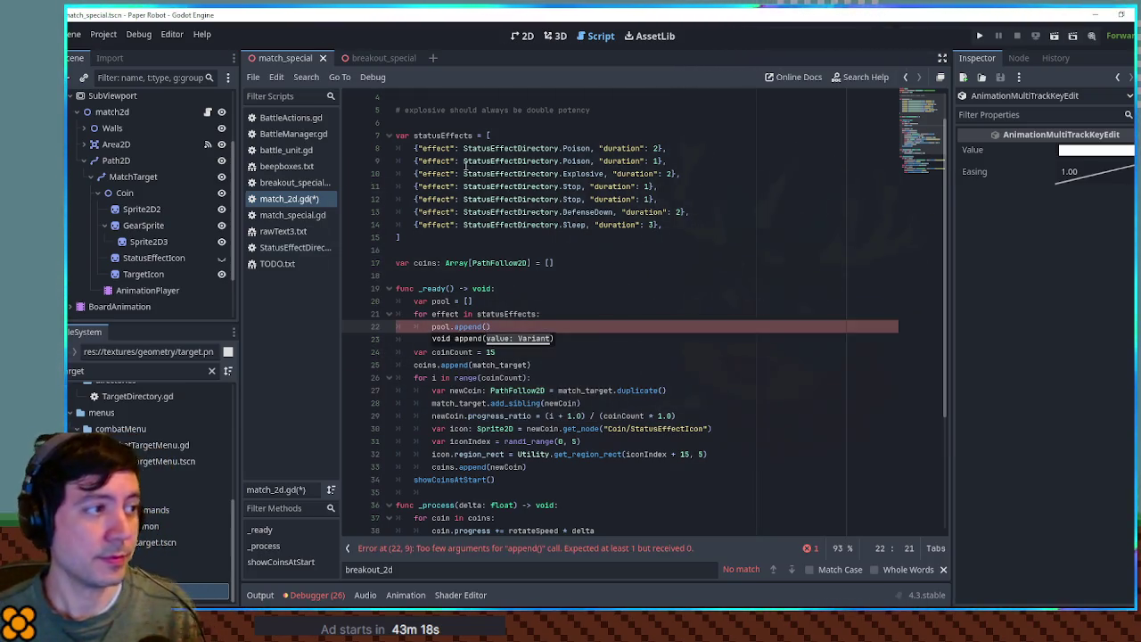
click(446, 314)
click(487, 327)
key(ctrl+v)
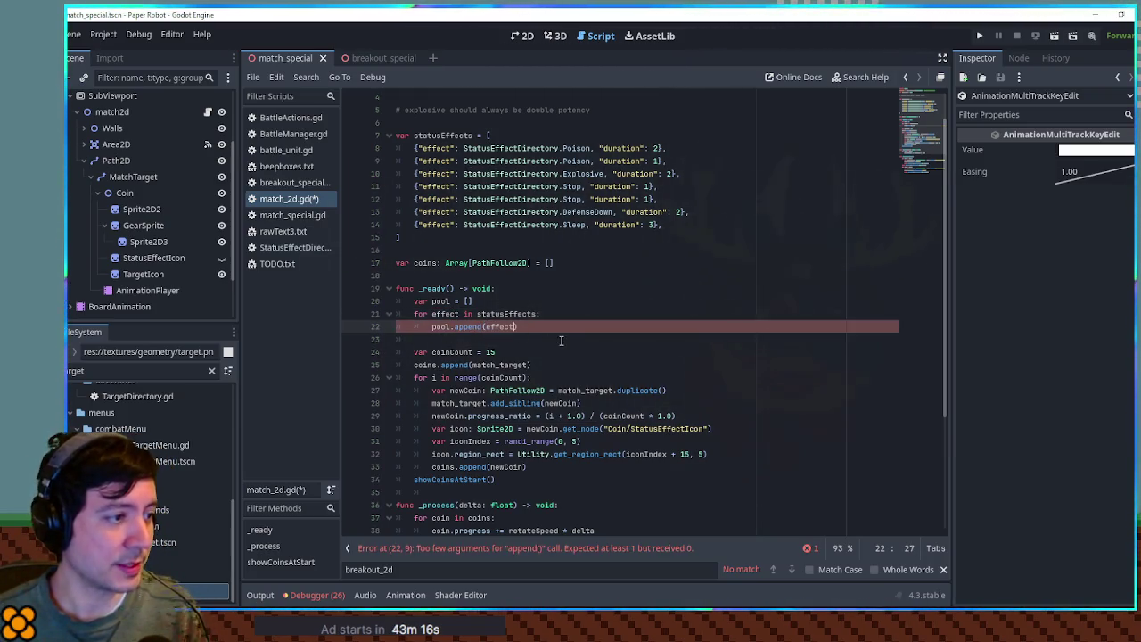
key(ctrl+shift+d)
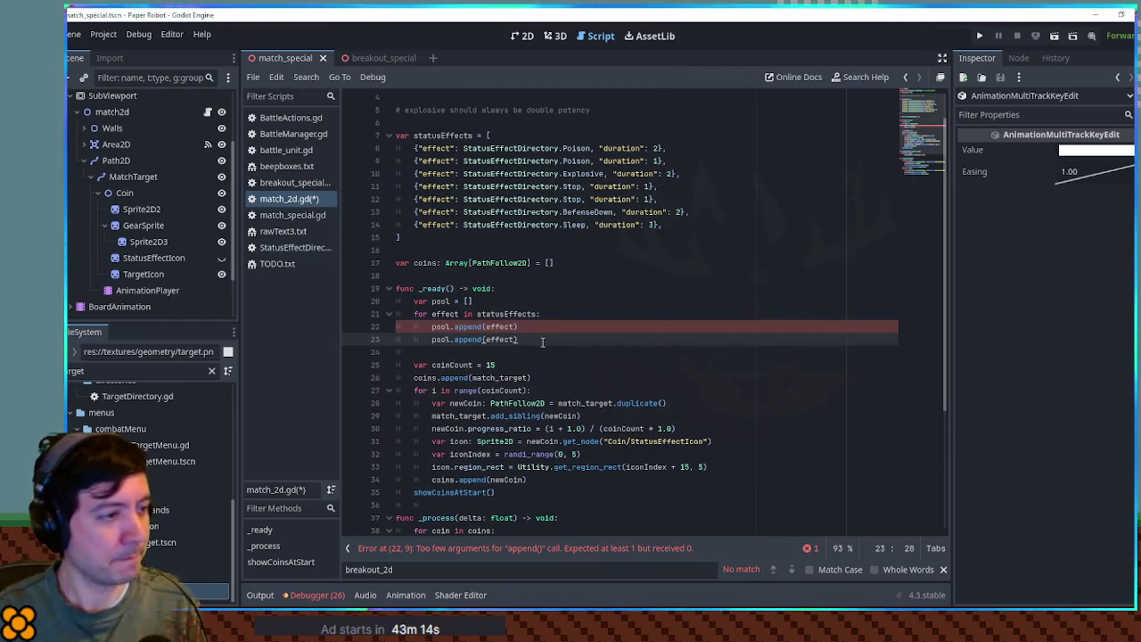
- After the loop, append the blank entry {"effect": null, "duration": 0} to the pool
key(Return)
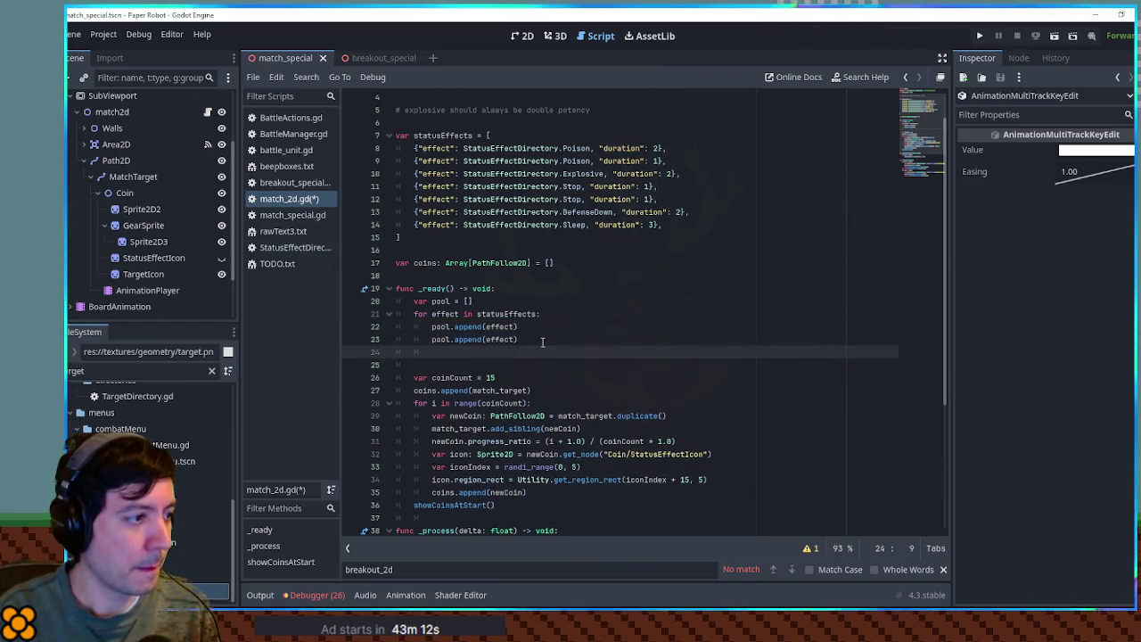
text(pool.append()
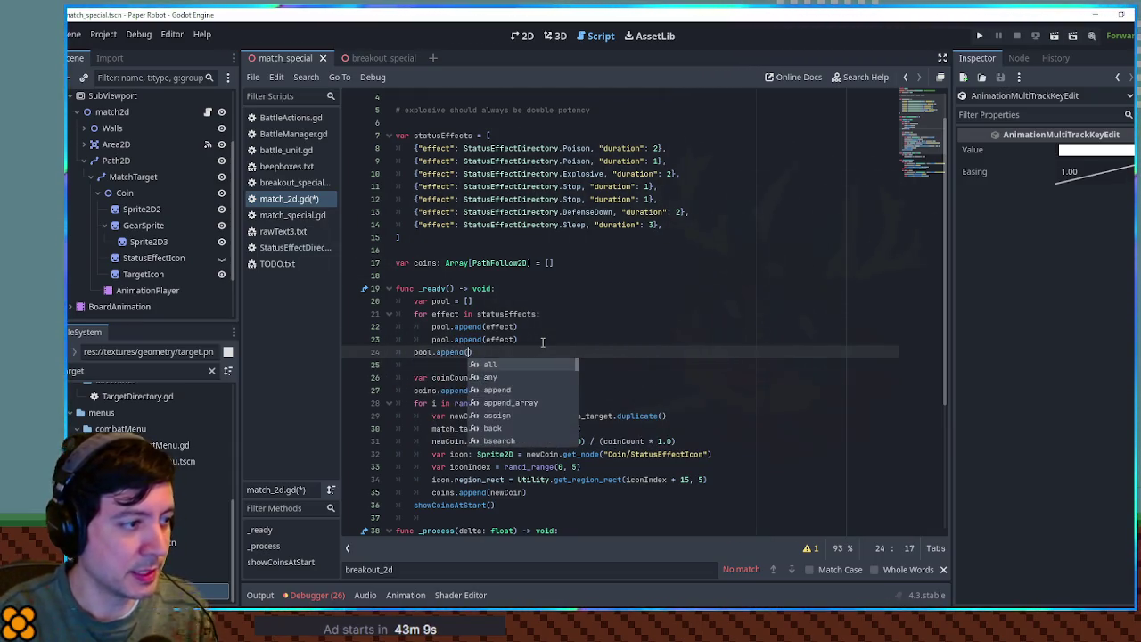
key(Return)
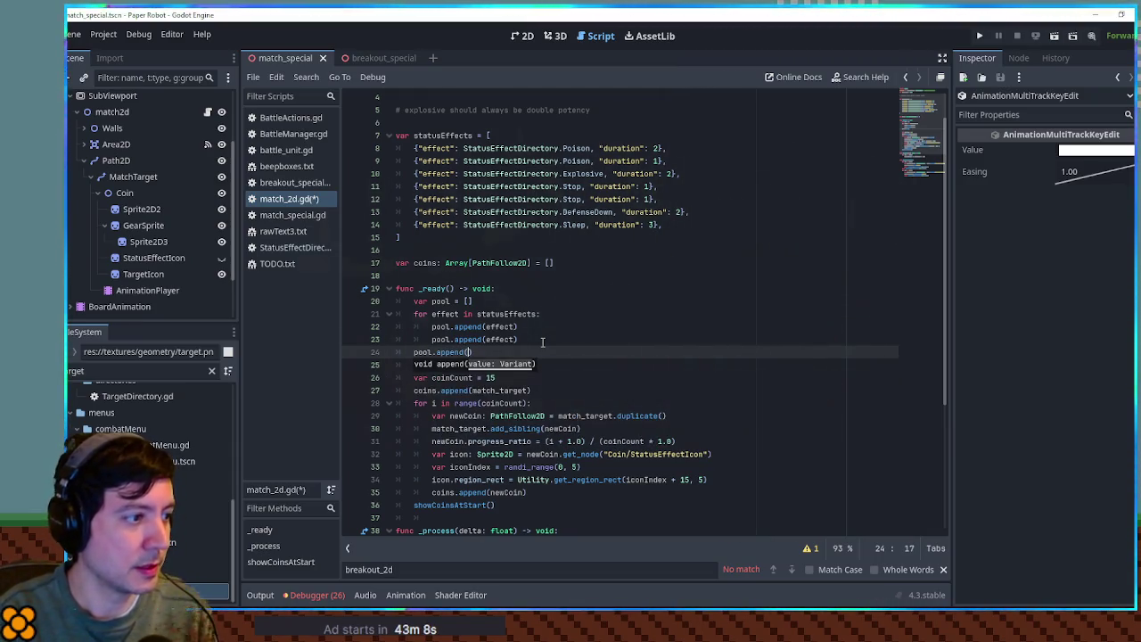
text("effect)
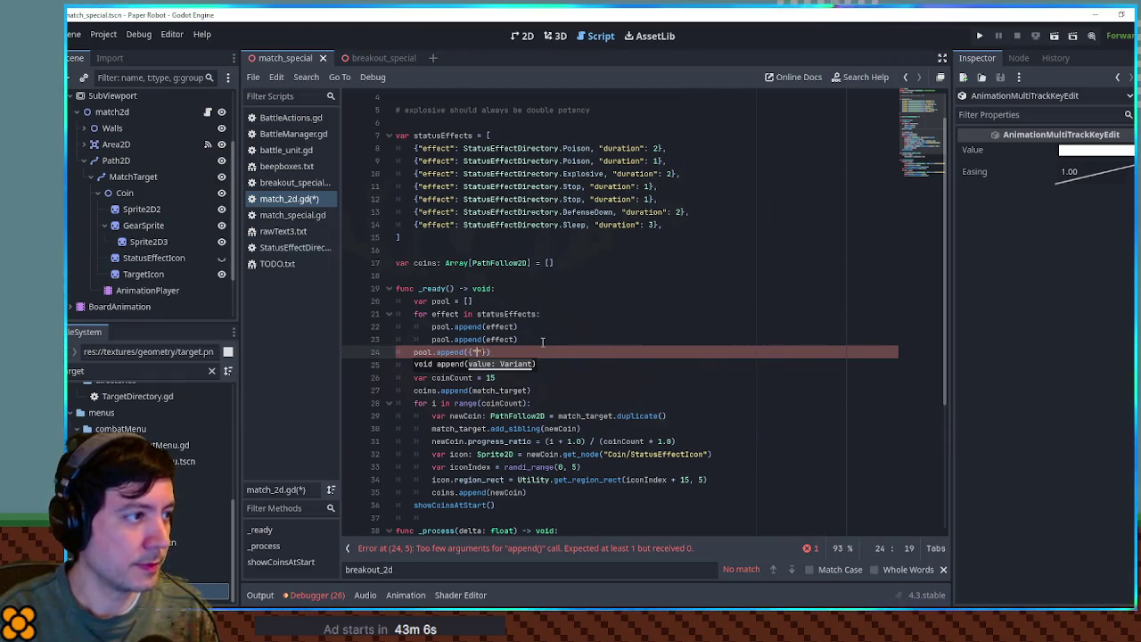
text(": )
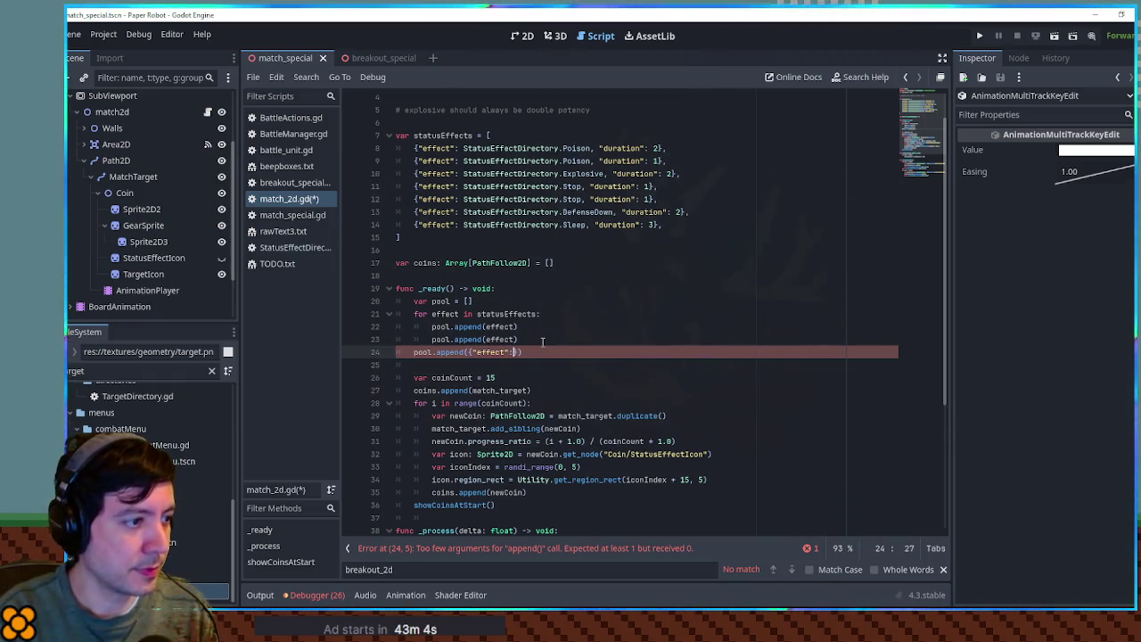
text(null)
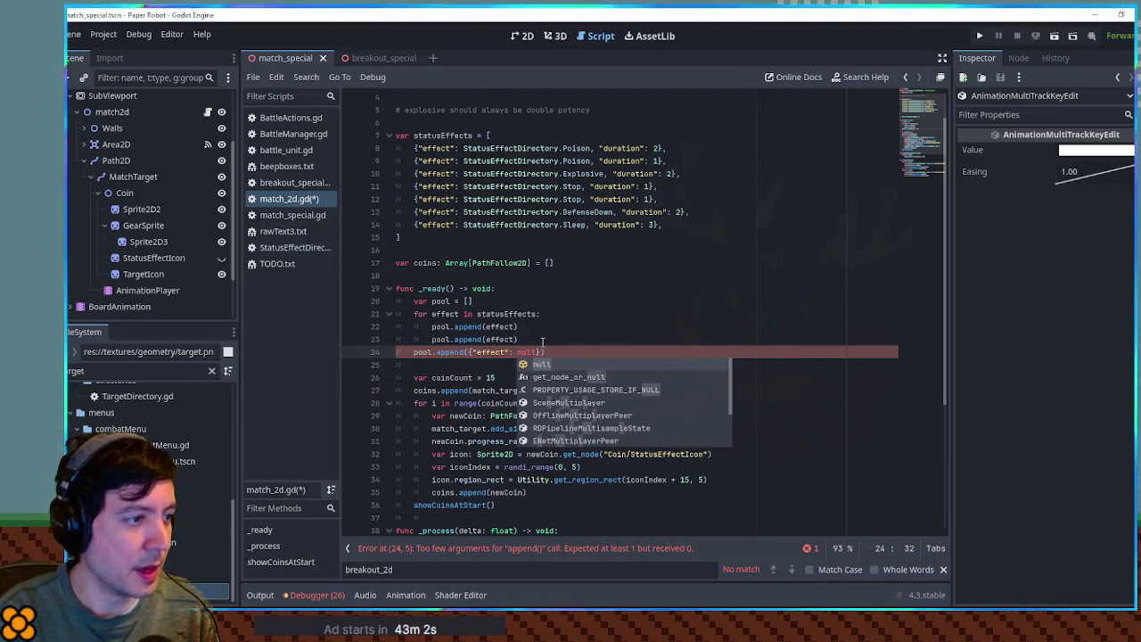
text(, "dura)
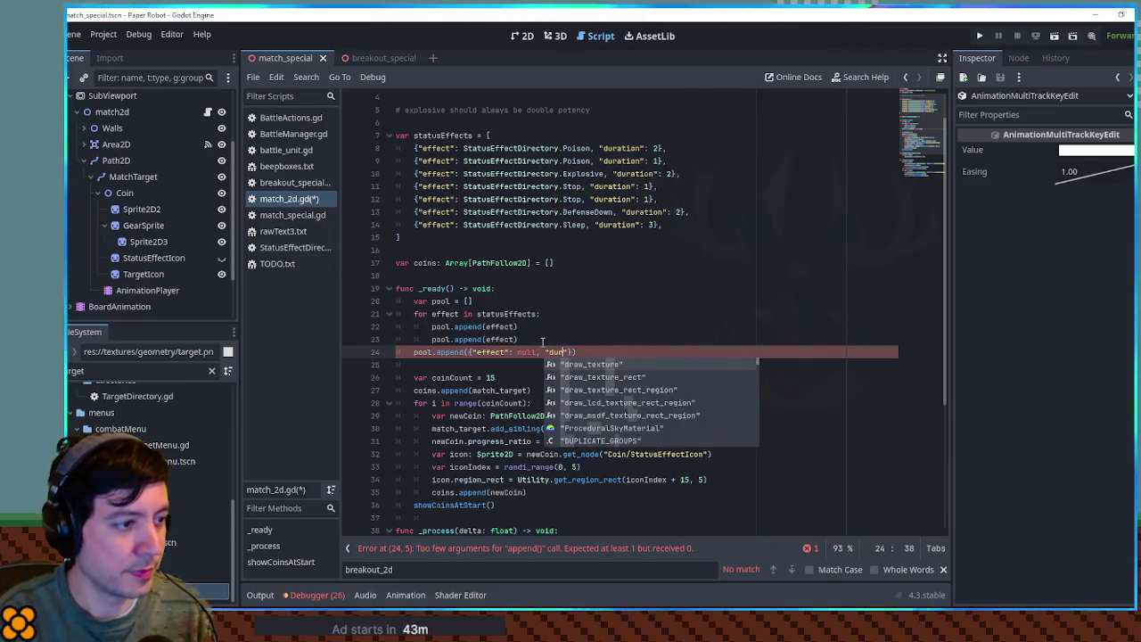
text(tion": 0)
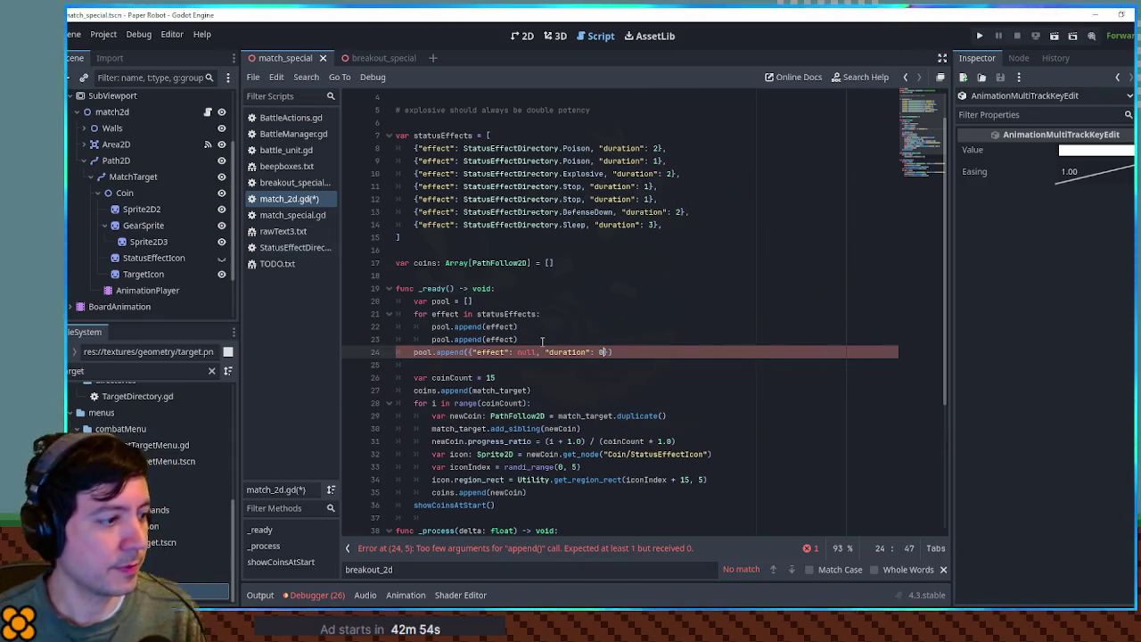
click(584, 338)
scroll(571, 333, down, 2)
mouse_move(630, 276)
mouse_down()
mouse_move(415, 275)
mouse_move(414, 237)
mouse_up()
click(629, 276)
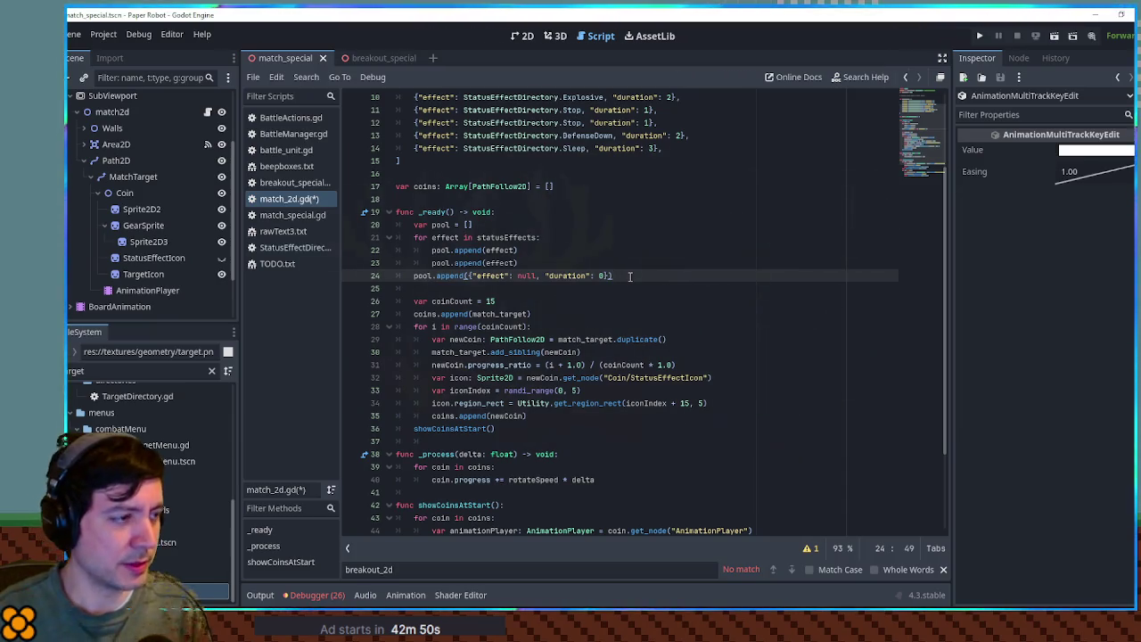
- Add Utility.shuffle_array(pool) on line 25 after the blank entry
key(Return)
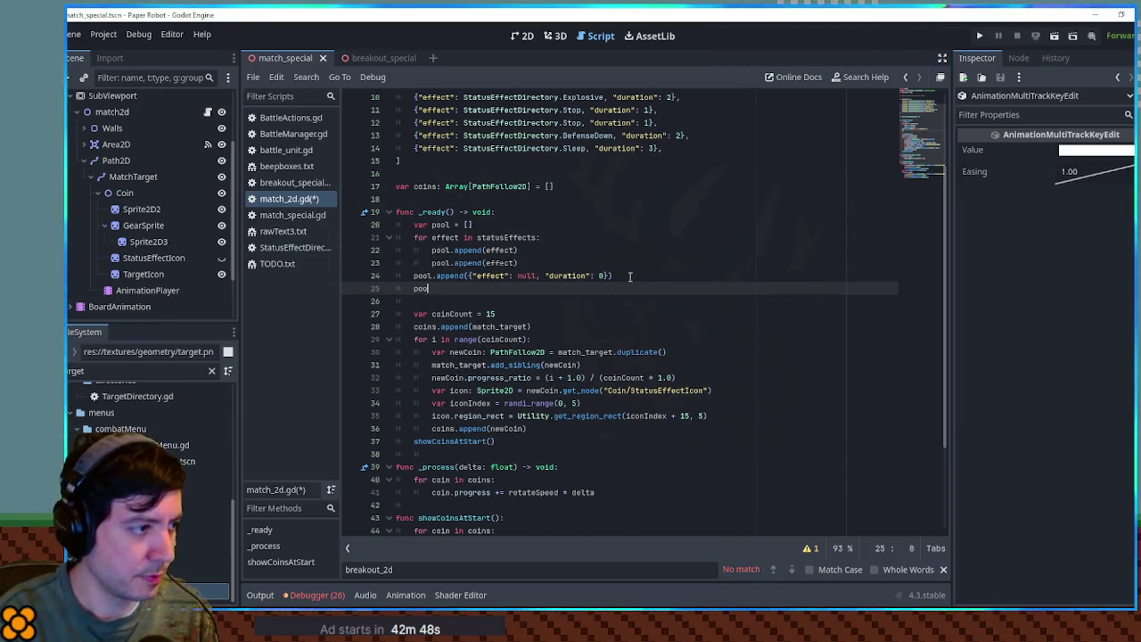
text(l)
key(BackSpace)
key(BackSpace)
key(BackSpace)
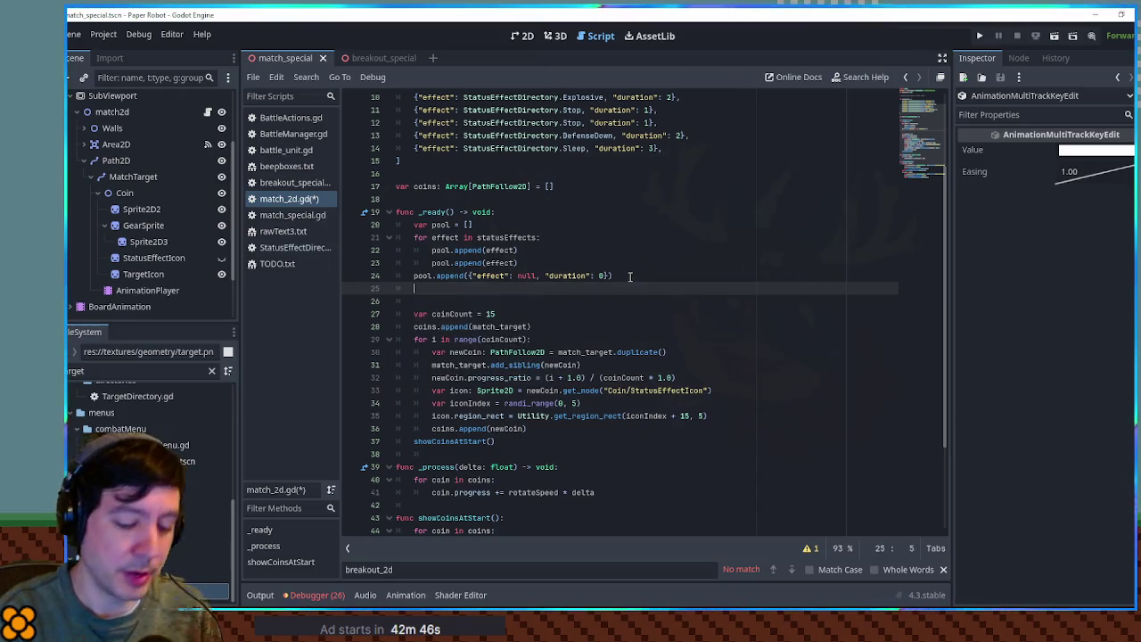
text(ility.set_process_s)
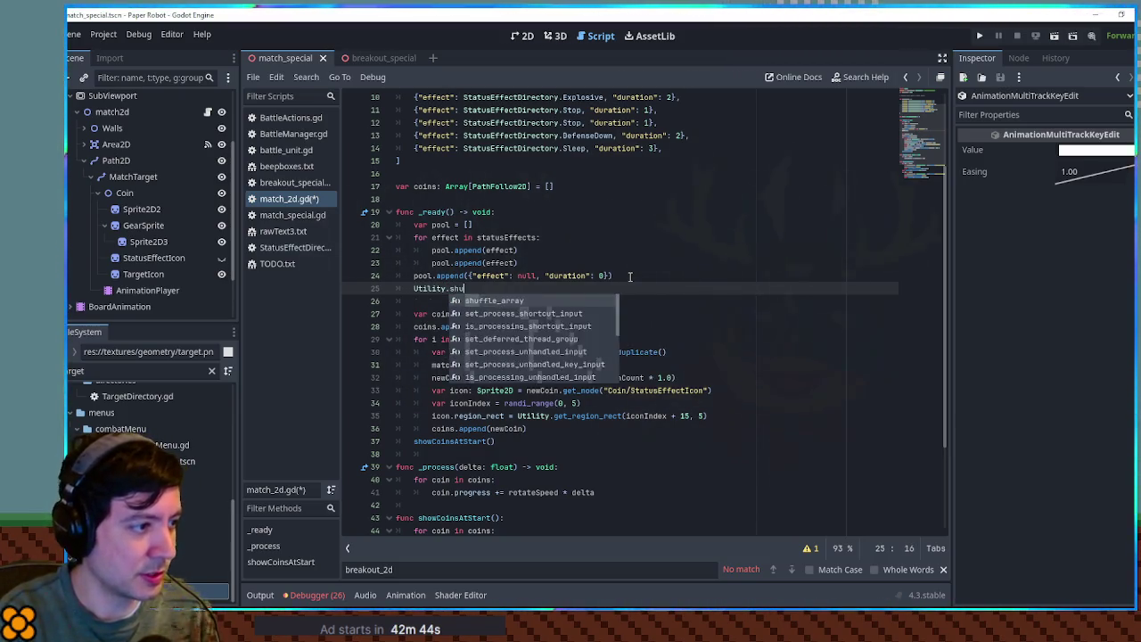
key(Return)
key(ctrl+BackSpace)
key(ctrl+BackSpace)
text(u)
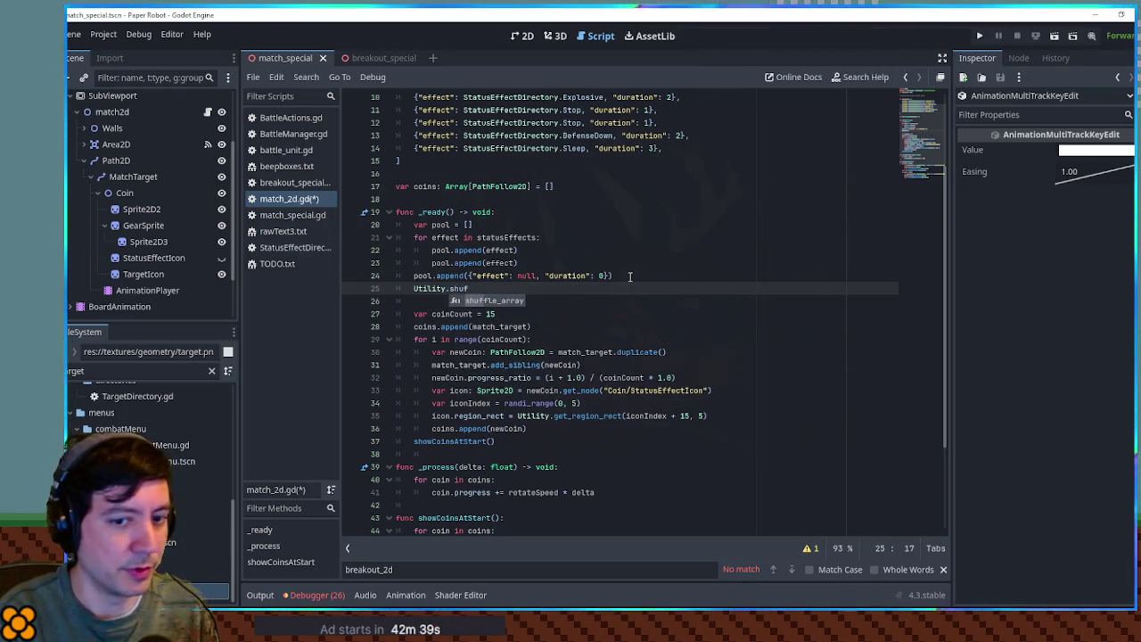
key(Return)
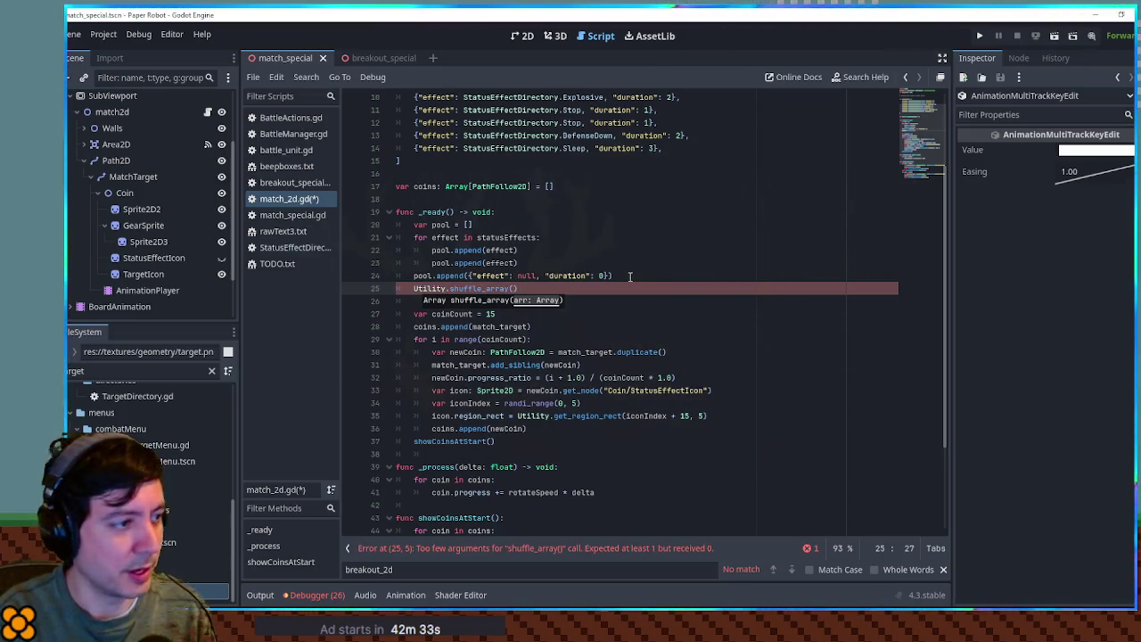
text(pool)
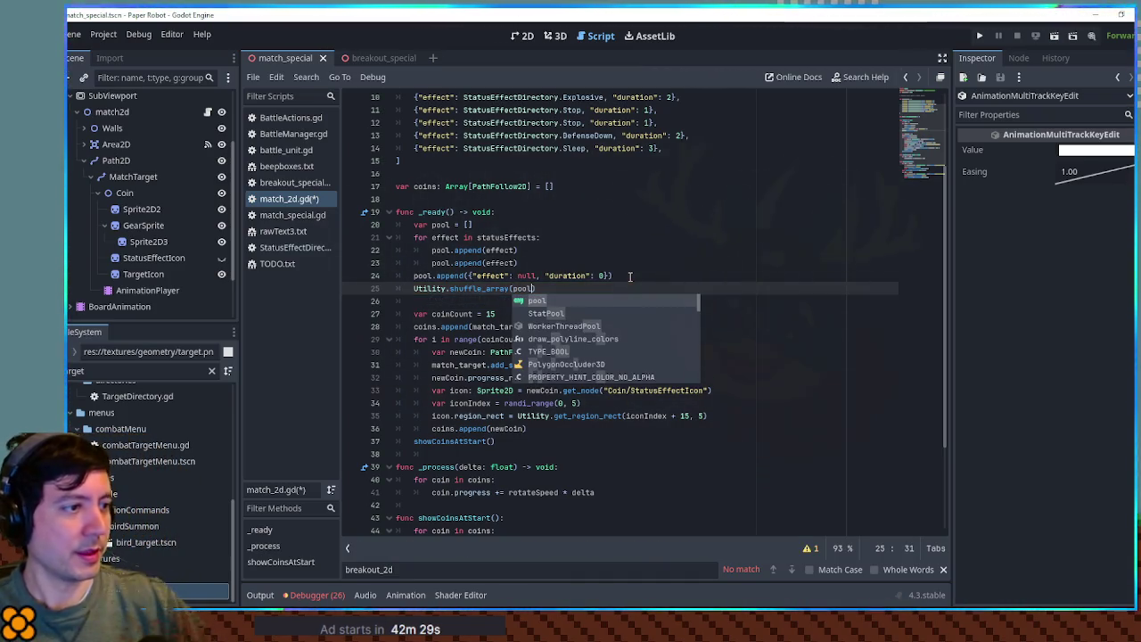
- Review the coin spawn loop and insert an empty line after the progress_ratio line
double_click(428, 288)
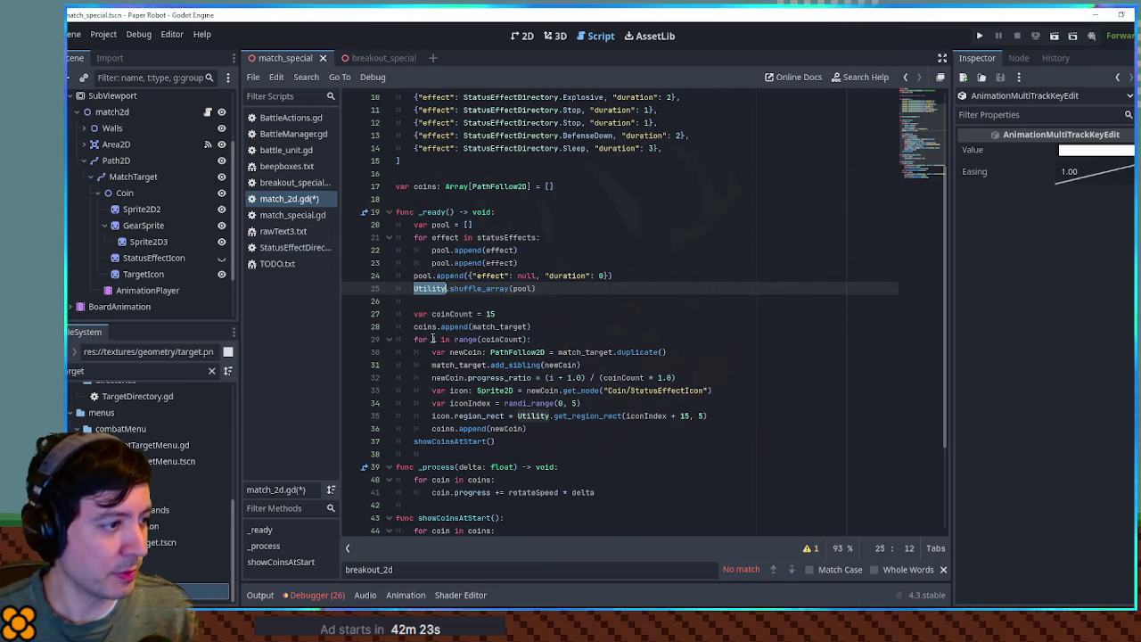
triple_click(438, 339)
double_click(436, 340)
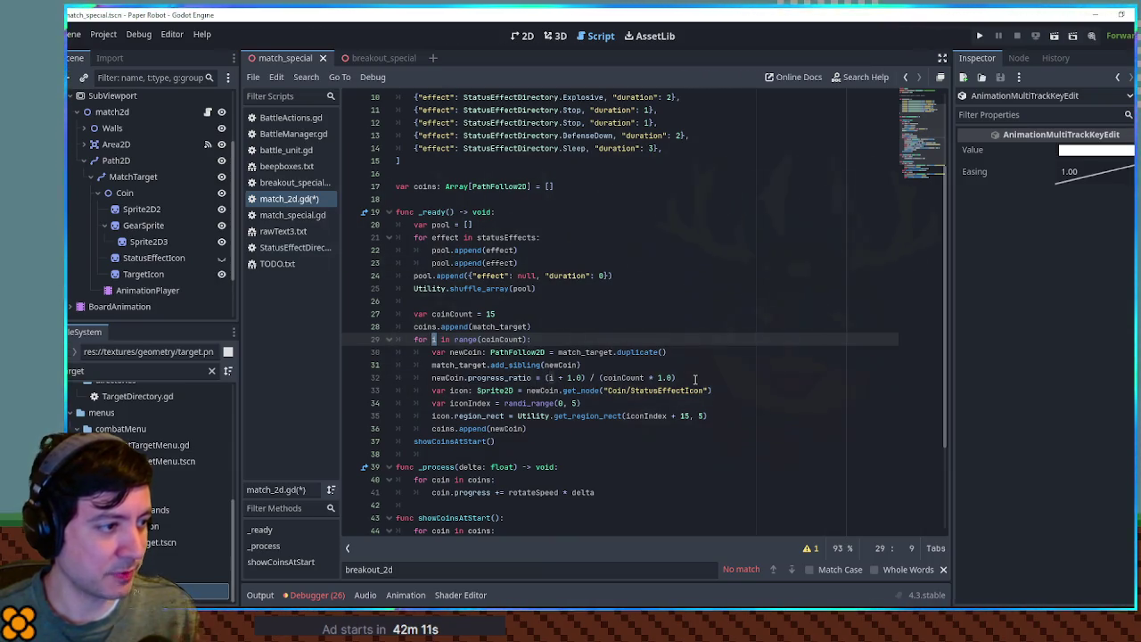
double_click(451, 352)
click(689, 378)
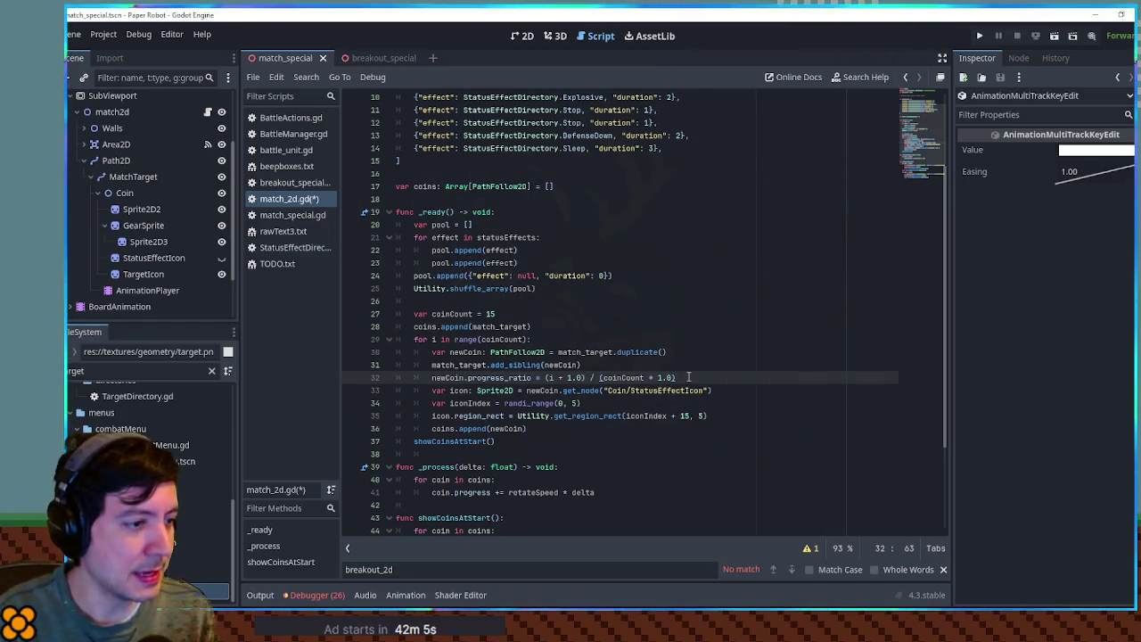
key(Return)
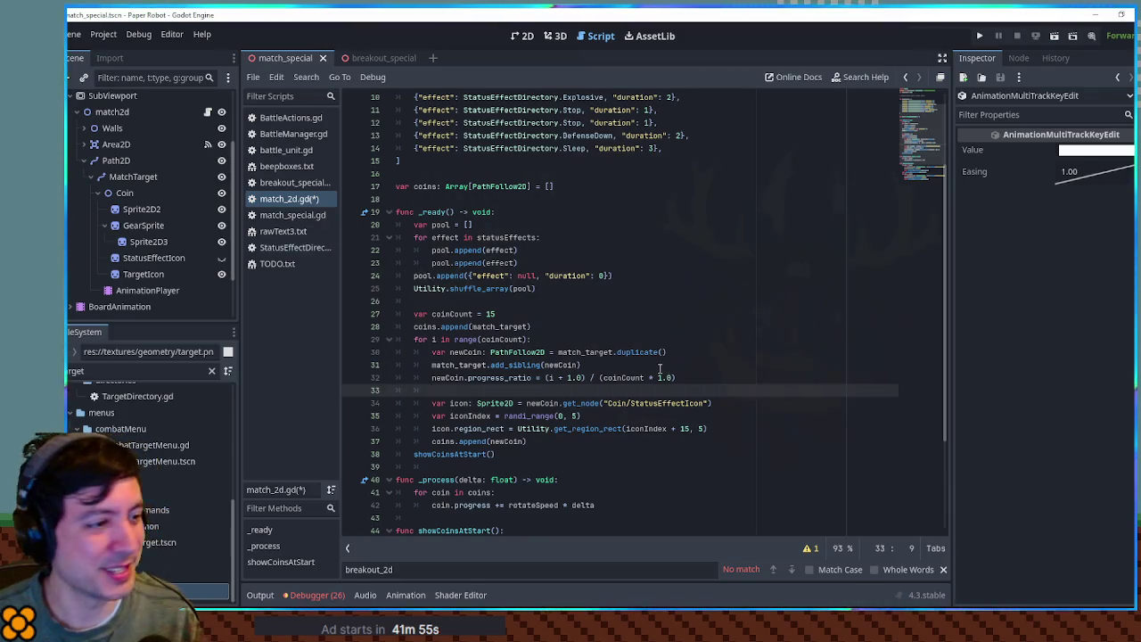
scroll(658, 370, down, 1)
click(691, 340)
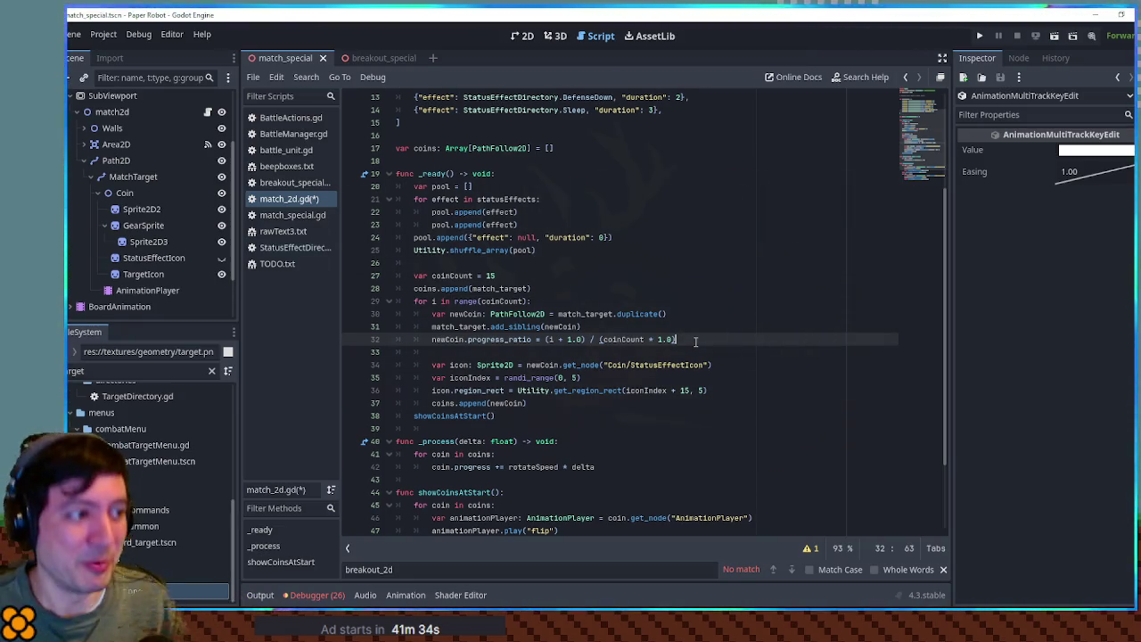
click(690, 356)
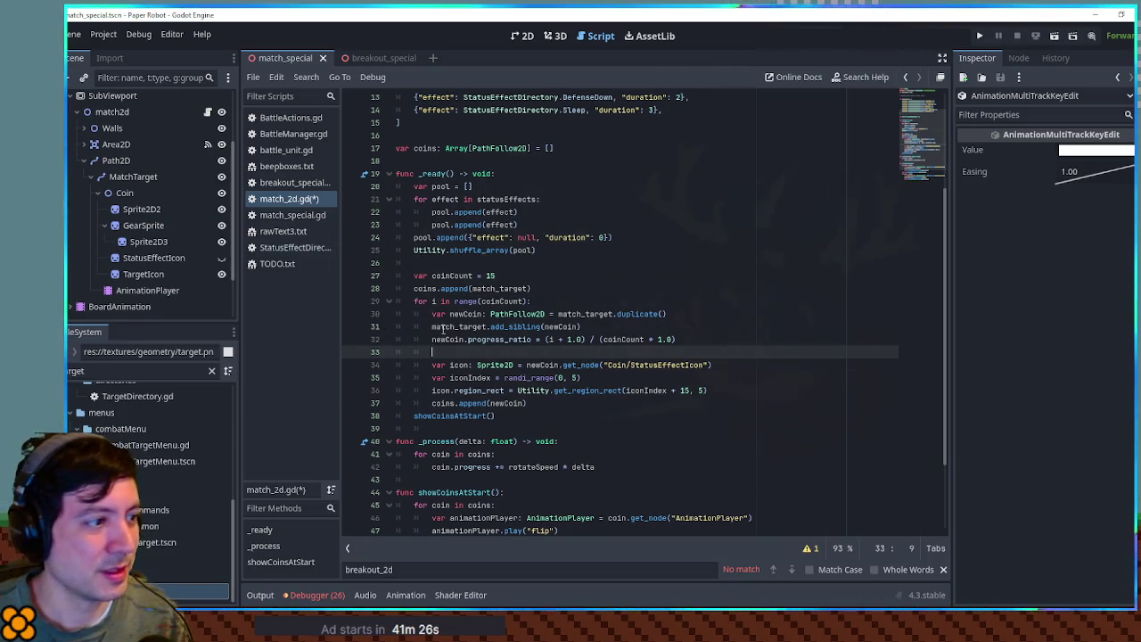
double_click(450, 339)
click(649, 264)
click(735, 338)
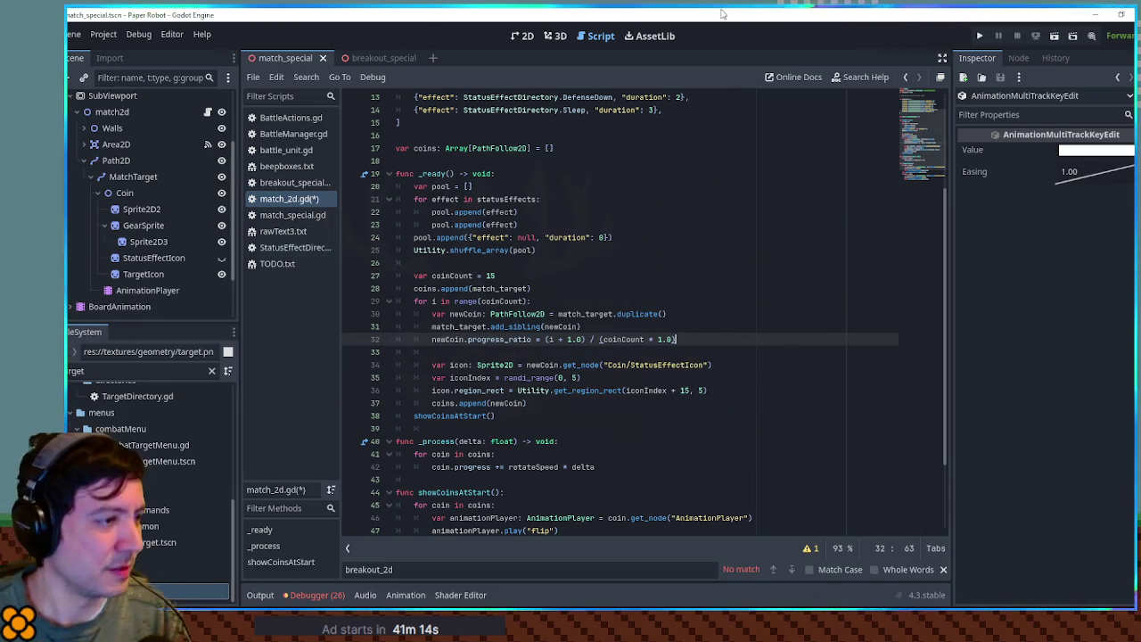
key(F5)
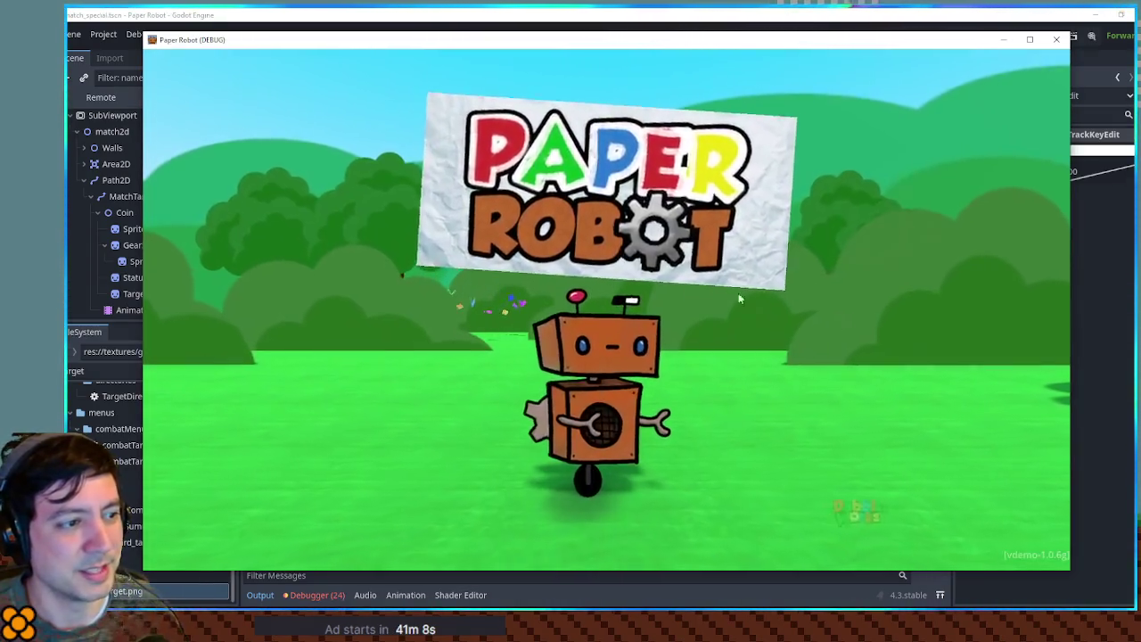
- Advance past the title screen, load File 1, then close the game window
key(Return)
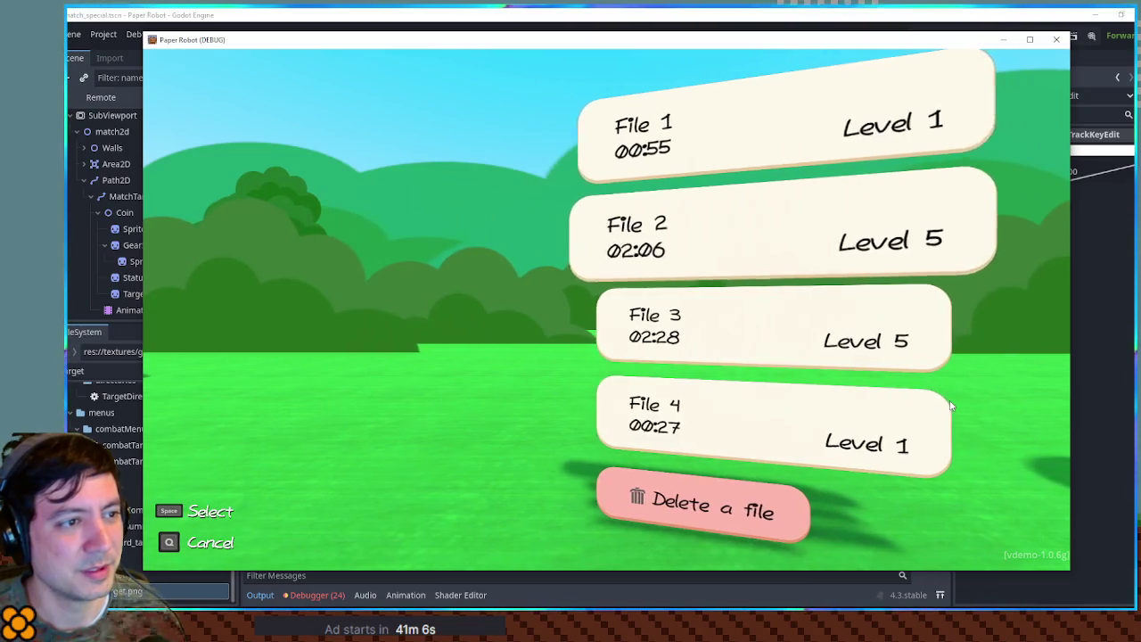
key(Return)
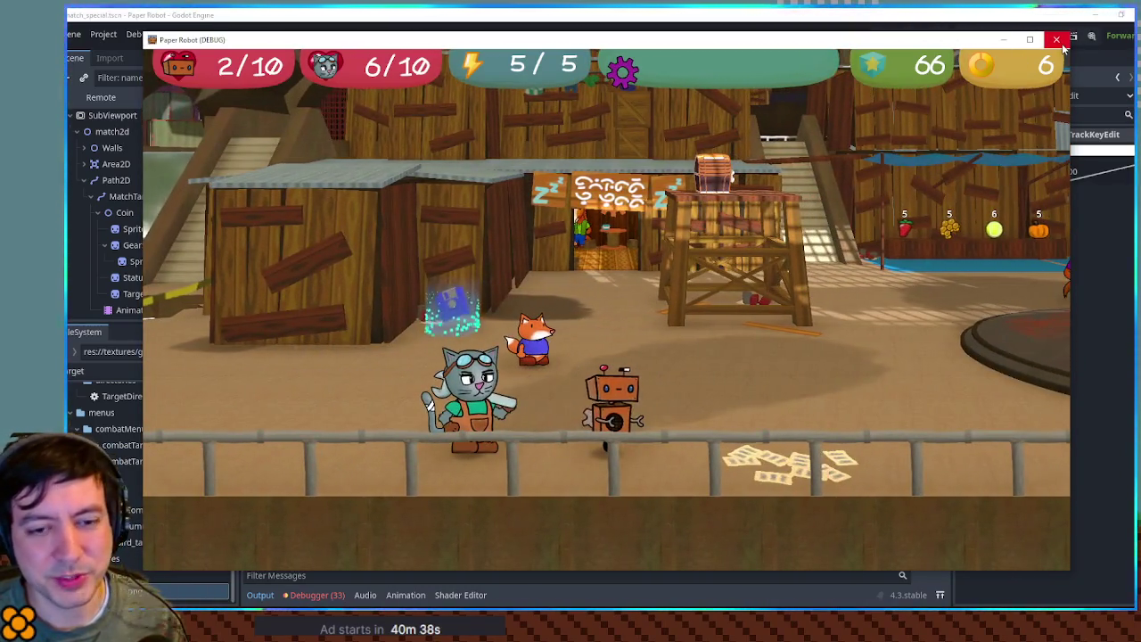
click(1062, 44)
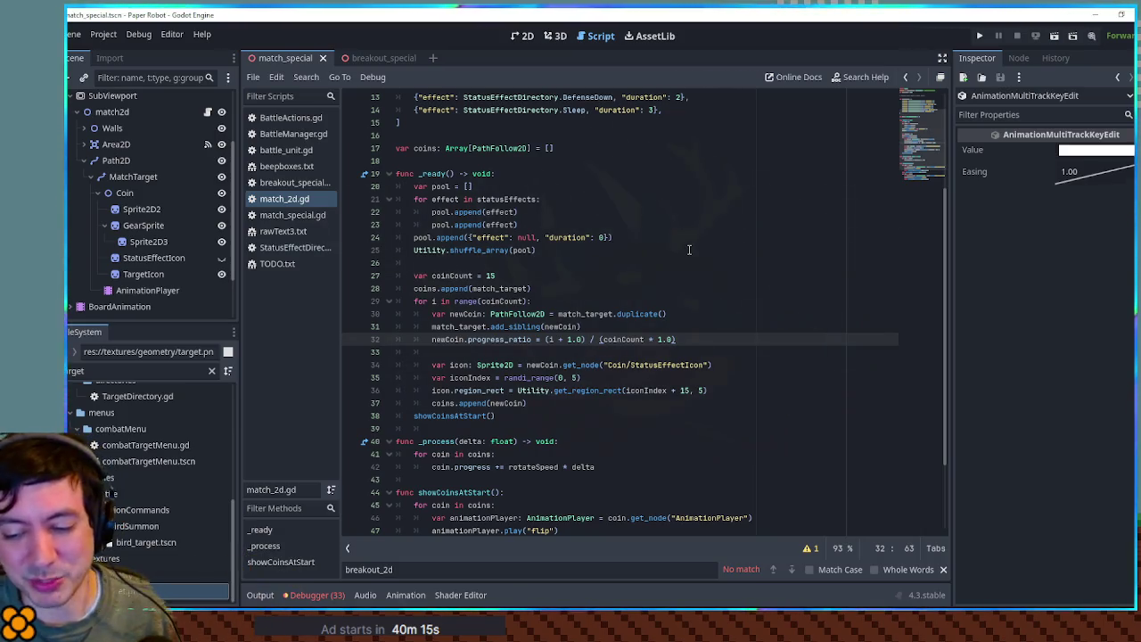
- Place the caret on the empty line 33 of match_2d.gd
click(682, 354)
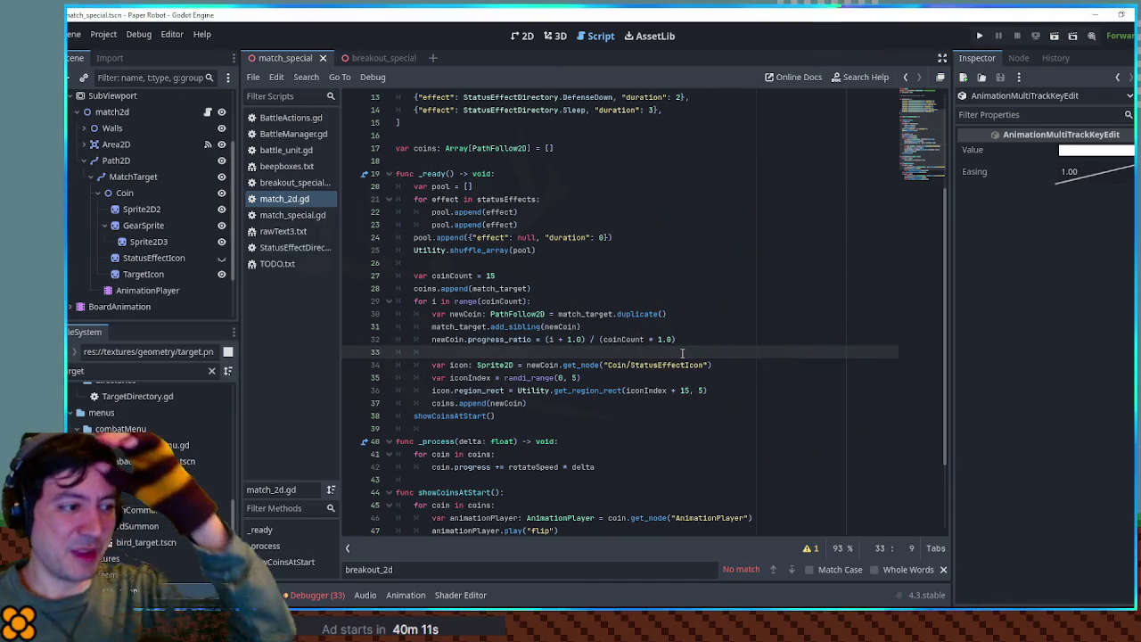
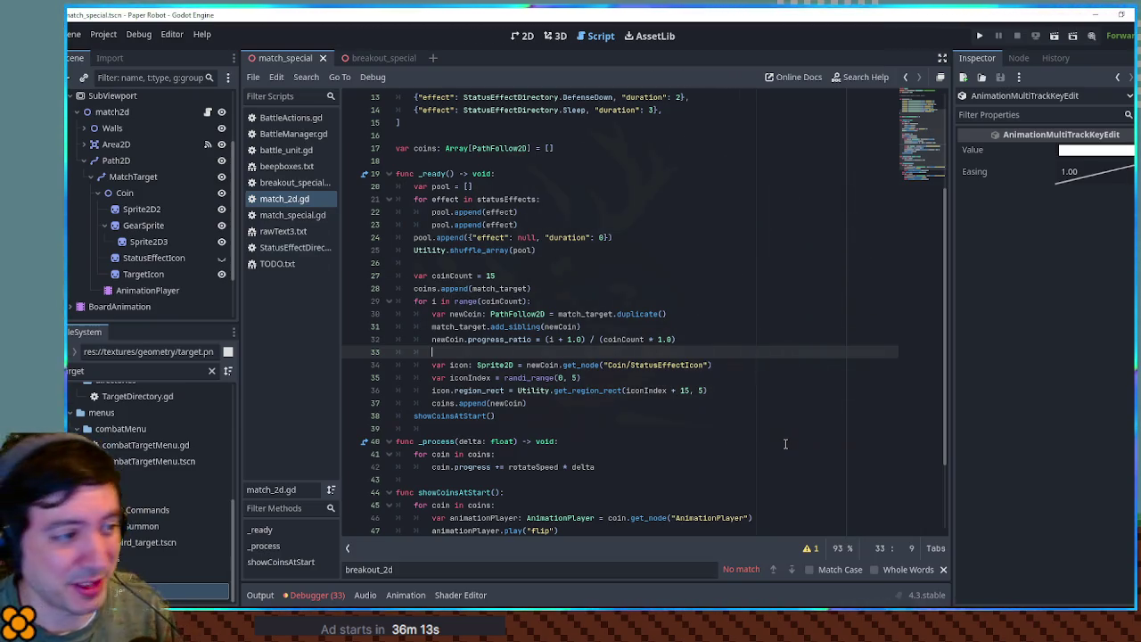
- Review how newCoin, icon and effect are used in match_2d.gd's coin loop
scroll(923, 165, down, 1)
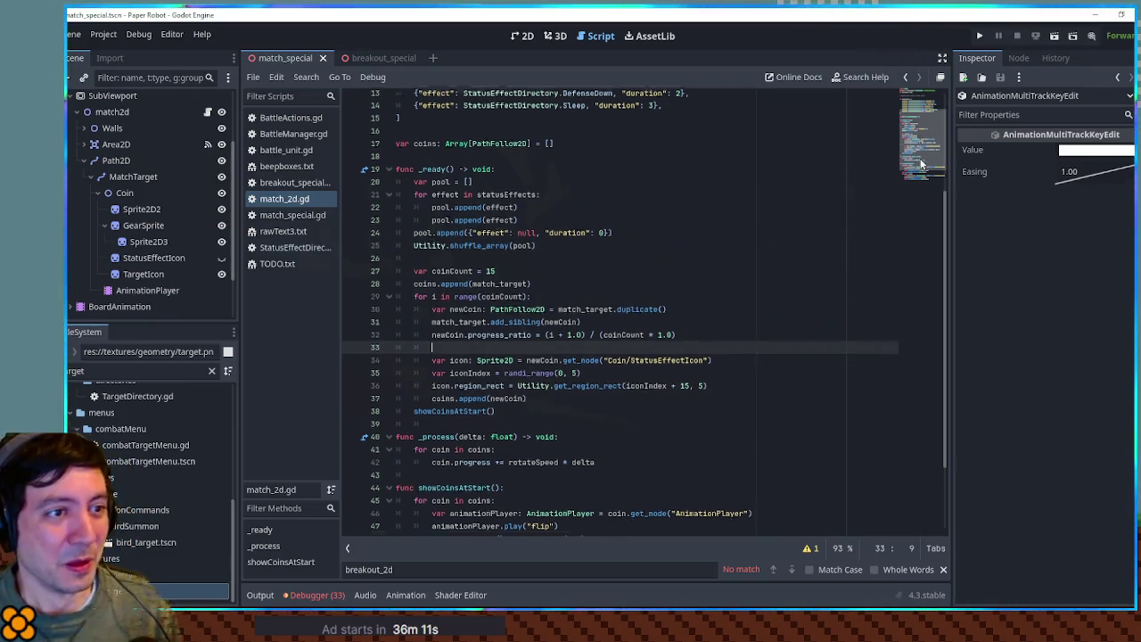
scroll(923, 167, down, 3)
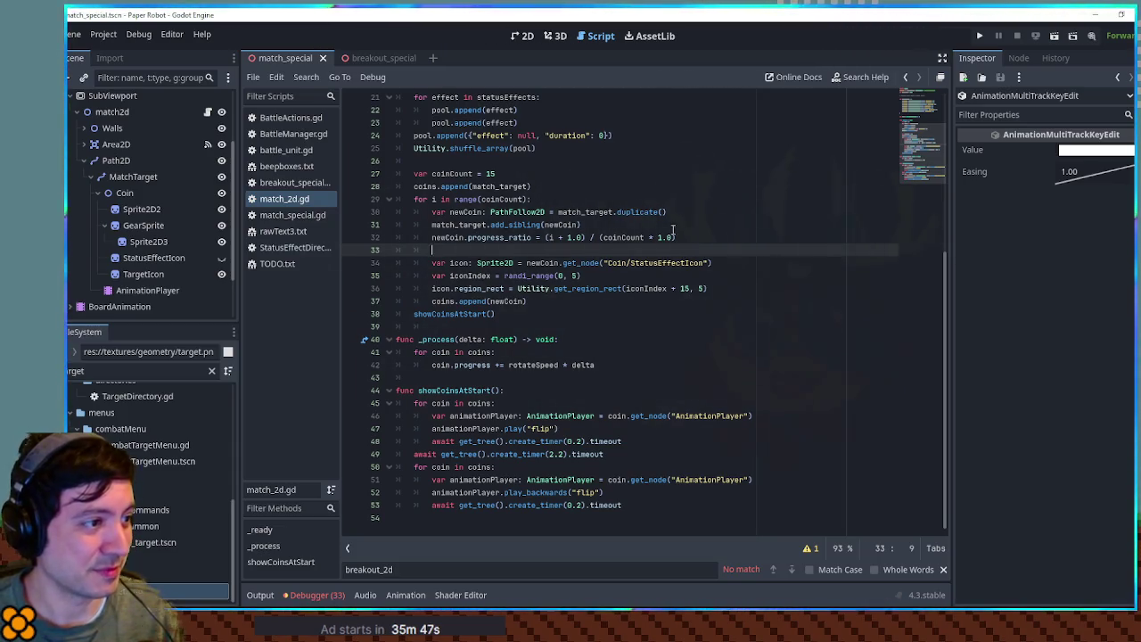
key(Up)
key(End)
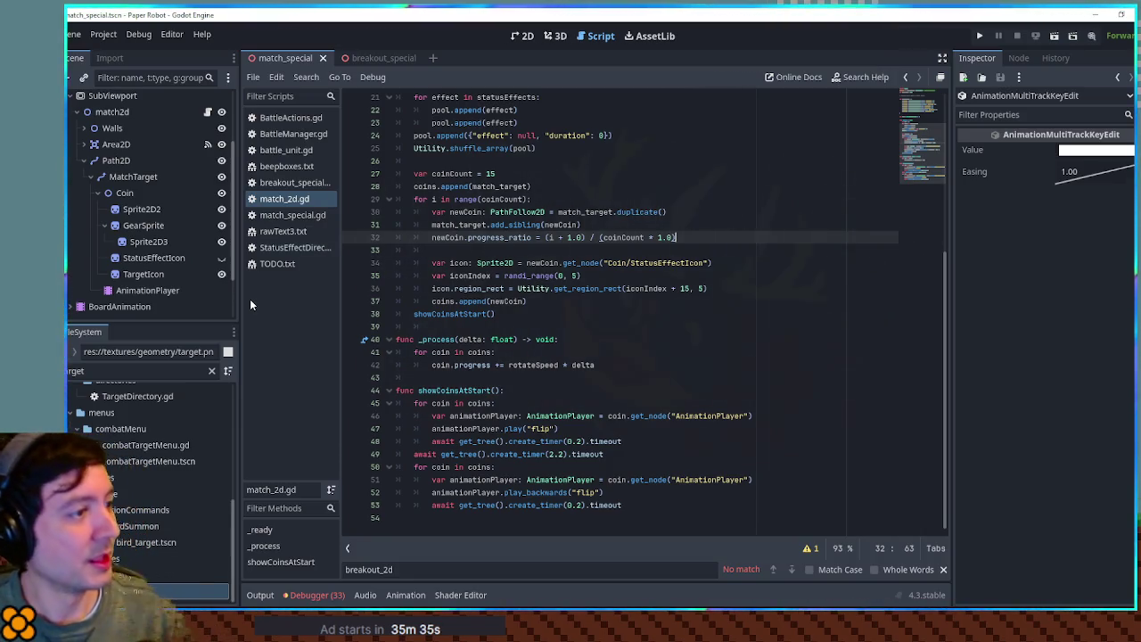
double_click(448, 238)
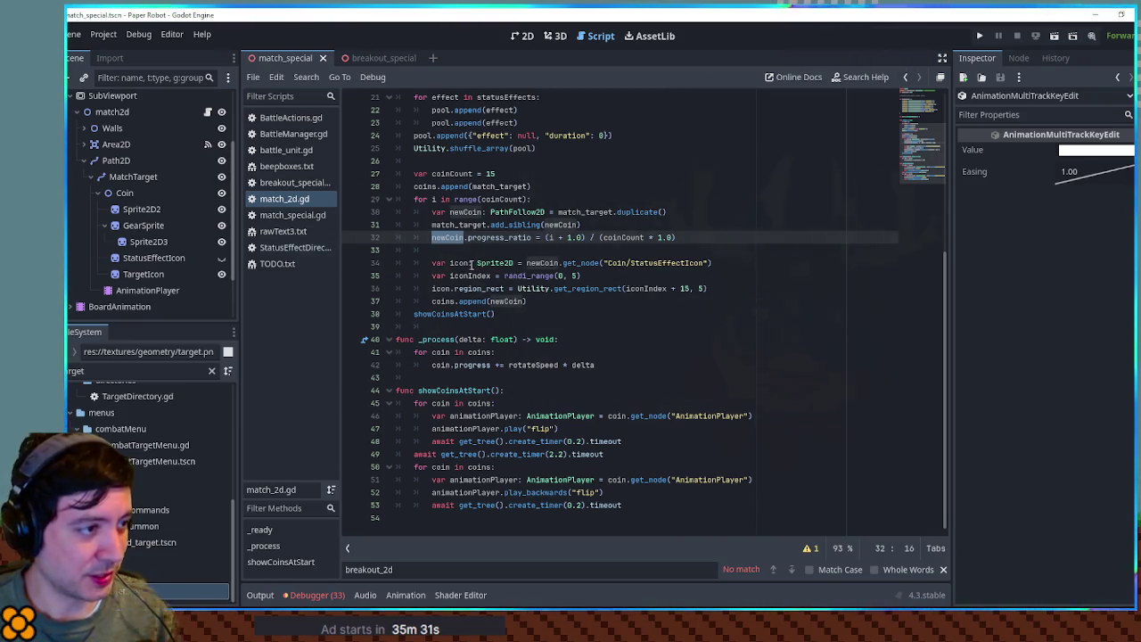
double_click(462, 263)
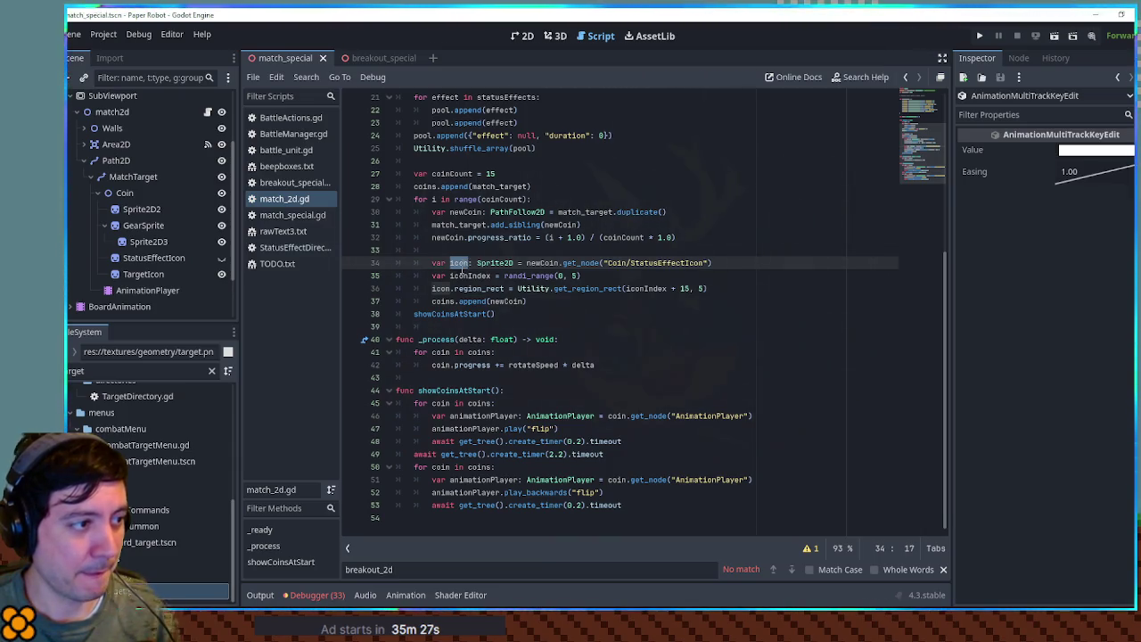
scroll(483, 273, up, 4)
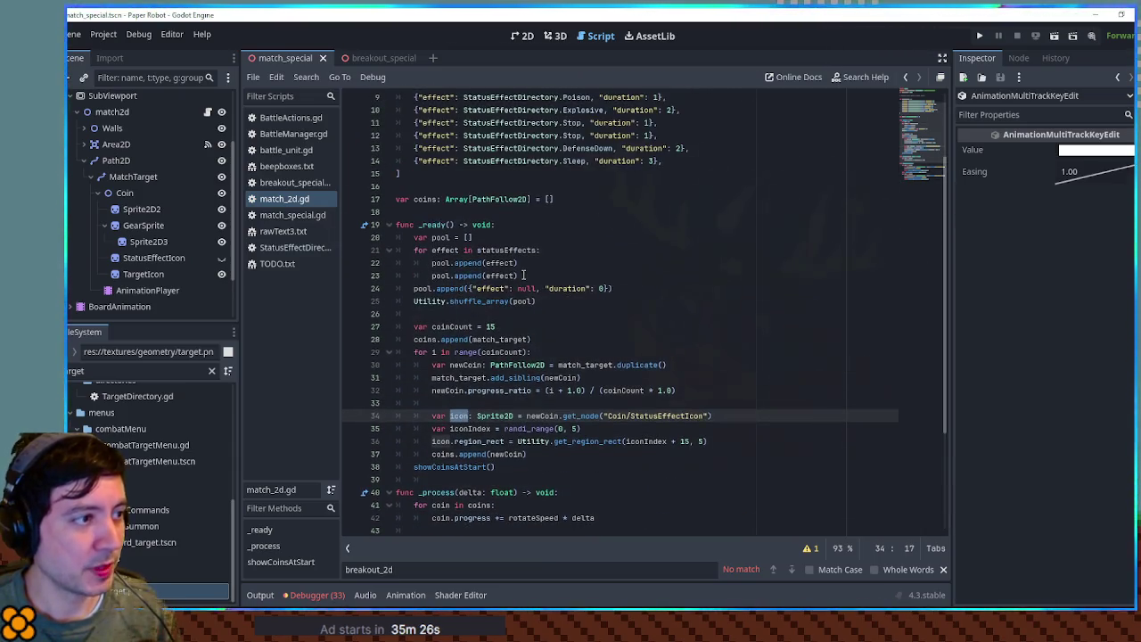
double_click(443, 161)
- Replace randi_range(0, 5) on the iconIndex line with pool[i]
drag(503, 429, 615, 429)
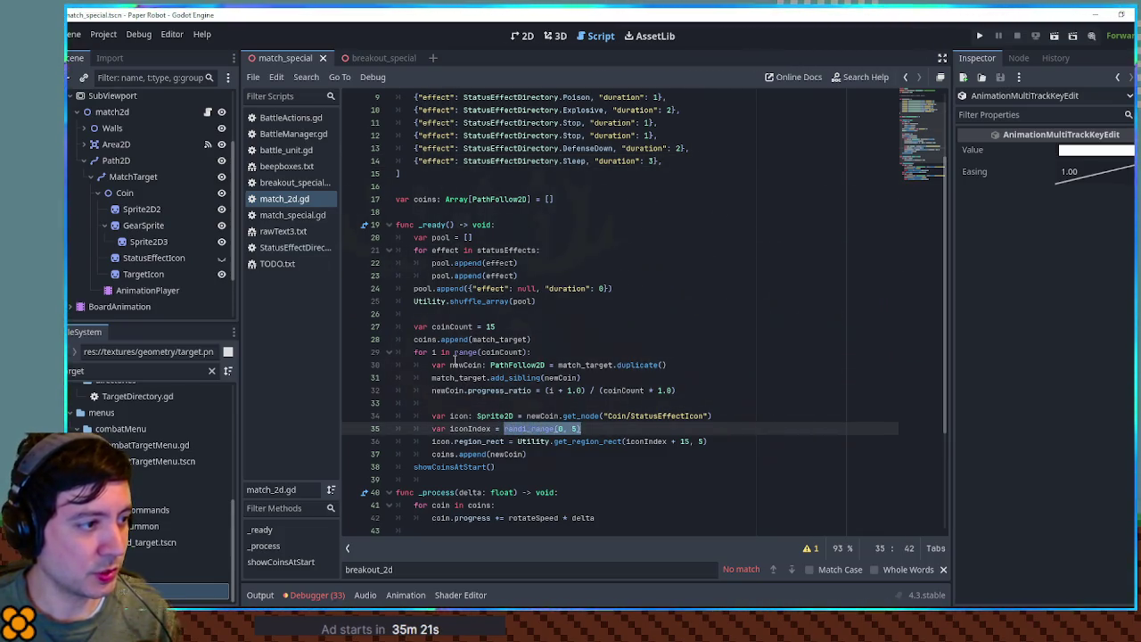
click(426, 289)
double_click(515, 428)
key(shift+End)
text(pool[i])
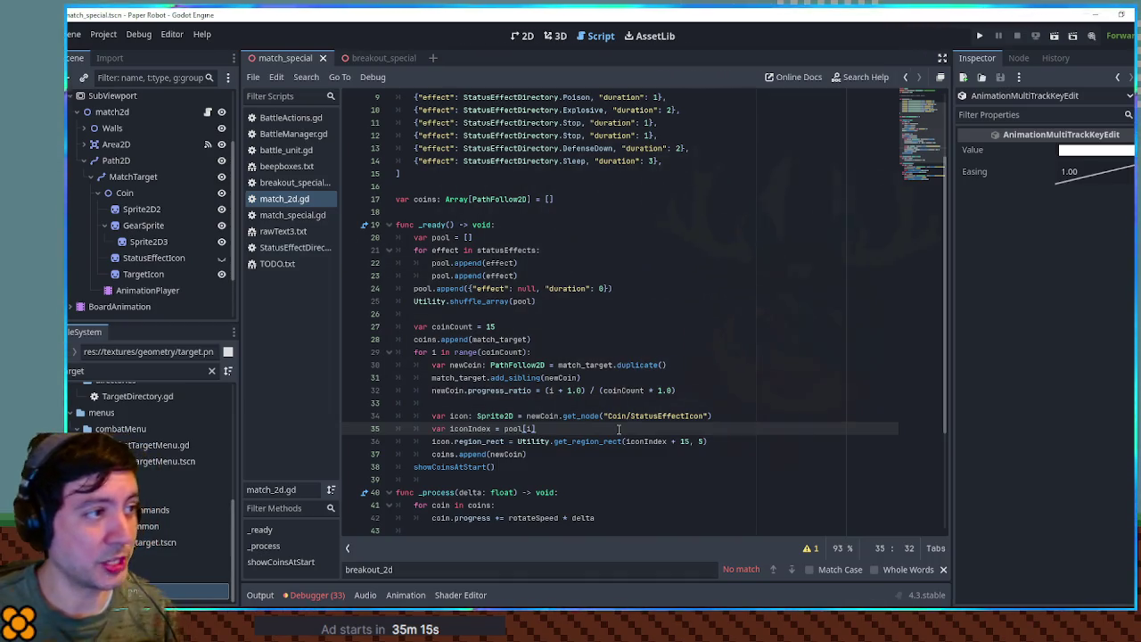
scroll(653, 367, up, 3)
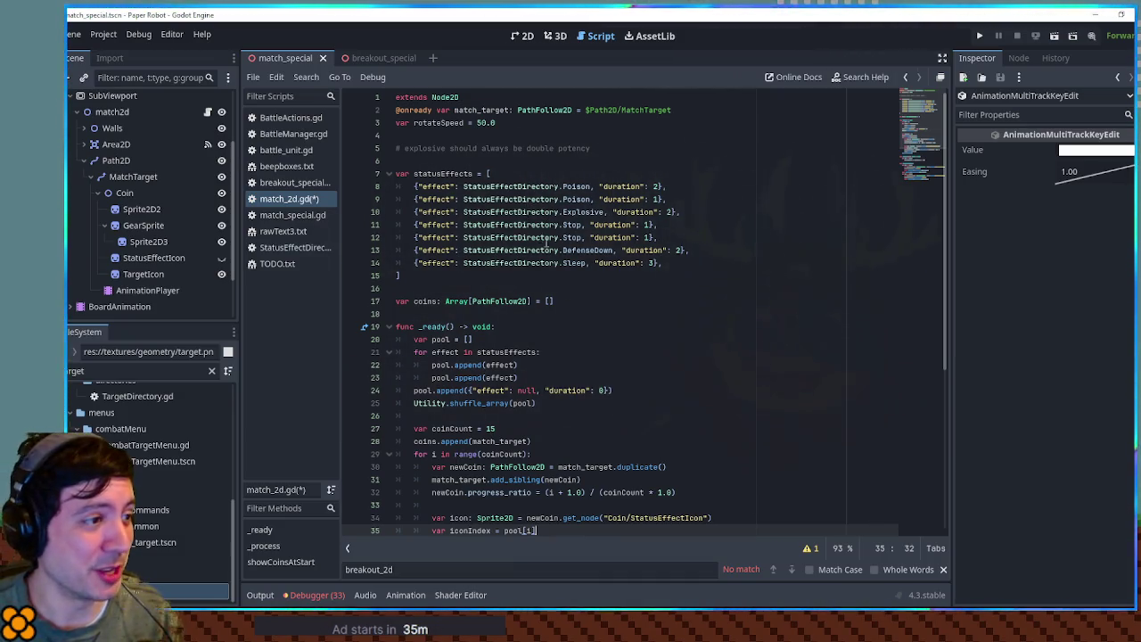
scroll(527, 214, down, 3)
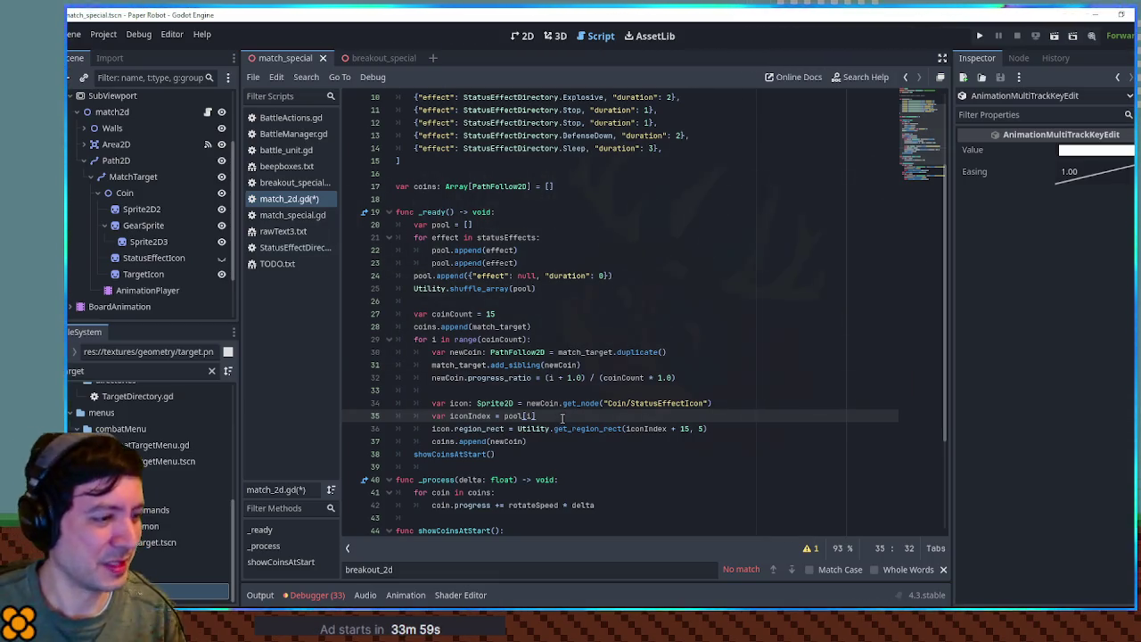
- Add a new line 'var effect = pool[i].effect' above the iconIndex line
text(.effect)
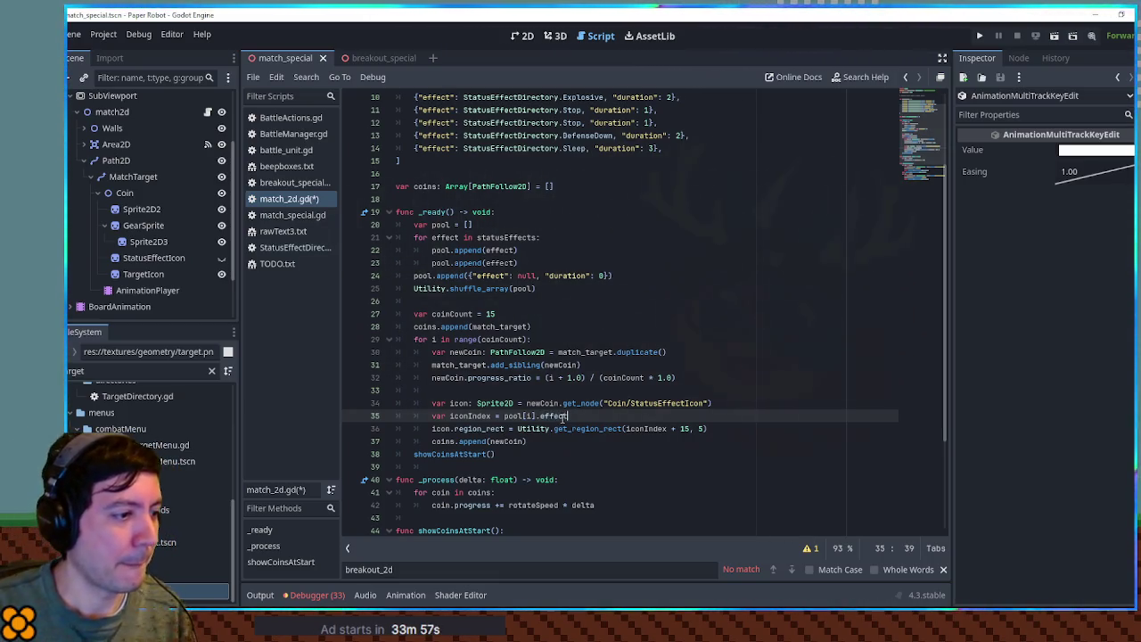
key(Up)
key(End)
key(Return)
text(var )
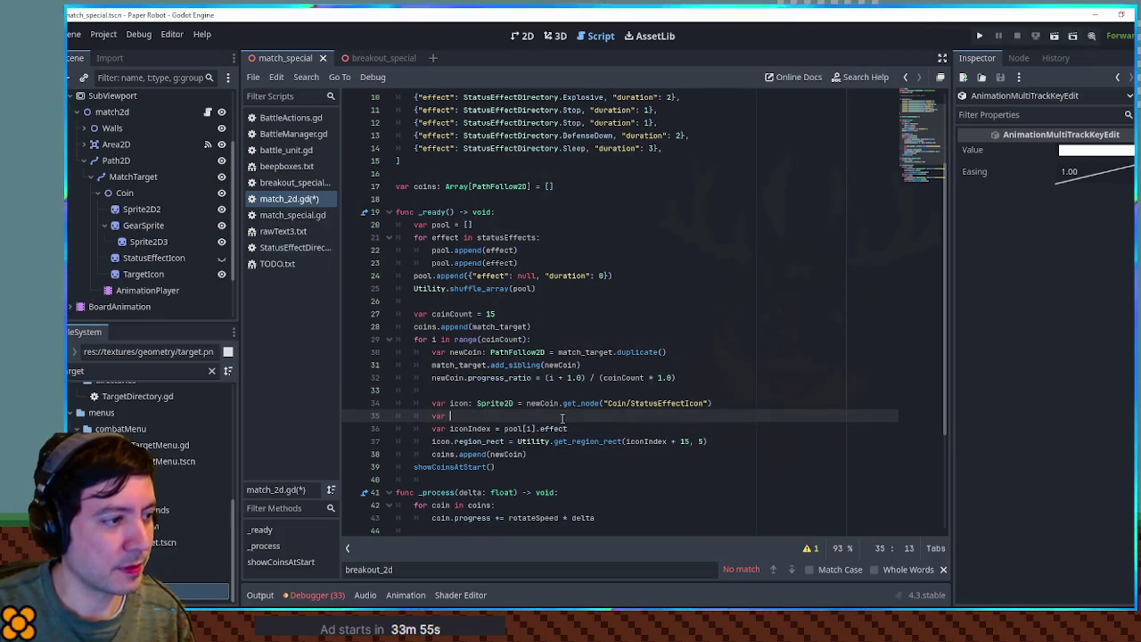
text(effect =)
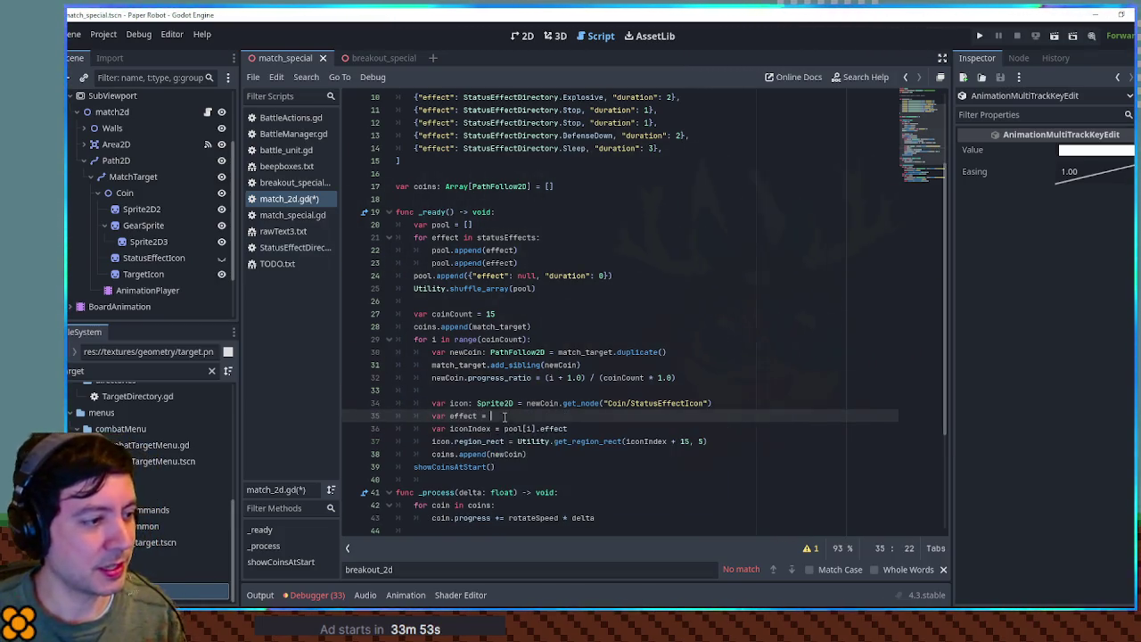
mouse_move(505, 429)
mouse_down()
mouse_move(567, 428)
mouse_move(492, 415)
mouse_up()
click(453, 416)
- Indent the iconIndex and region_rect lines under 'if effect:' and make iconIndex use effect.index
click(579, 416)
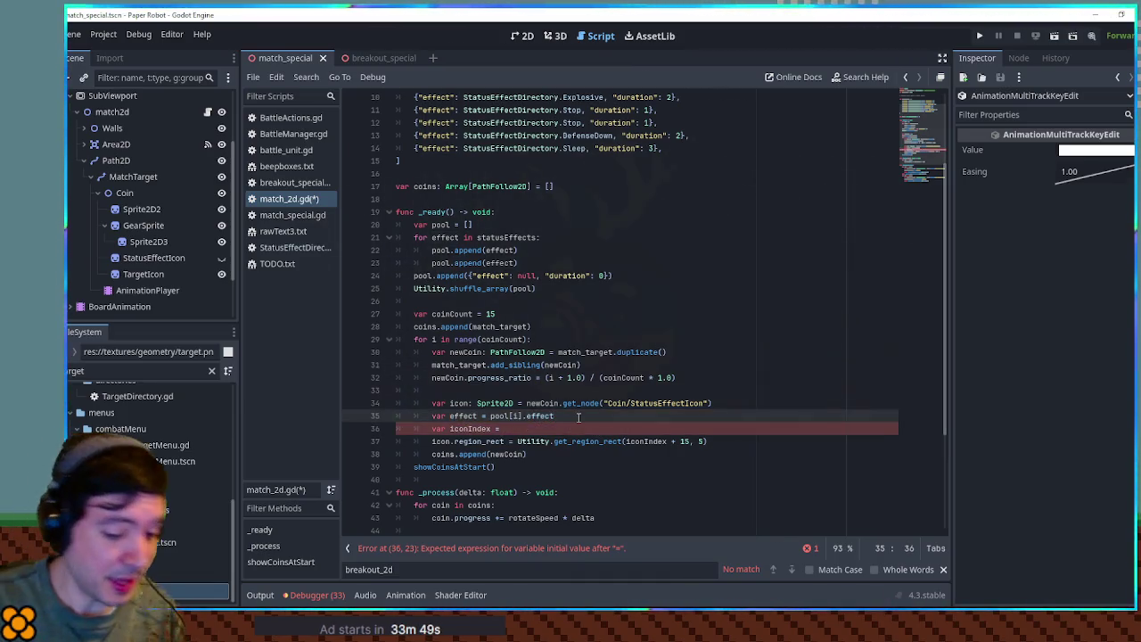
key(Return)
text(if effect:)
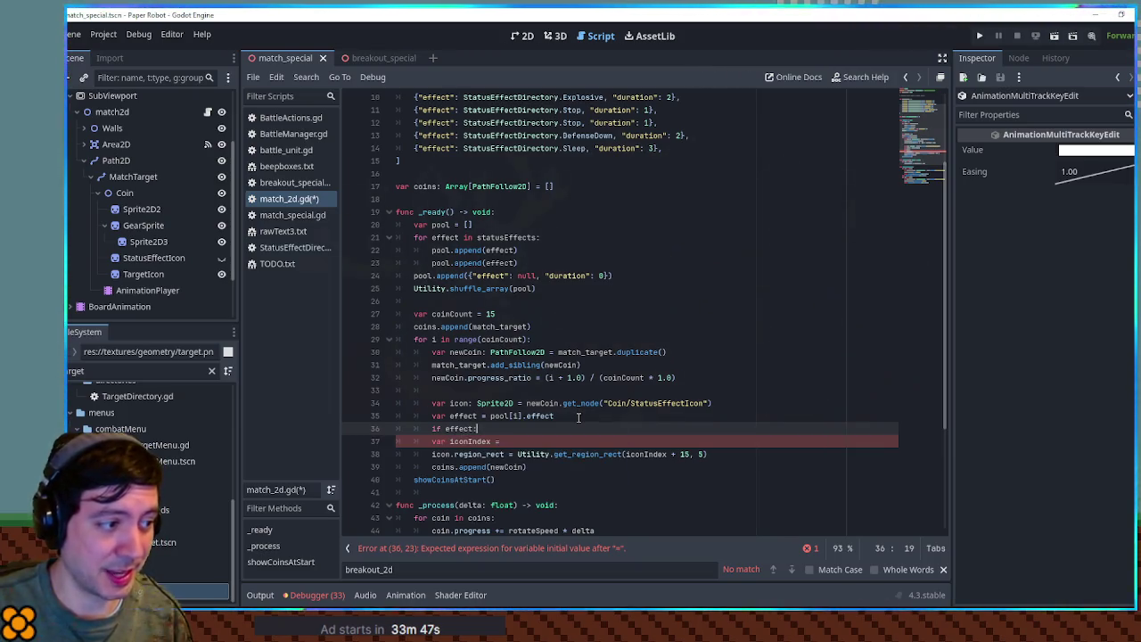
drag(431, 441, 437, 455)
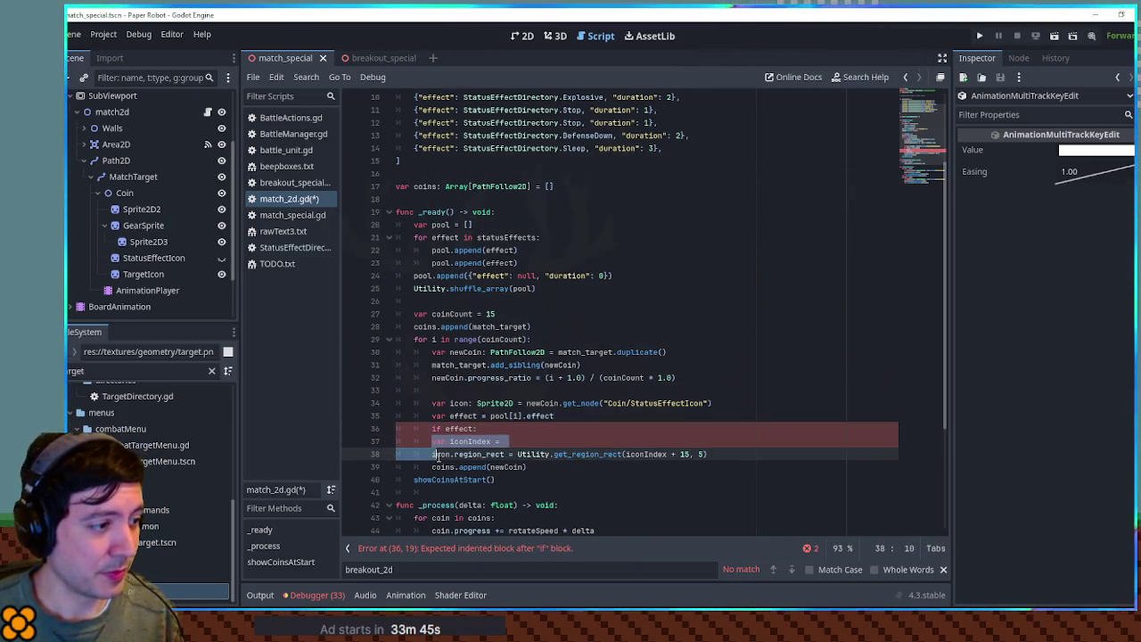
key(Tab)
key(Up)
key(End)
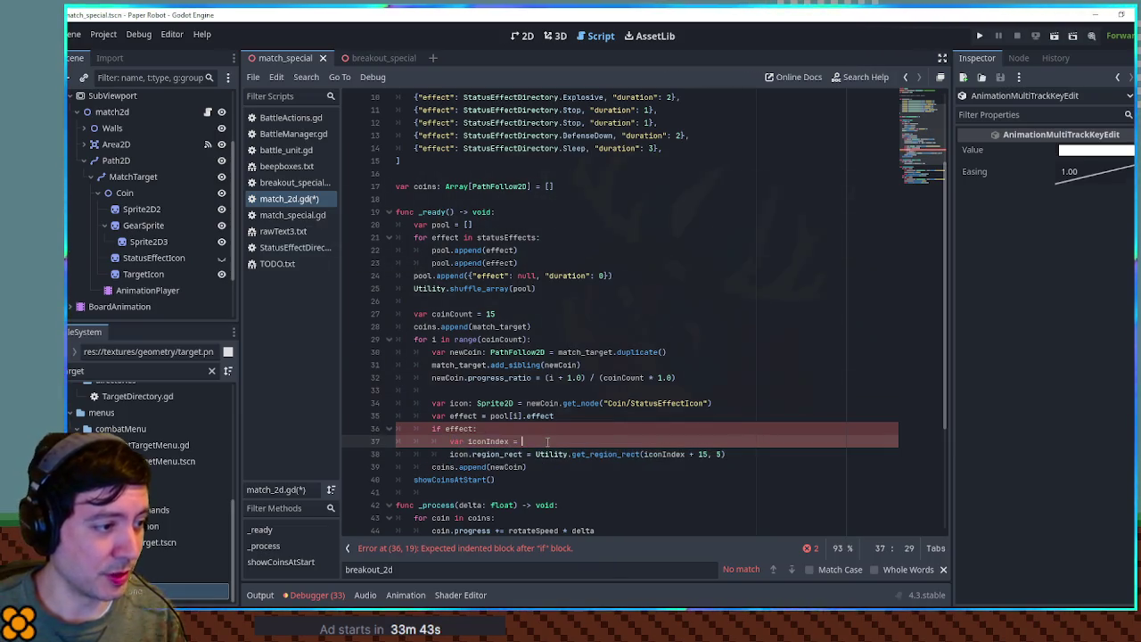
text(effect.)
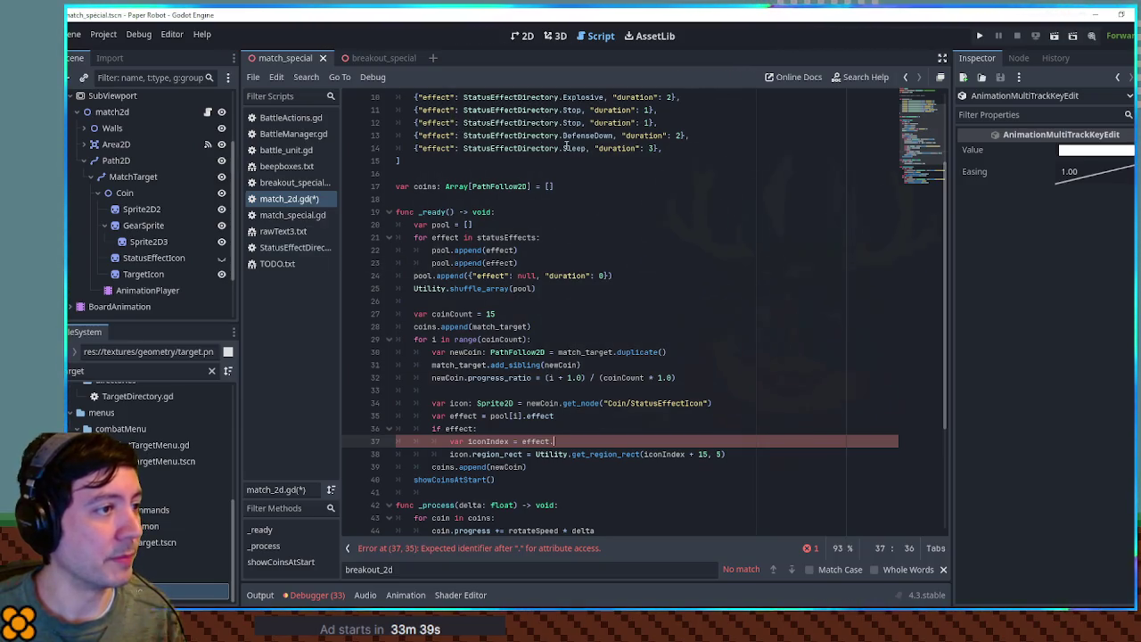
text(index)
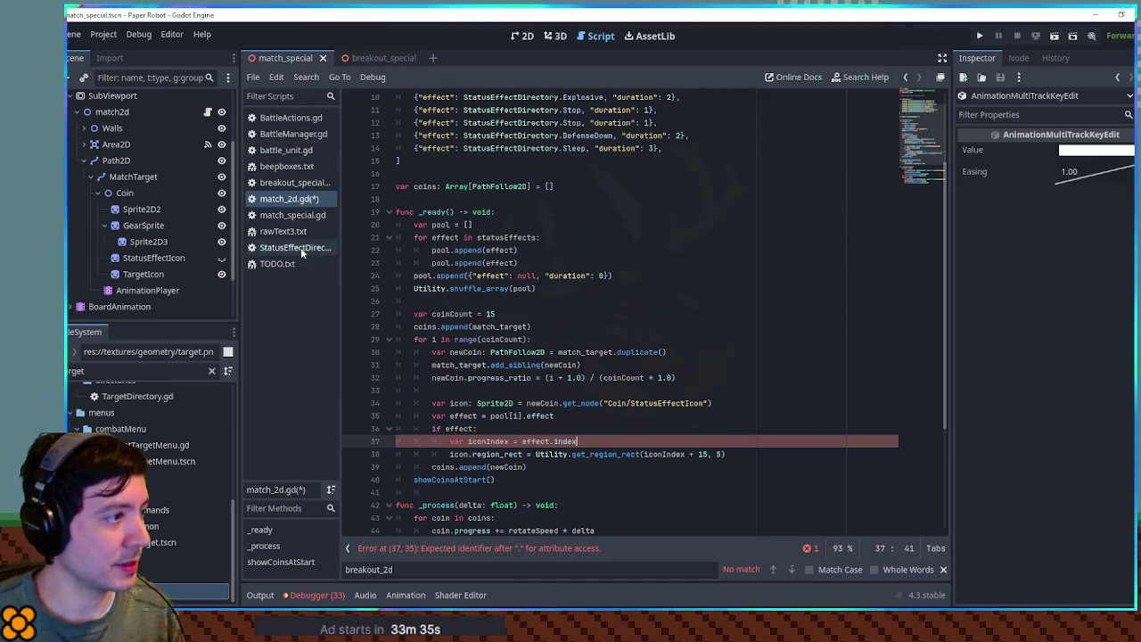
- Check the StatusEffectDirectory fields, then save match_2d.gd
click(300, 247)
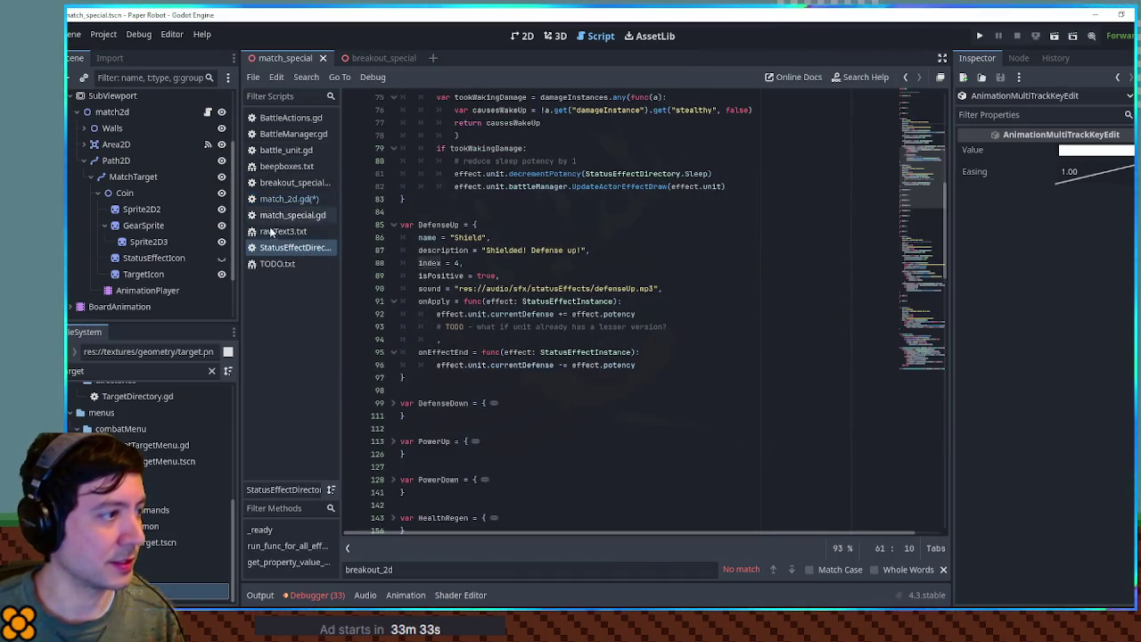
click(285, 199)
double_click(489, 442)
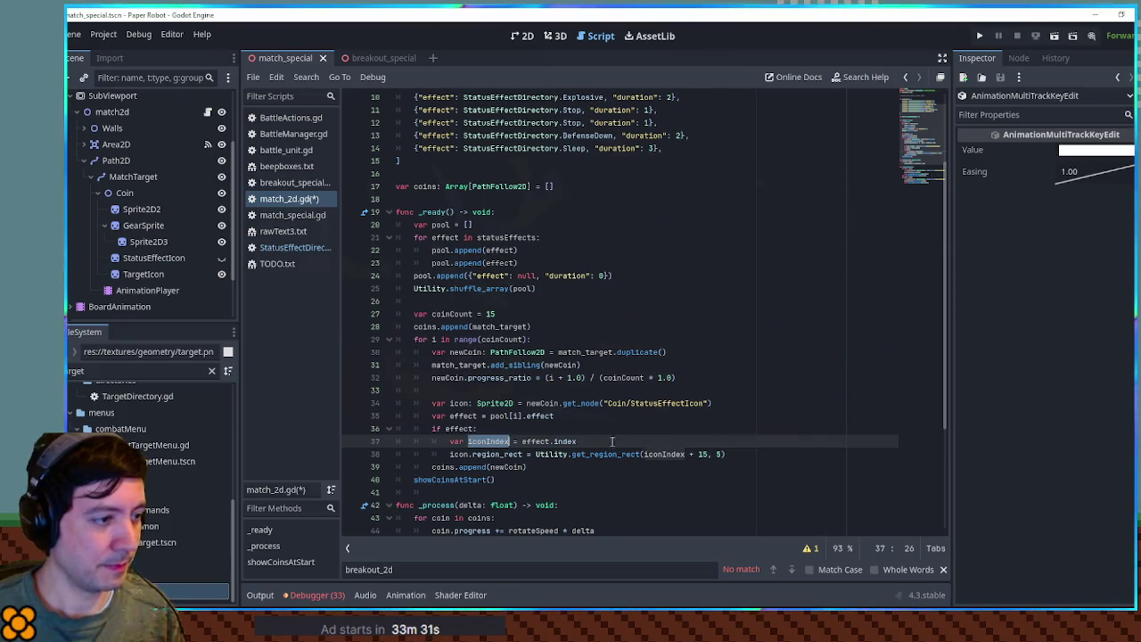
click(729, 454)
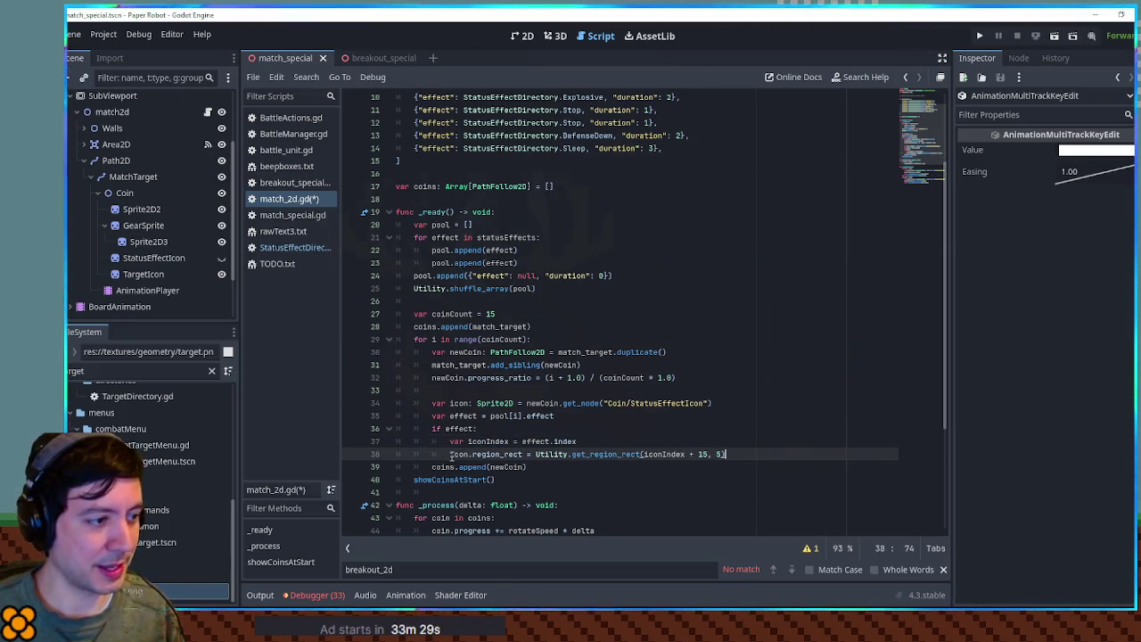
key(ctrl+s)
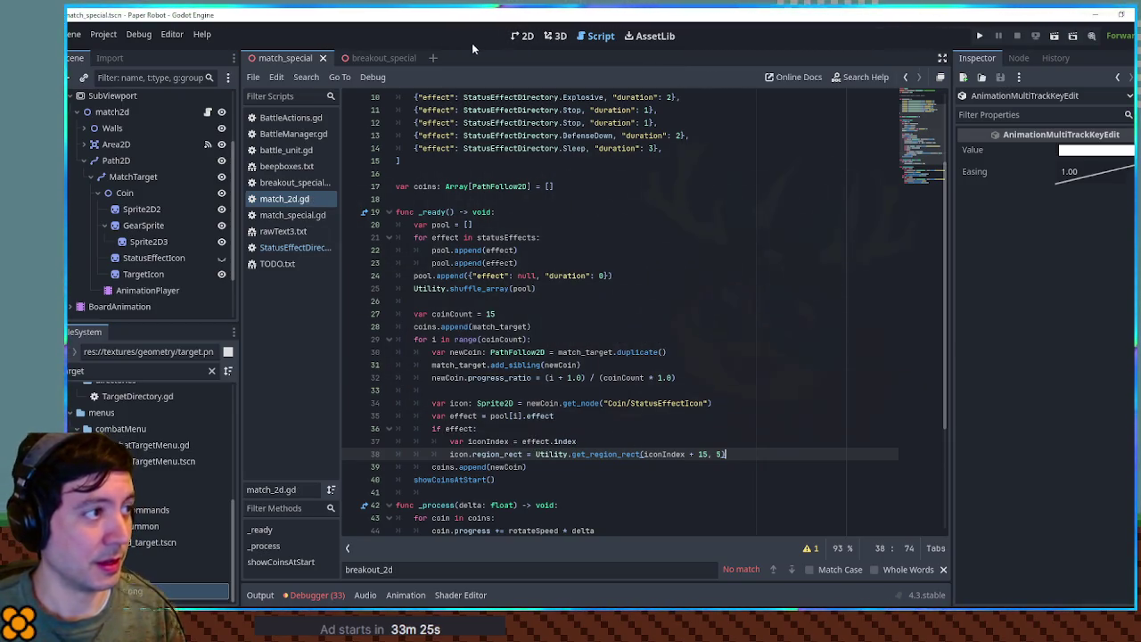
key(F5)
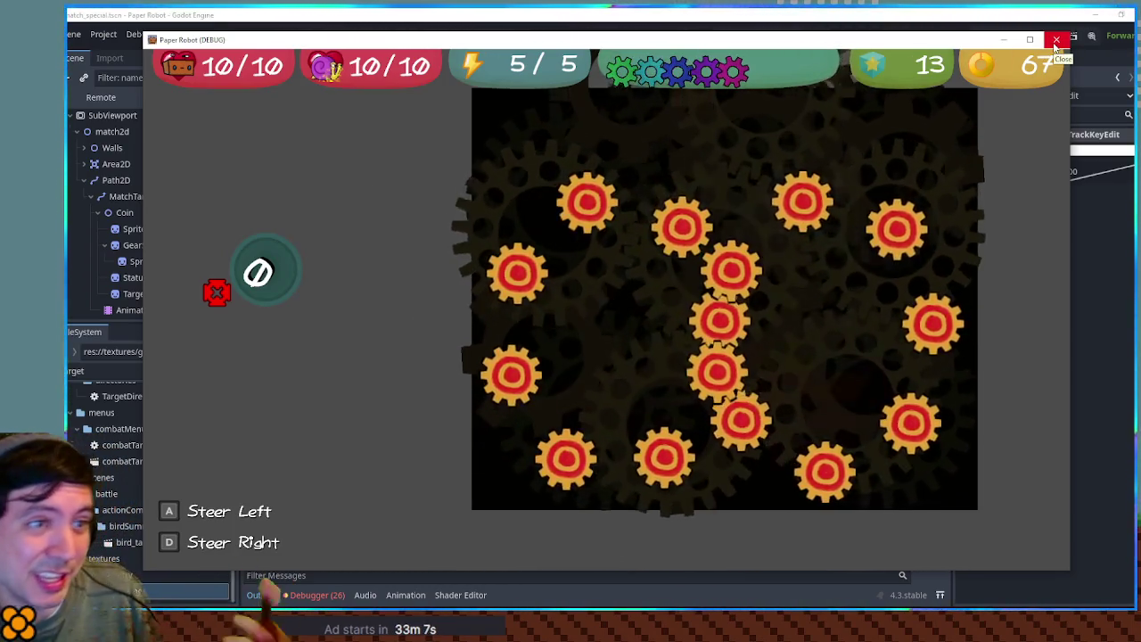
click(1056, 41)
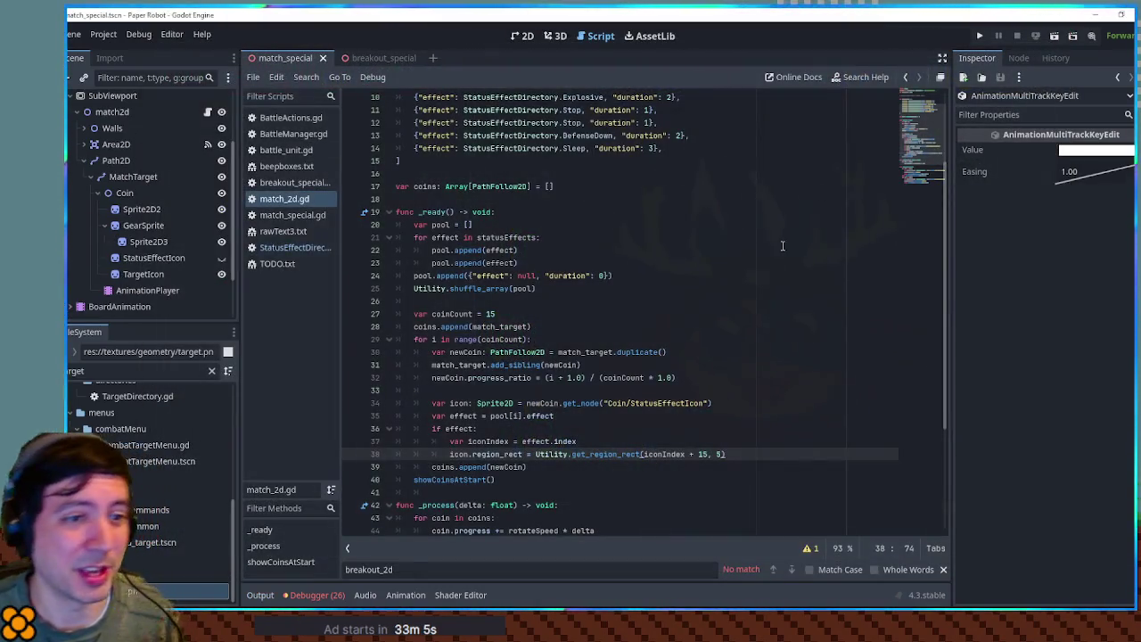